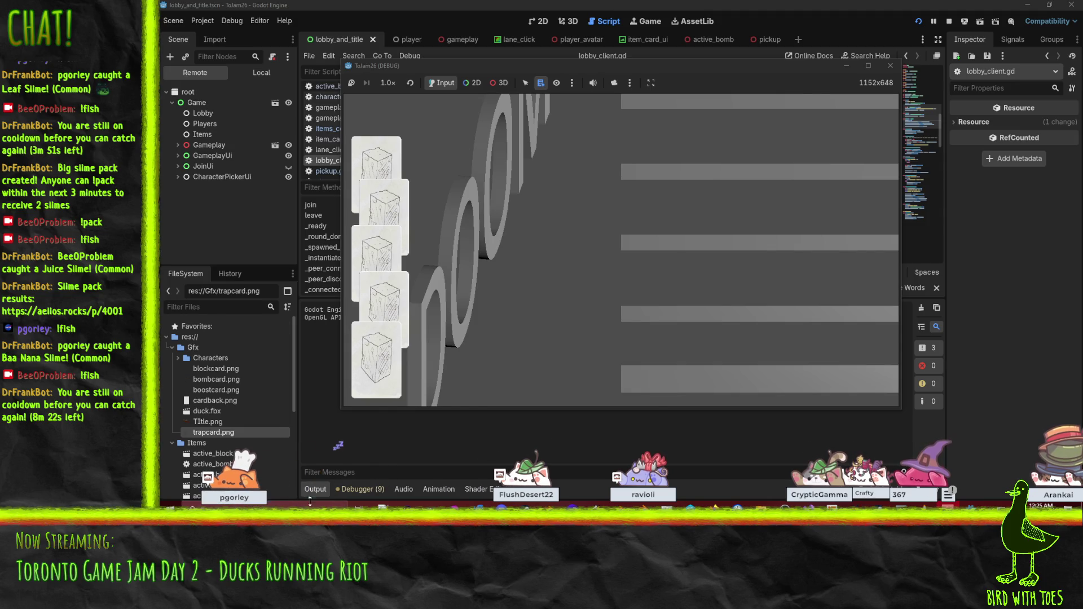
- Bring the debugger panel in front of the game and view the script warnings list
{"action": "left_click", "coordinate": [362, 490]}
{"action": "left_click", "coordinate": [361, 489]}
{"action": "left_click", "coordinate": [342, 489]}
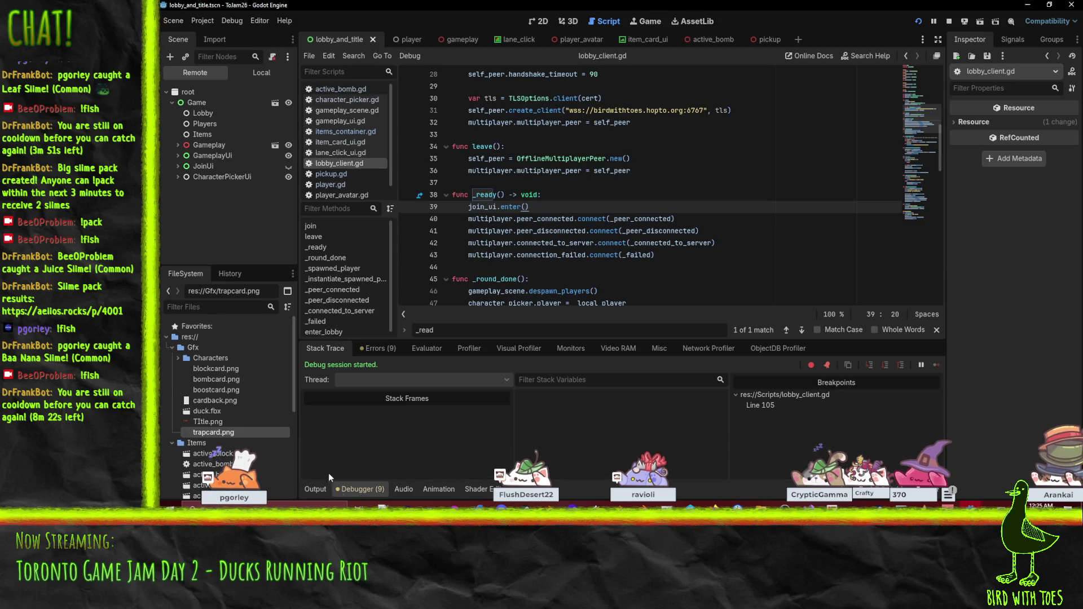
{"action": "left_click", "coordinate": [367, 355]}
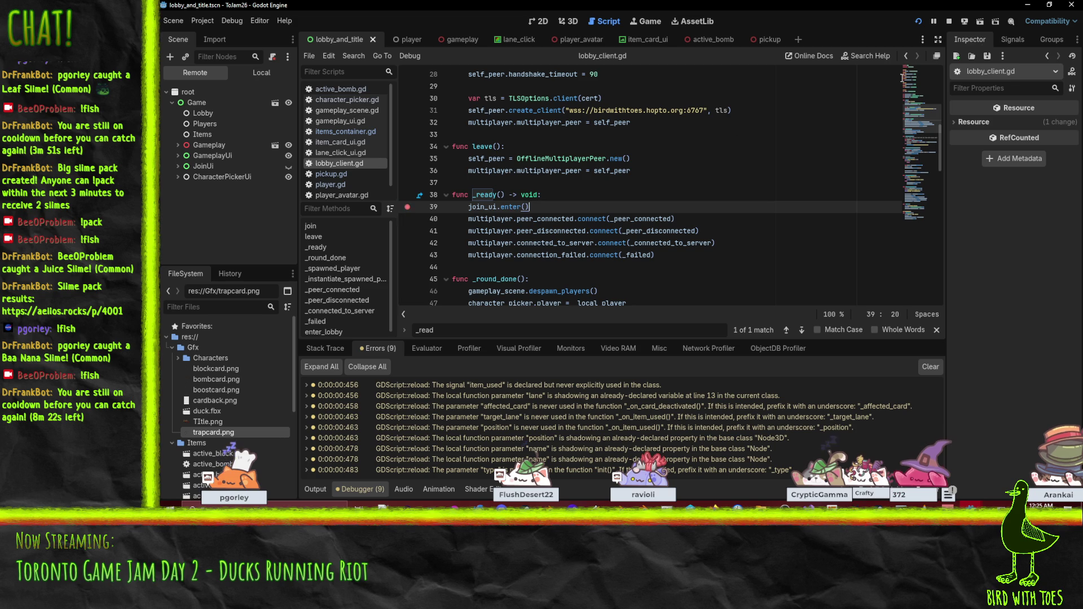
- Run the project to the line 39 breakpoint and step into the join screen's enter function
{"action": "left_click", "coordinate": [921, 23]}
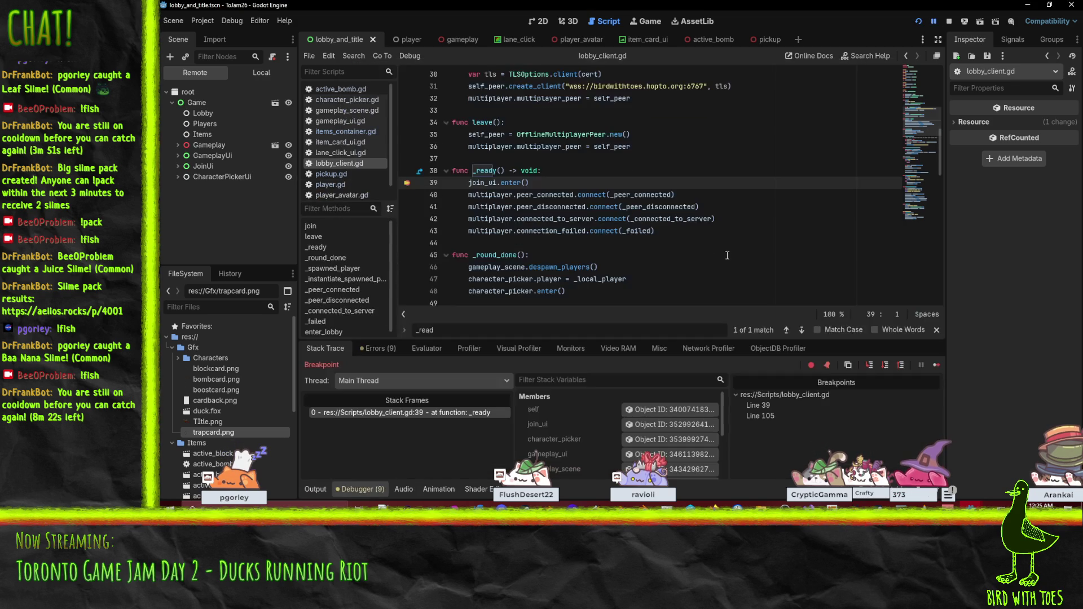
{"action": "left_click", "coordinate": [869, 365]}
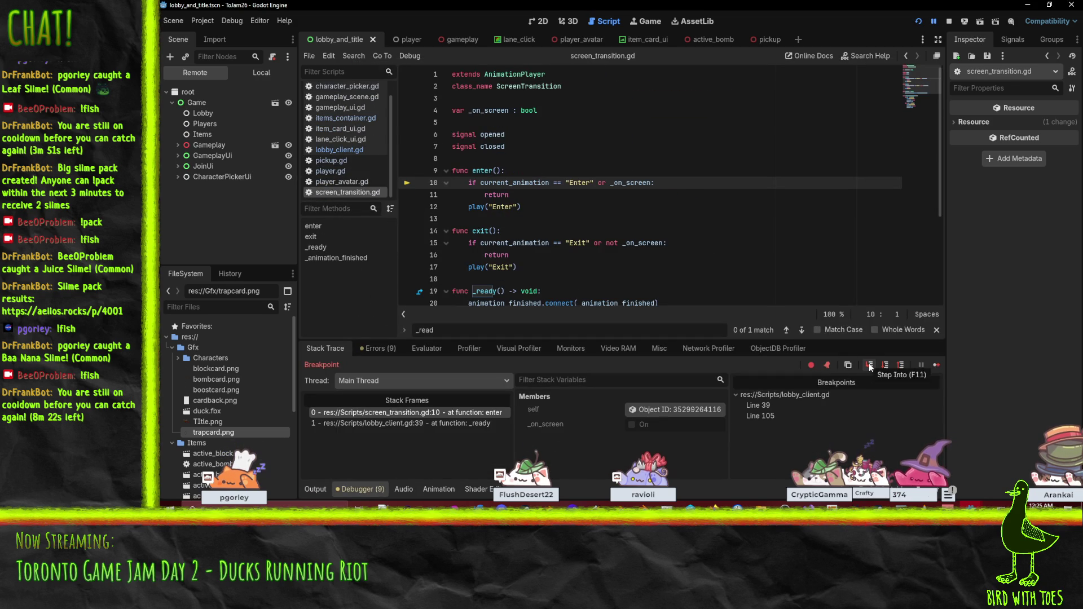
{"action": "mouse_move", "coordinate": [520, 183]}
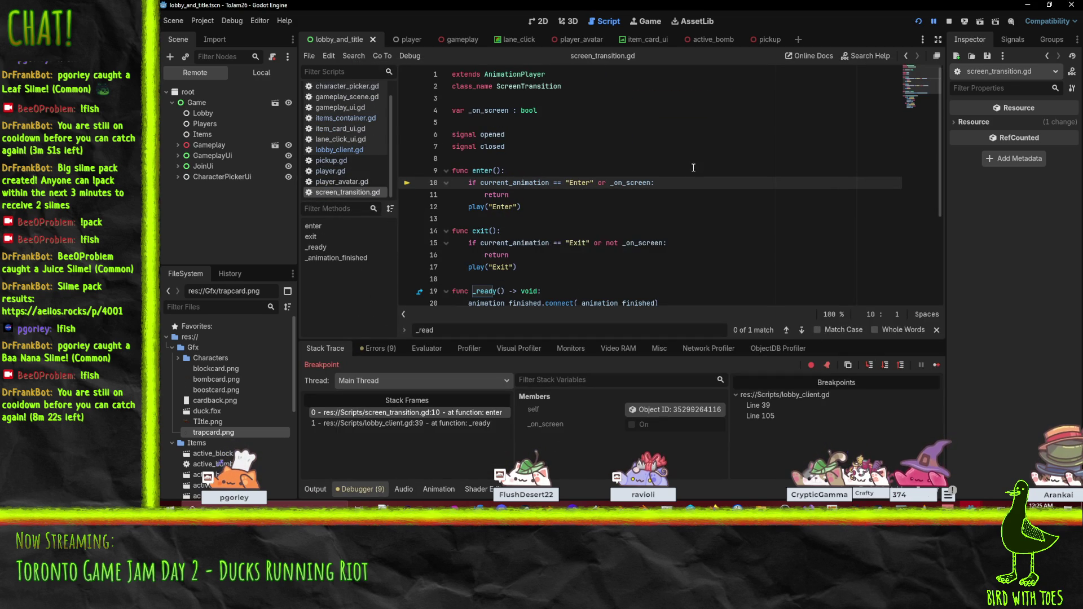
{"action": "mouse_move", "coordinate": [629, 183]}
- Step over to the play call on line 12, step out to _ready, and recheck the warnings
{"action": "left_click", "coordinate": [869, 365]}
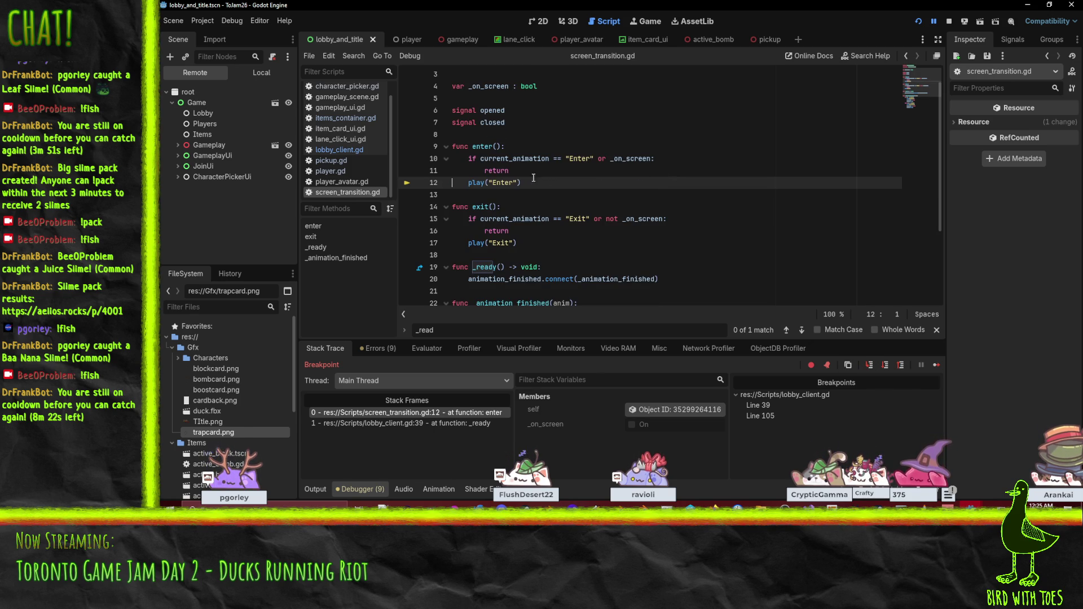
{"action": "left_click", "coordinate": [869, 365]}
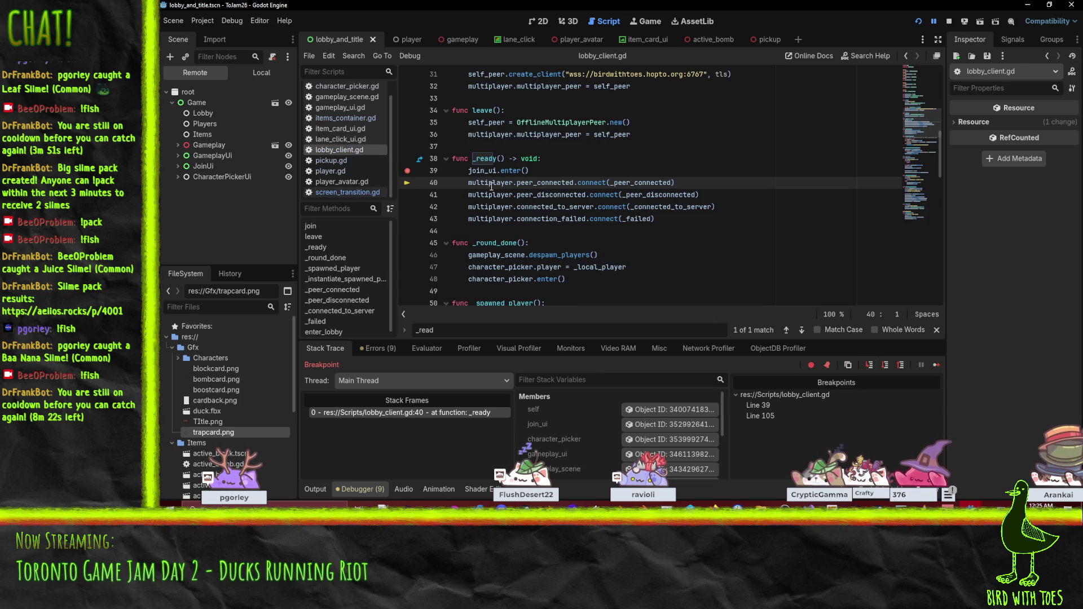
{"action": "left_click", "coordinate": [374, 351]}
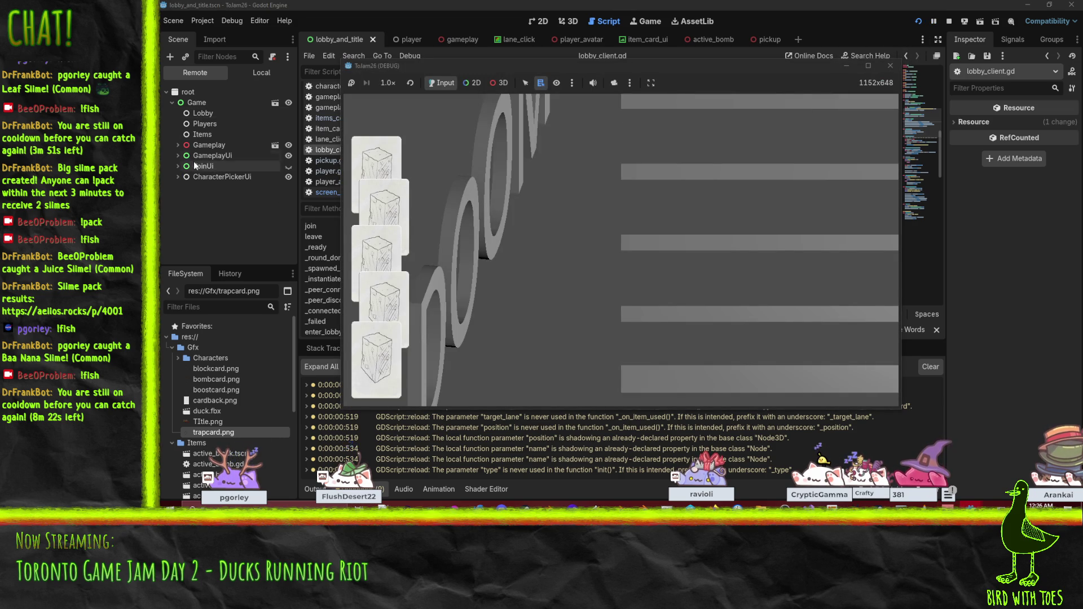
- Expand JoinUi in the remote tree, inspect ScreenTransition, and view its OffScreen animation
{"action": "left_click", "coordinate": [178, 165]}
{"action": "left_click", "coordinate": [201, 177]}
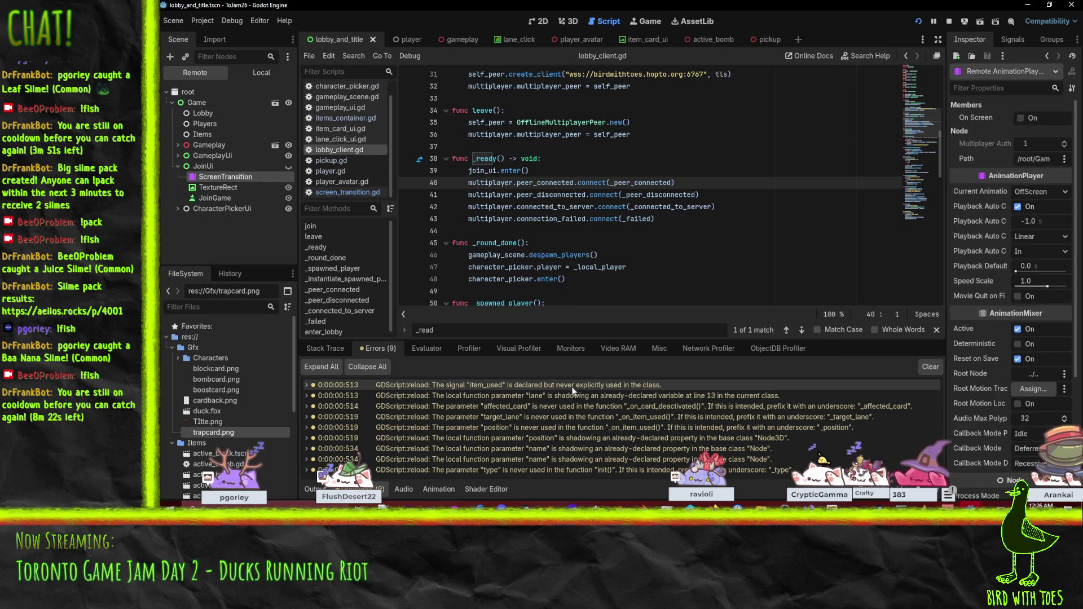
{"action": "left_click", "coordinate": [434, 491]}
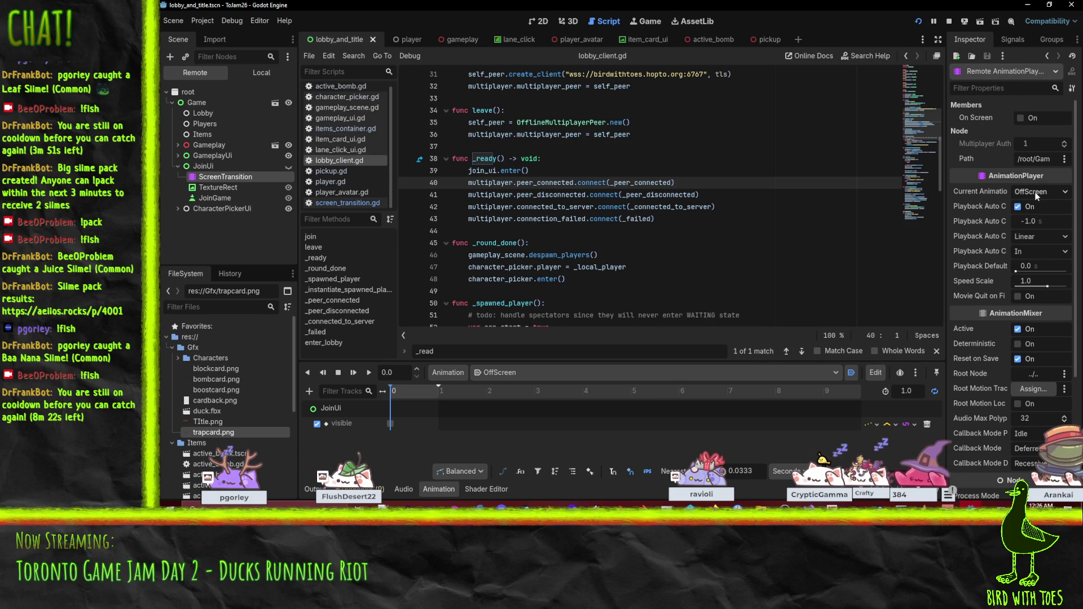
{"action": "scroll", "coordinate": [571, 255], "scroll_direction": "up", "scroll_amount": 2}
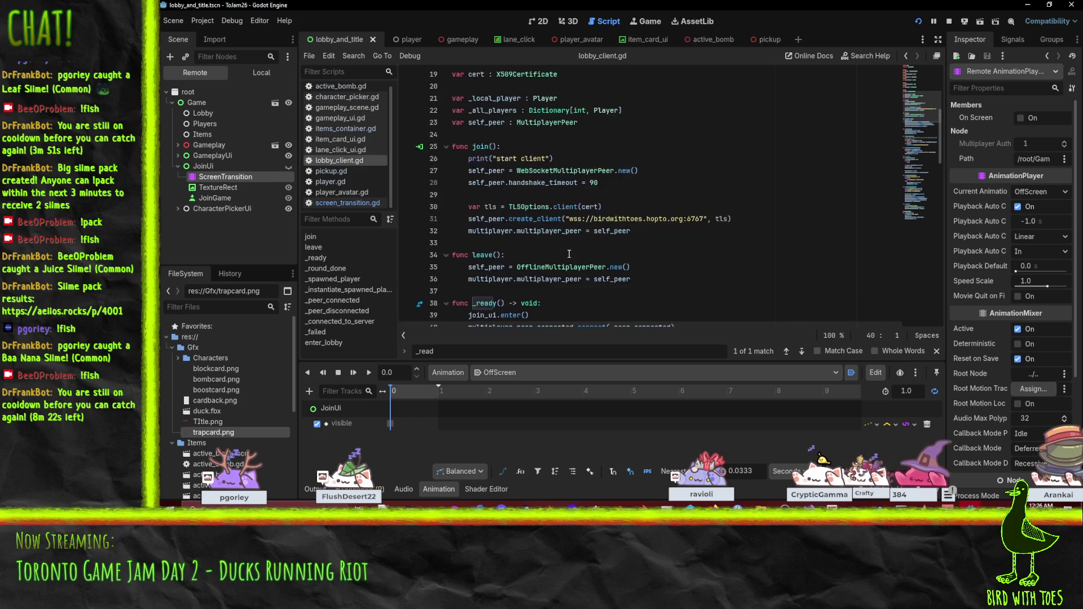
{"action": "left_click", "coordinate": [562, 247]}
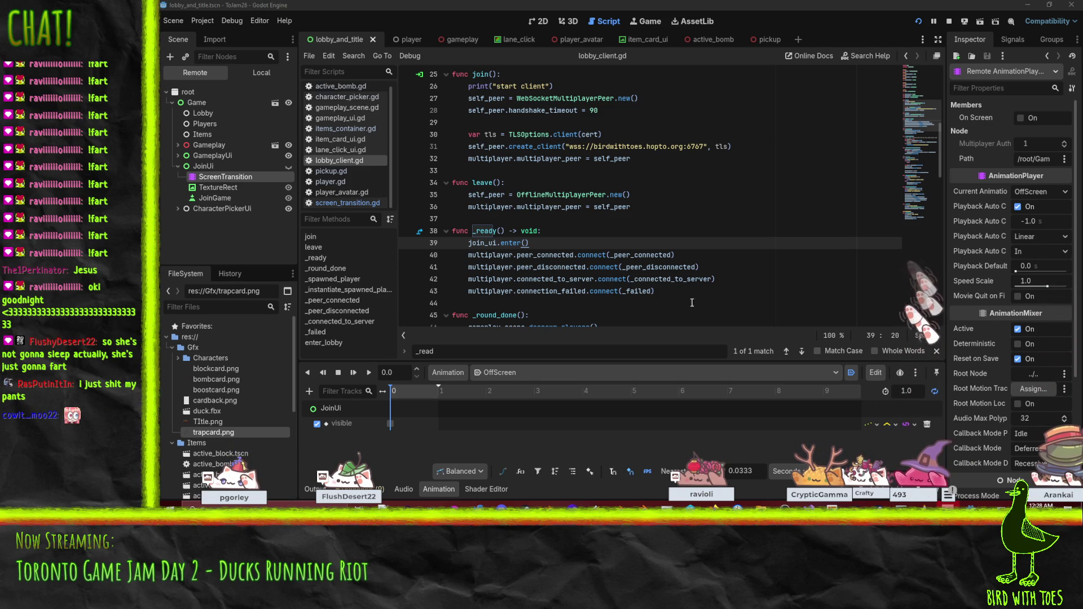
{"action": "mouse_move", "coordinate": [619, 275]}
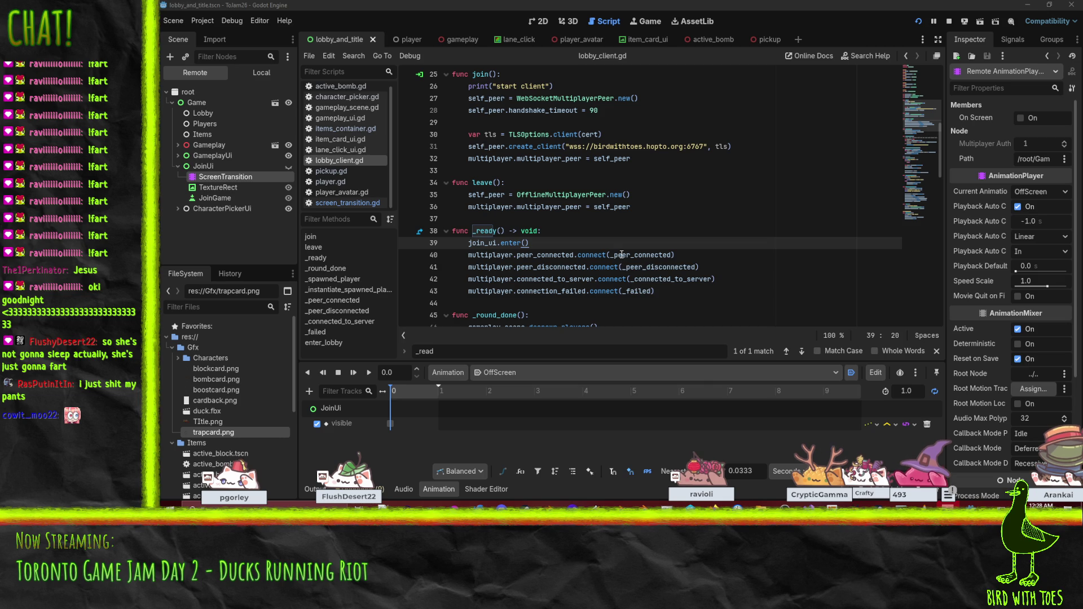
{"action": "mouse_move", "coordinate": [622, 255]}
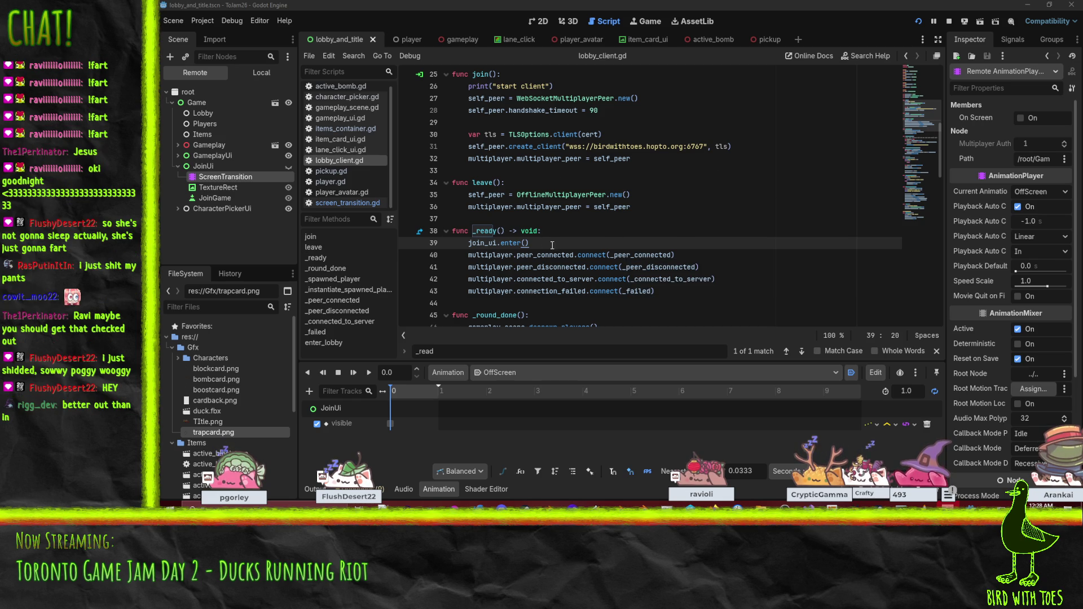
- Move join_ui.enter() from line 39 to line 43, below the four connect lines
{"action": "key", "text": "Home"}
{"action": "key", "text": "Home"}
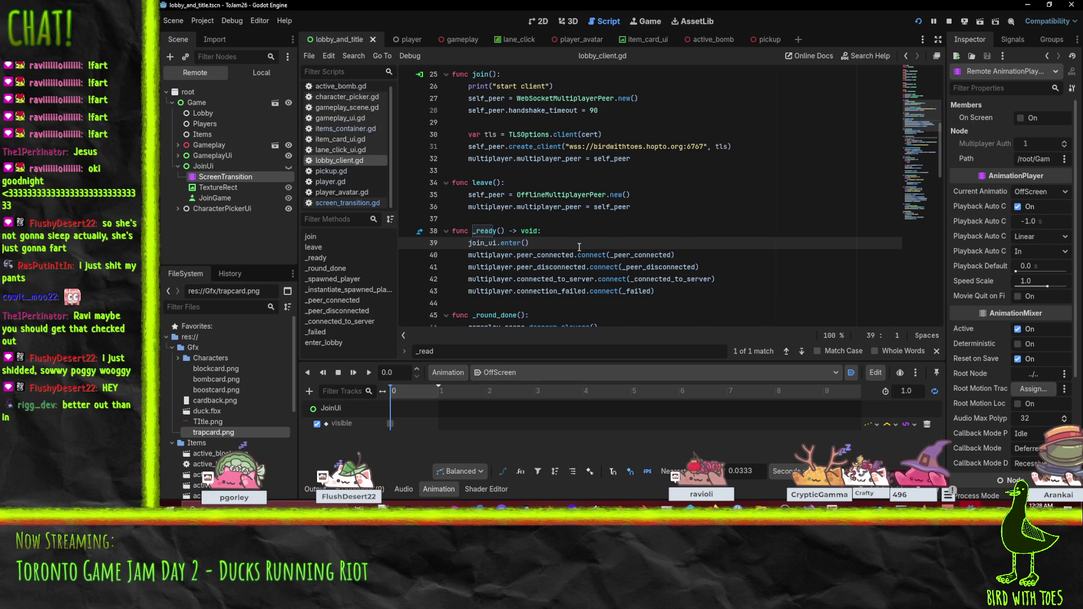
{"action": "key", "text": "alt+Down"}
{"action": "key", "text": "alt+Down"}
{"action": "key", "text": "alt+Down"}
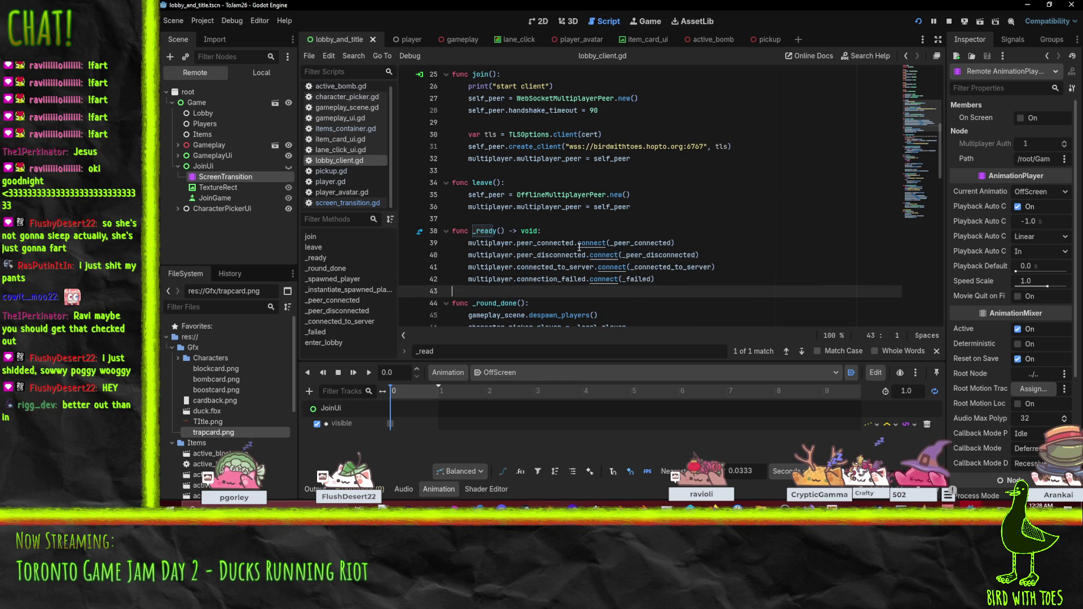
{"action": "double_click", "coordinate": [480, 291]}
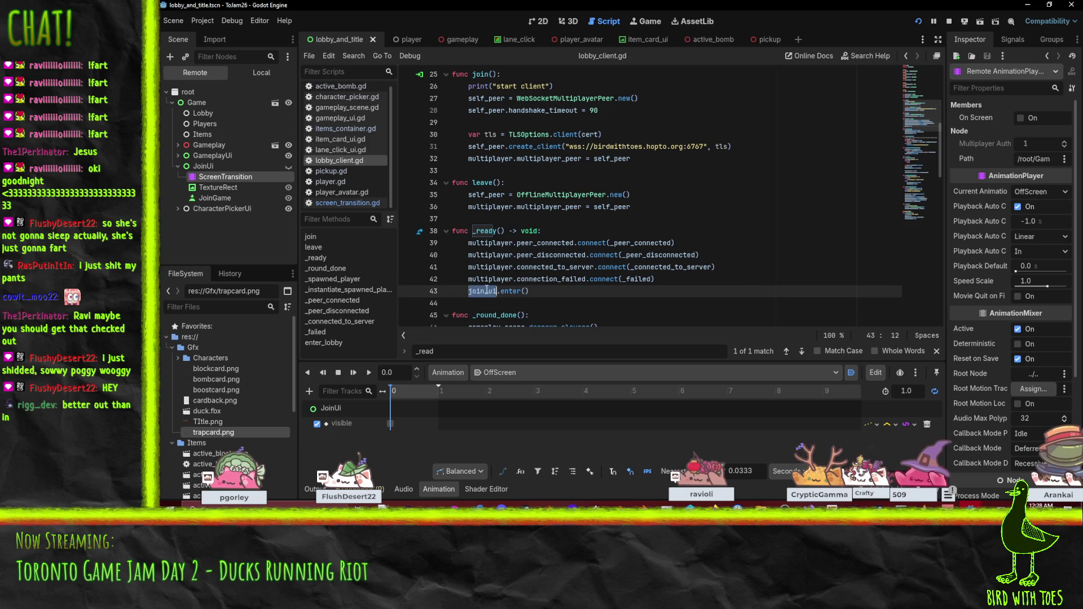
{"action": "key", "text": "End"}
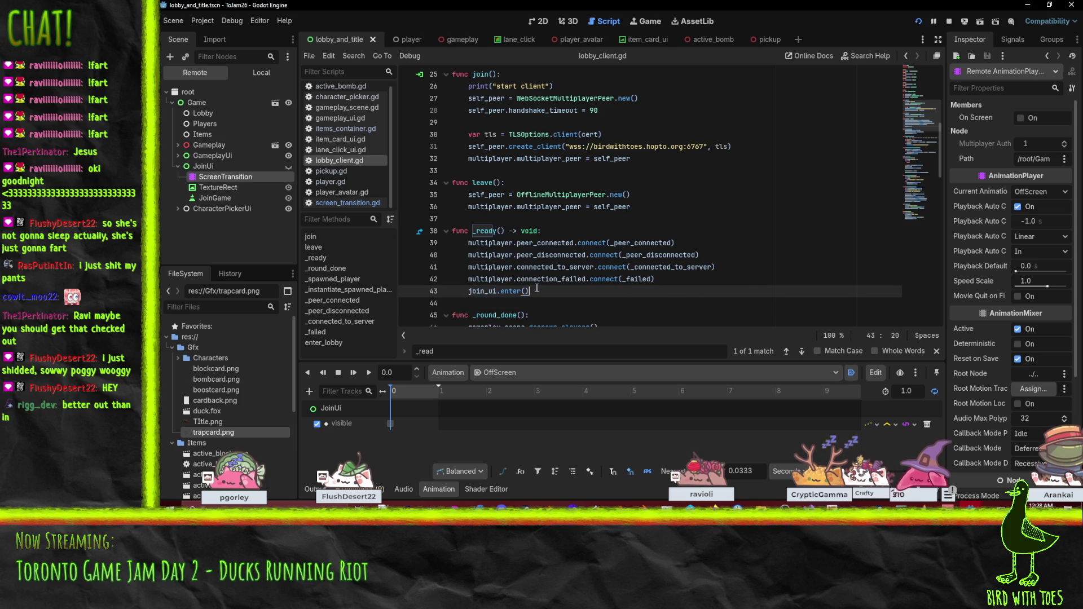
- Run the project with F5 to test the reordering, then stop it
{"action": "key", "text": "F5"}
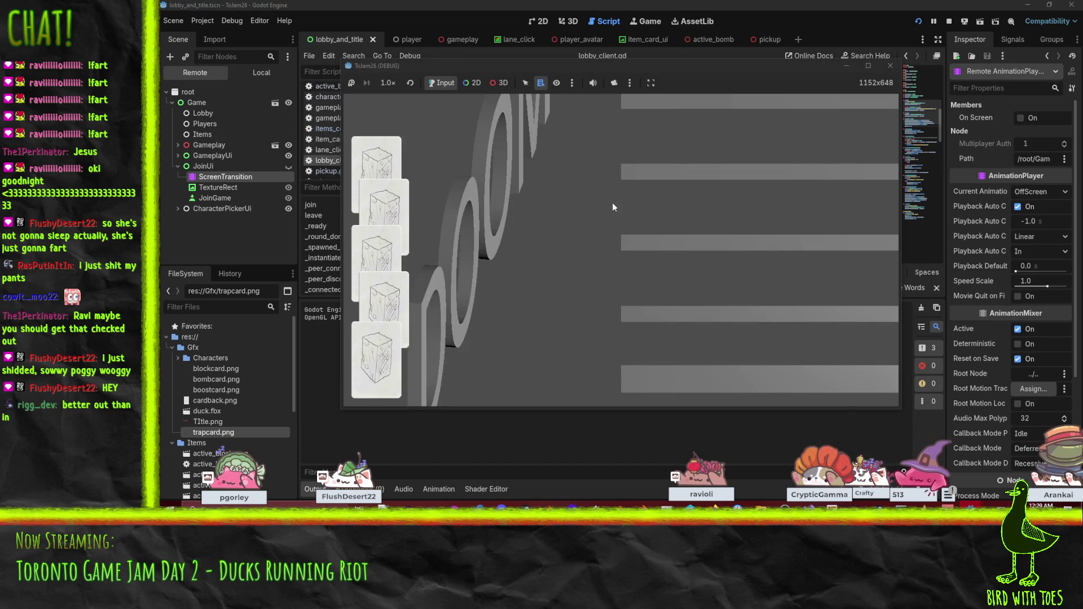
{"action": "left_click", "coordinate": [949, 21]}
{"action": "scroll", "coordinate": [532, 218], "scroll_direction": "down", "scroll_amount": 3}
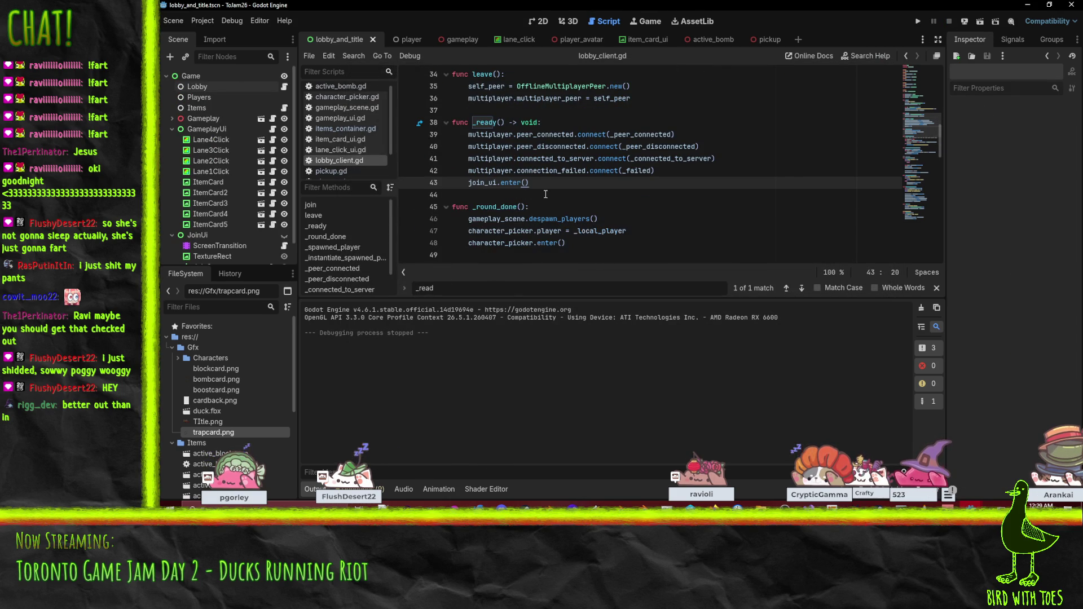
- Cut the join_ui.enter() line out of _ready and add a blank line after the last connect line
{"action": "scroll", "coordinate": [544, 195], "scroll_direction": "up", "scroll_amount": 1}
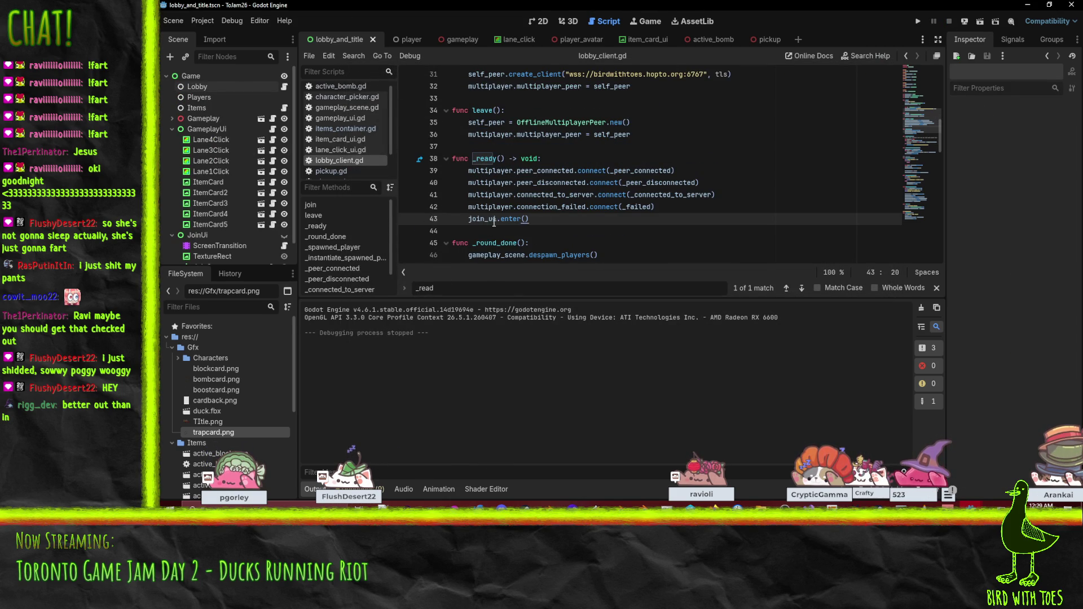
{"action": "left_click", "coordinate": [458, 220]}
{"action": "scroll", "coordinate": [457, 220], "scroll_direction": "down", "scroll_amount": 1}
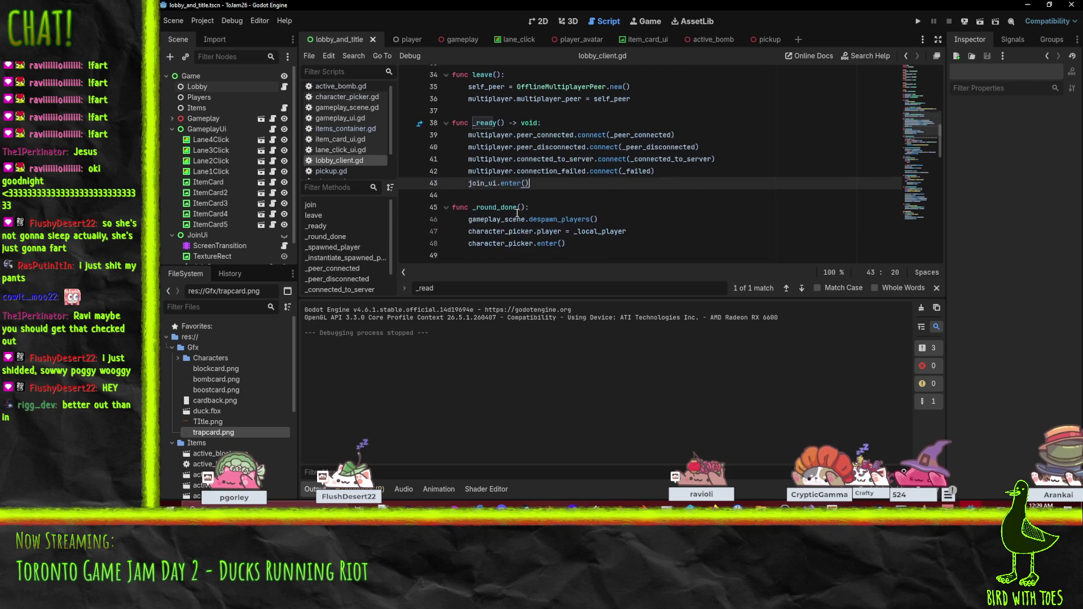
{"action": "scroll", "coordinate": [552, 183], "scroll_direction": "up", "scroll_amount": 1}
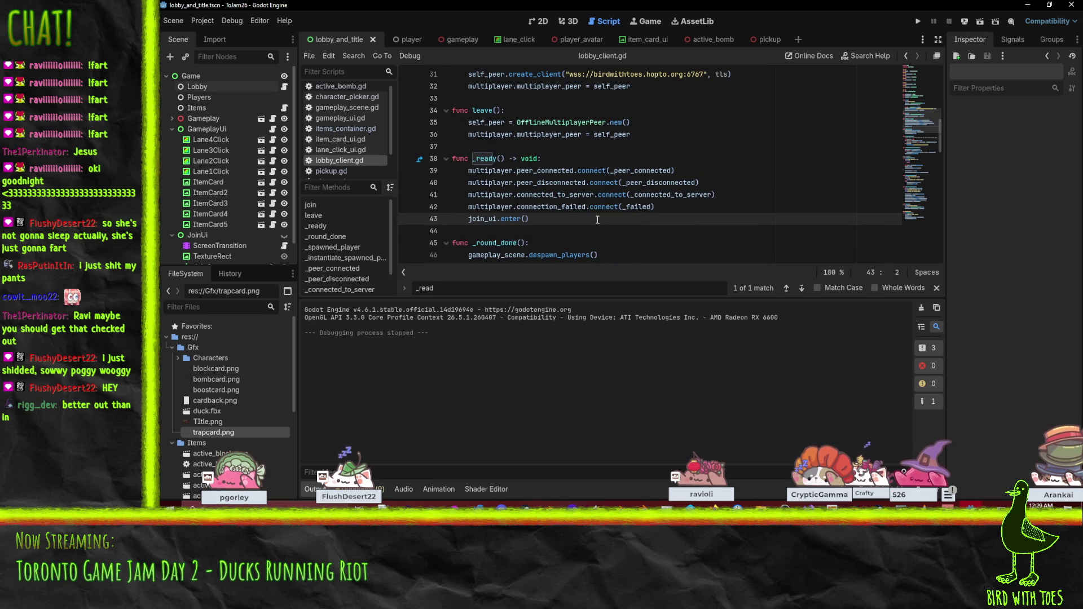
{"action": "key", "text": "ctrl+shift+k"}
{"action": "key", "text": "ctrl+f"}
{"action": "type", "text": "_pro"}
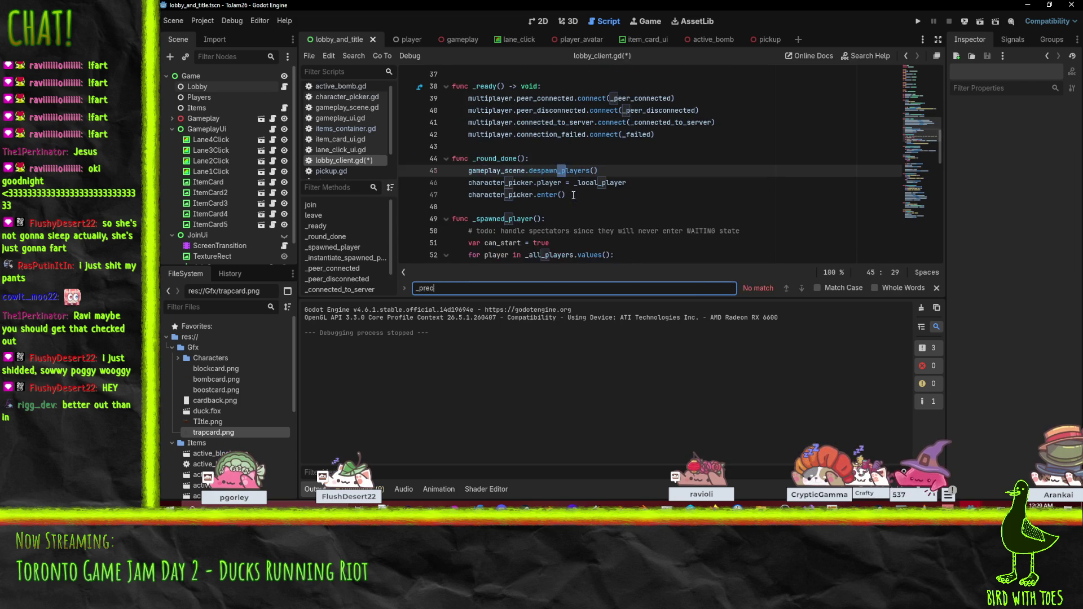
{"action": "key", "text": "Escape"}
{"action": "scroll", "coordinate": [570, 197], "scroll_direction": "up", "scroll_amount": 3}
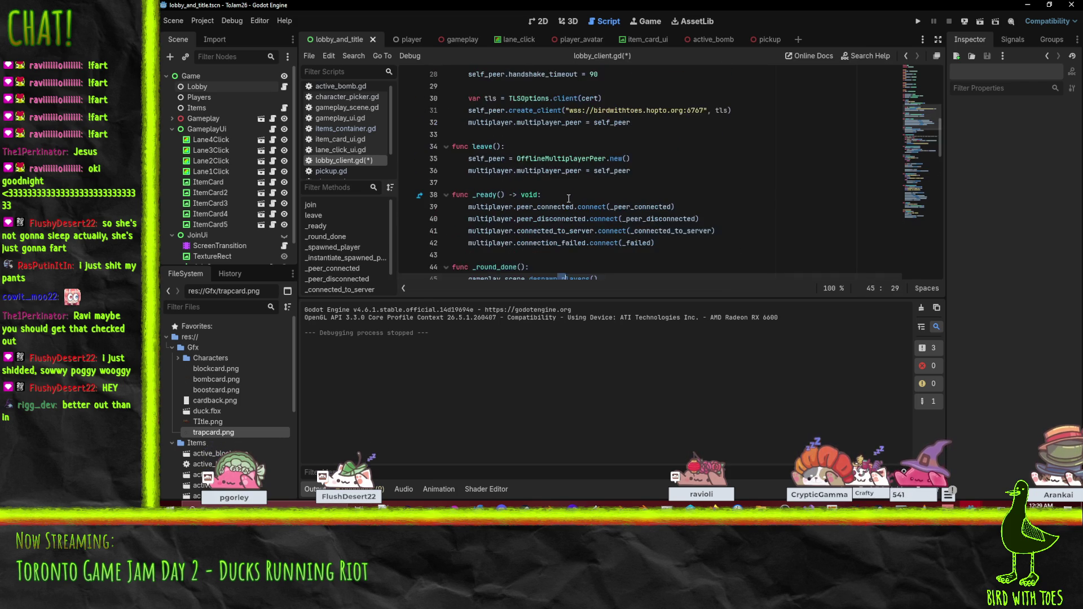
{"action": "left_click", "coordinate": [574, 255]}
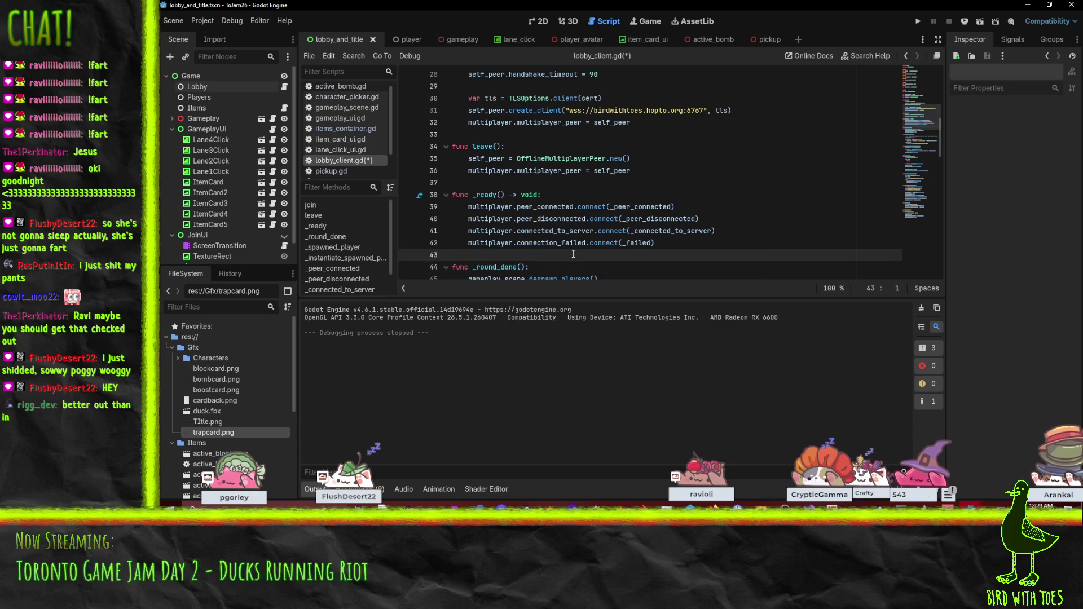
{"action": "key", "text": "Return"}
- Write 'func _process(delta):' above join_ui.enter(), save lobby_client.gd, and run the game
{"action": "type", "text": "func"}
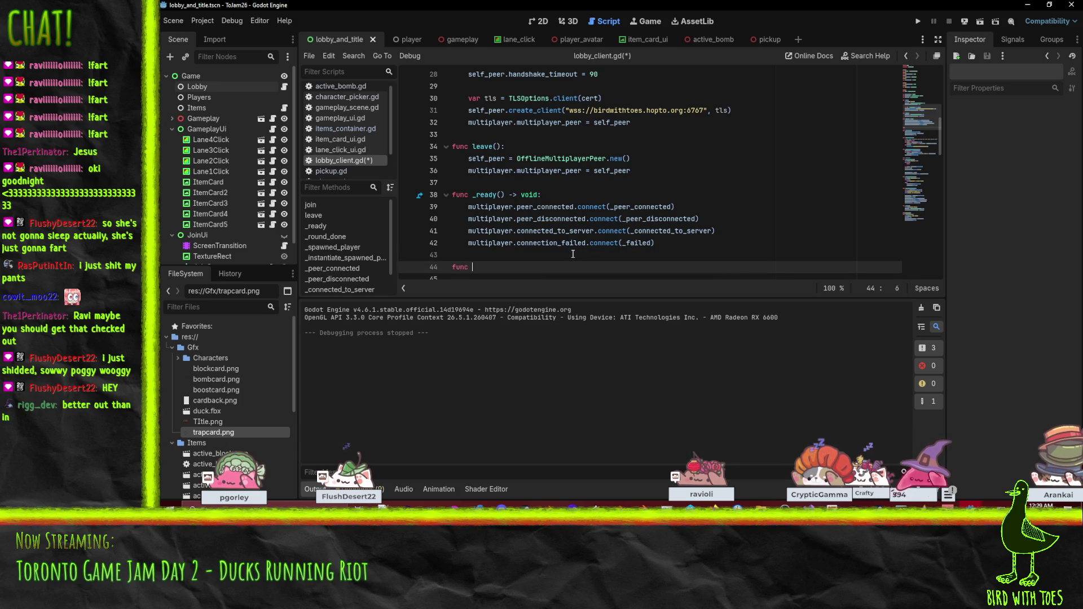
{"action": "key", "text": "ctrl+z"}
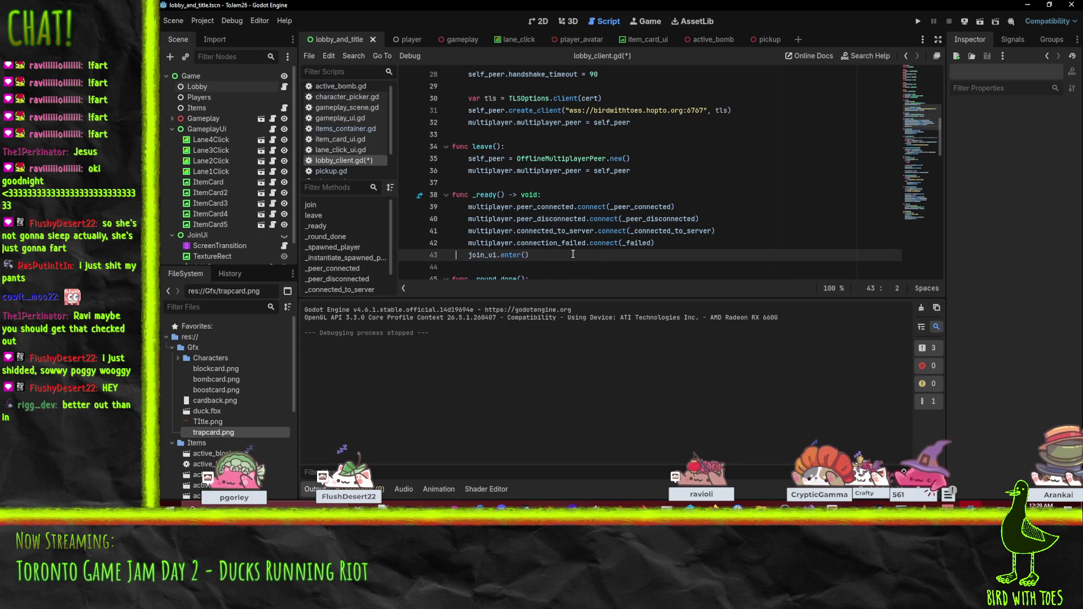
{"action": "key", "text": "Return"}
{"action": "type", "text": "func _"}
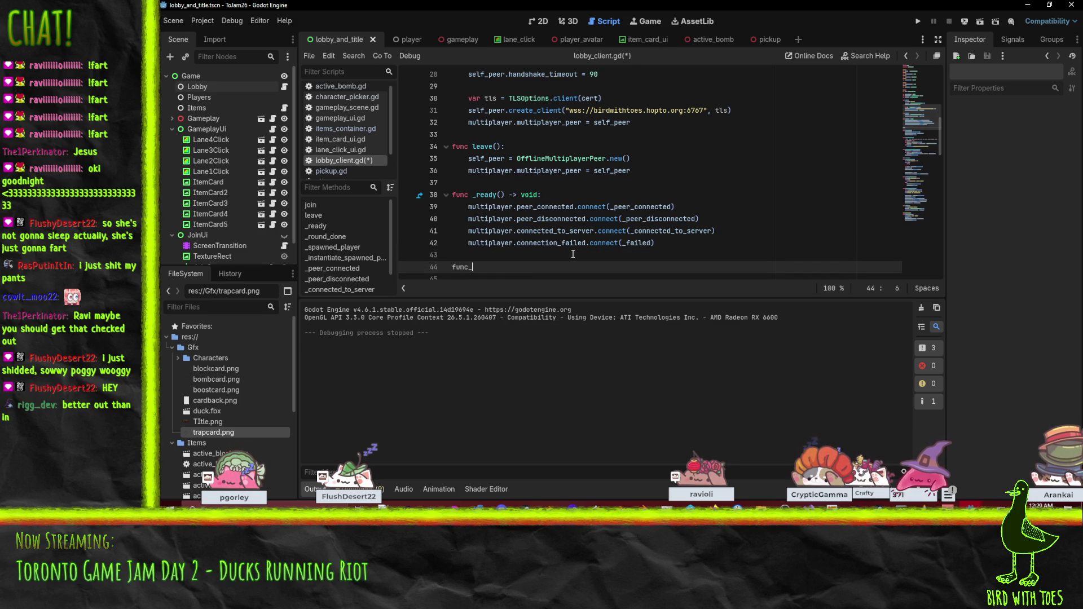
{"action": "key", "text": "BackSpace"}
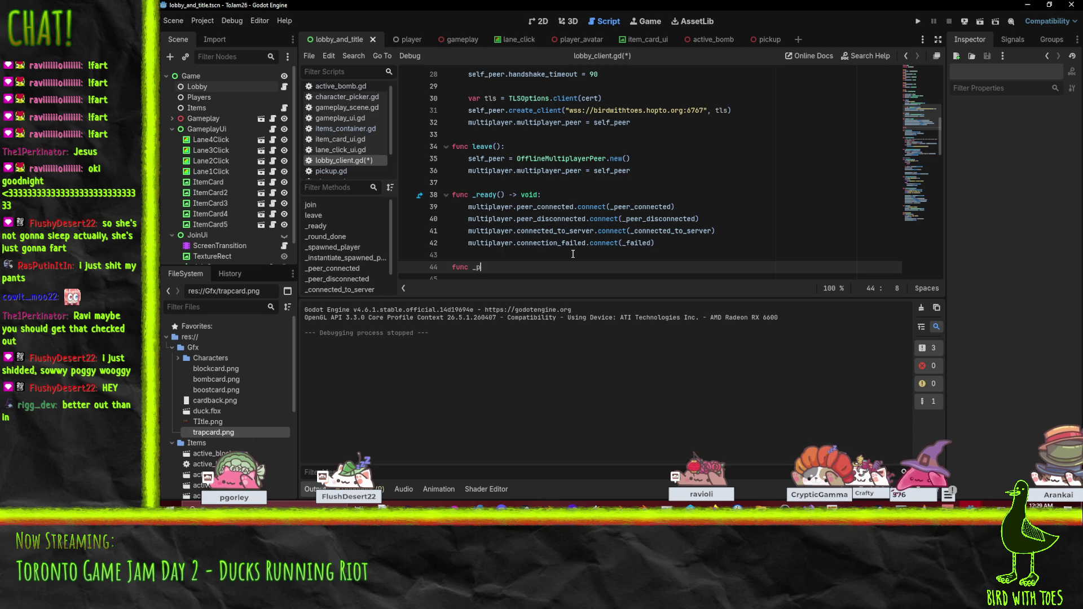
{"action": "type", "text": "roce"}
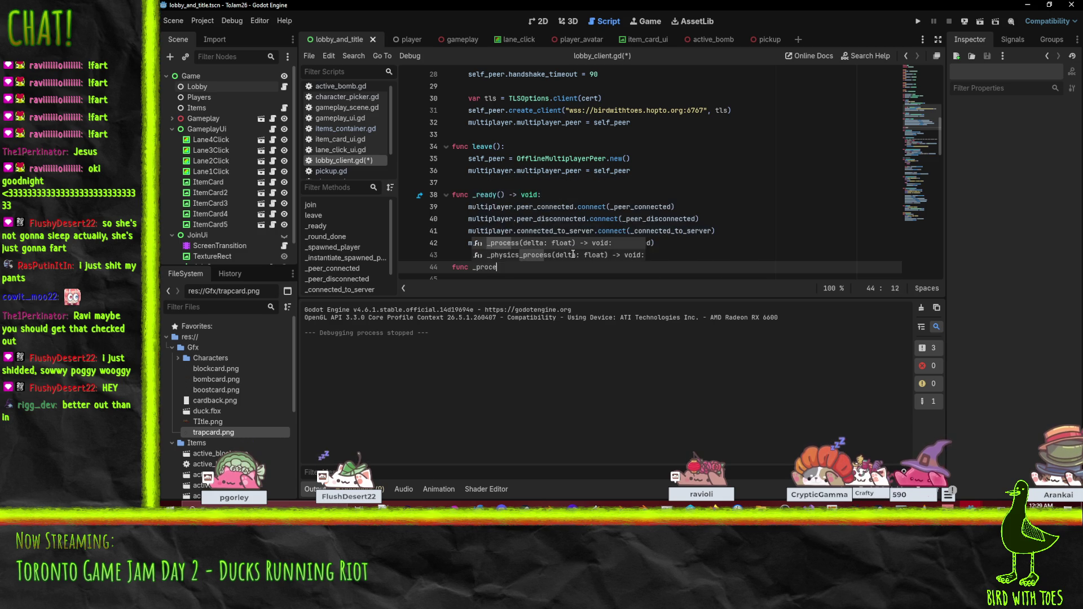
{"action": "type", "text": "ss():"}
{"action": "scroll", "coordinate": [573, 254], "scroll_direction": "down", "scroll_amount": 2}
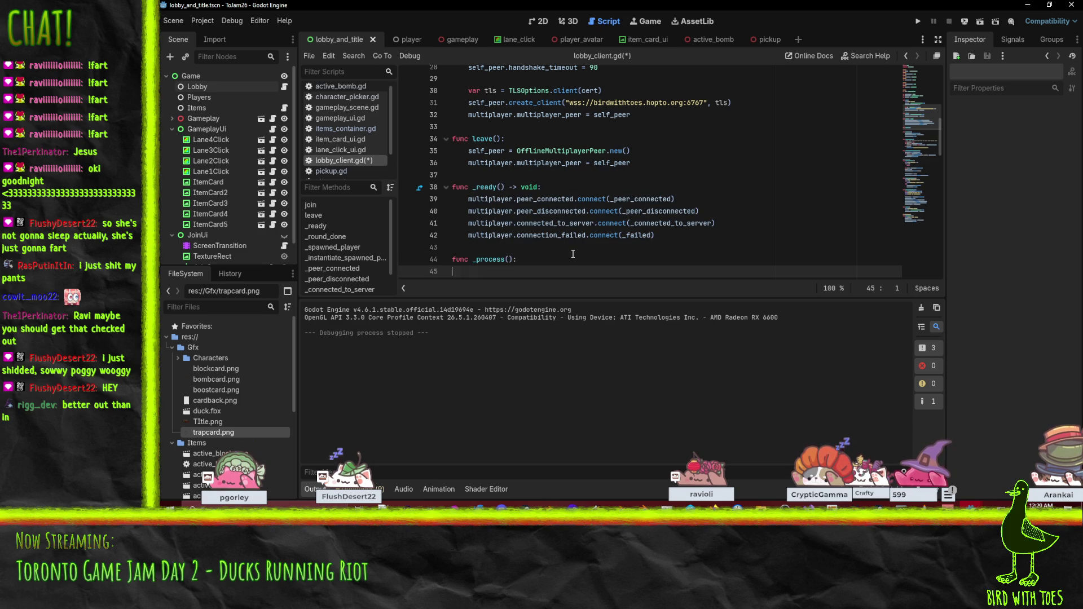
{"action": "type", "text": "delta"}
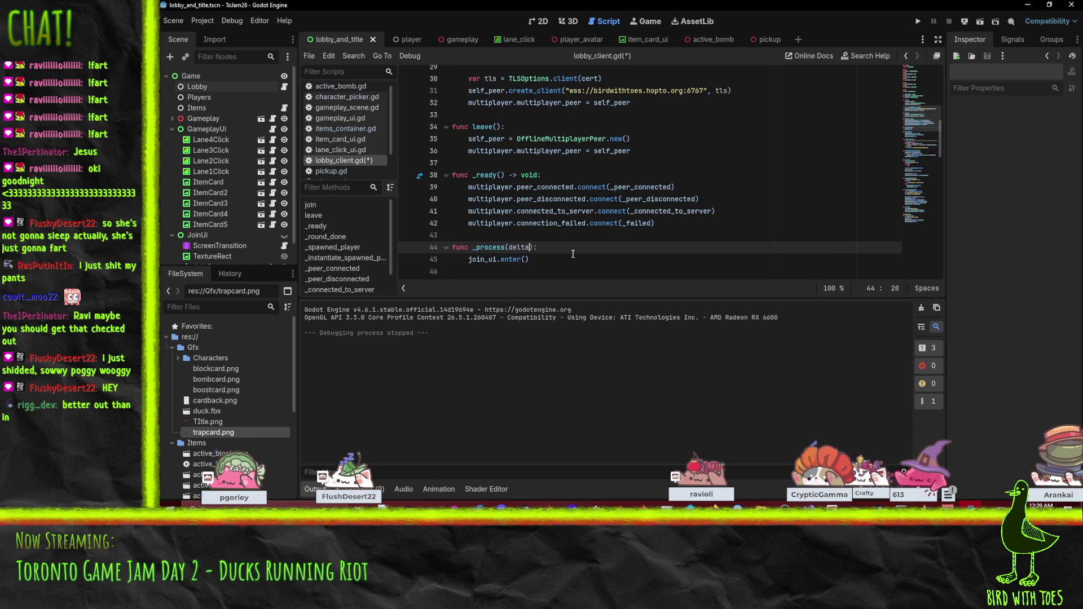
{"action": "key", "text": "ctrl+s"}
{"action": "left_click", "coordinate": [921, 17]}
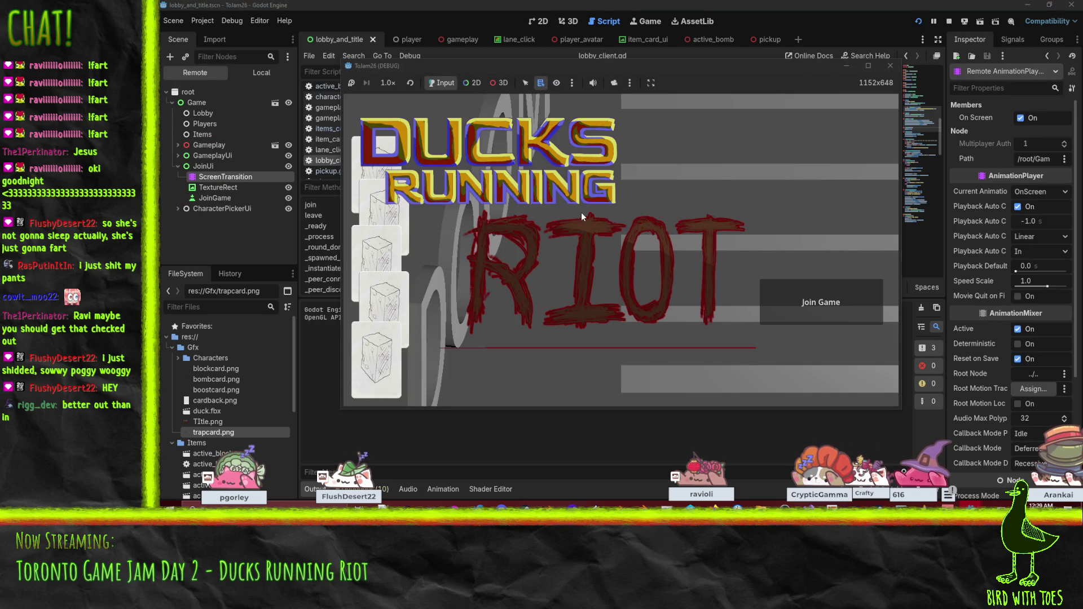
- Stop the running game and scroll back through the script to the self_peer declaration
{"action": "left_click", "coordinate": [948, 22]}
{"action": "key", "text": "End"}
{"action": "scroll", "coordinate": [519, 223], "scroll_direction": "up", "scroll_amount": 1}
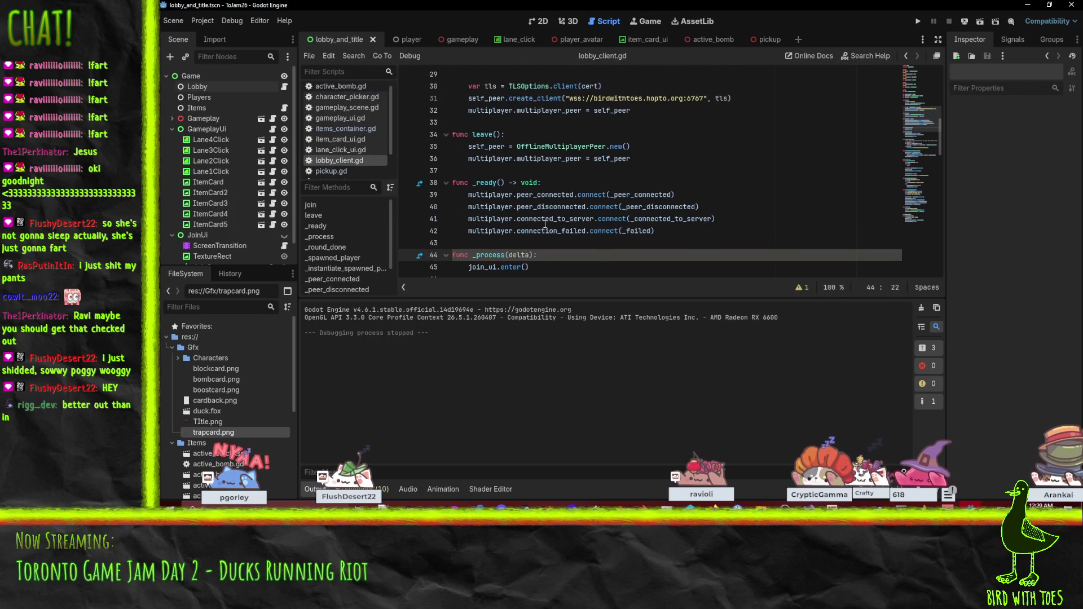
{"action": "scroll", "coordinate": [516, 177], "scroll_direction": "up", "scroll_amount": 7}
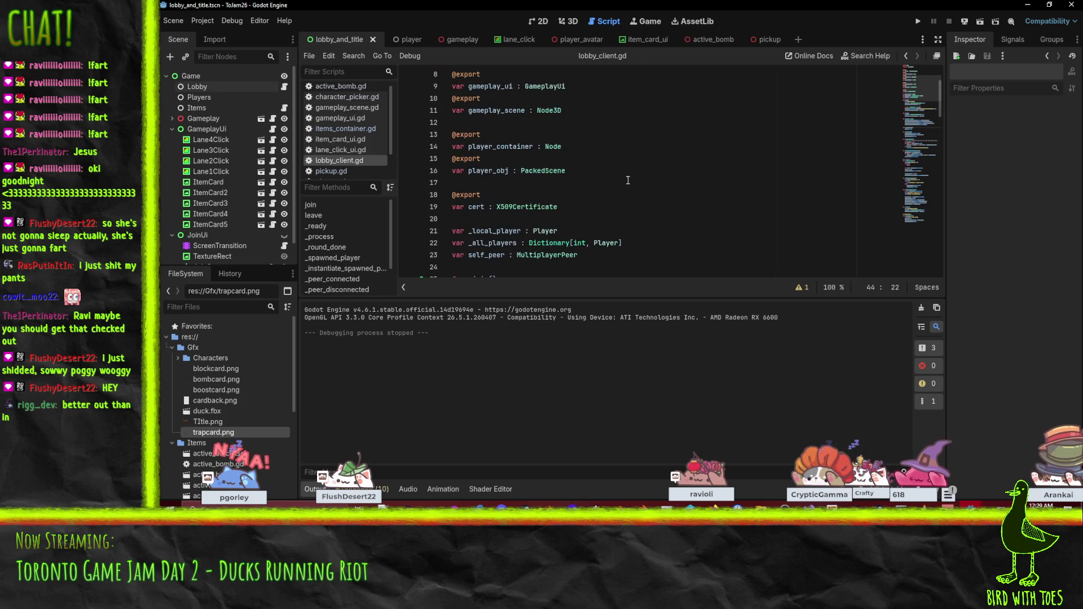
{"action": "scroll", "coordinate": [632, 179], "scroll_direction": "down", "scroll_amount": 4}
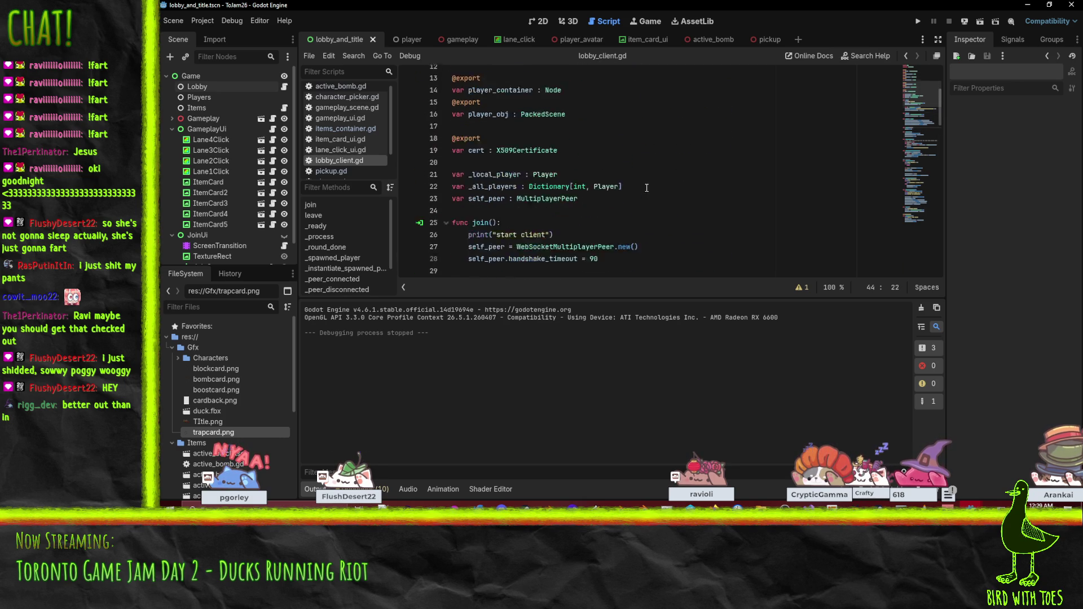
{"action": "scroll", "coordinate": [653, 192], "scroll_direction": "down", "scroll_amount": 2}
{"action": "scroll", "coordinate": [691, 193], "scroll_direction": "down", "scroll_amount": 4}
{"action": "scroll", "coordinate": [688, 192], "scroll_direction": "up", "scroll_amount": 9}
{"action": "scroll", "coordinate": [689, 193], "scroll_direction": "up", "scroll_amount": 4}
{"action": "scroll", "coordinate": [687, 195], "scroll_direction": "down", "scroll_amount": 3}
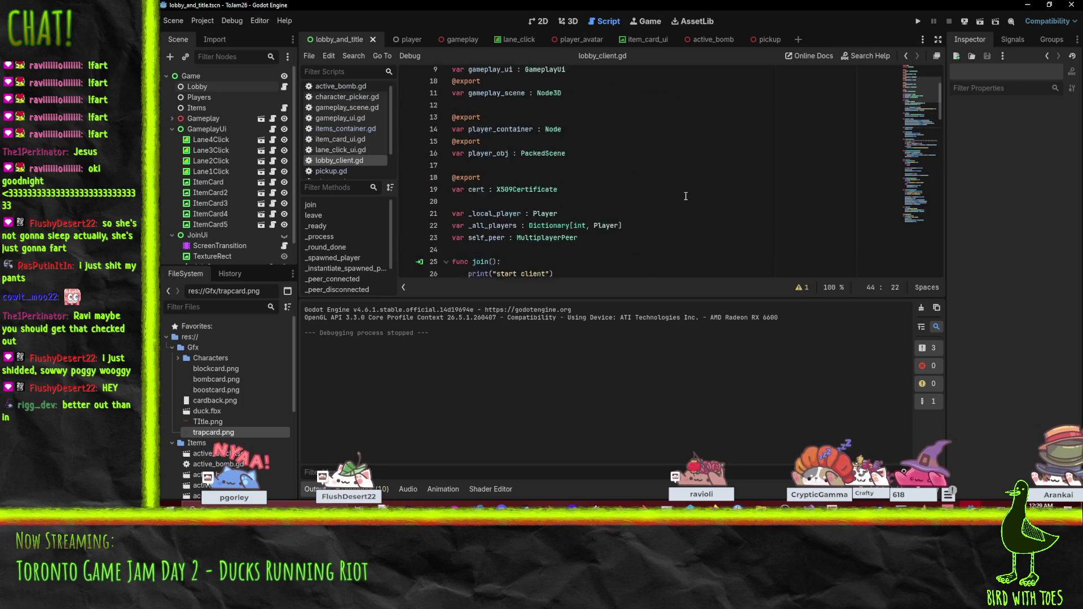
{"action": "scroll", "coordinate": [686, 197], "scroll_direction": "up", "scroll_amount": 2}
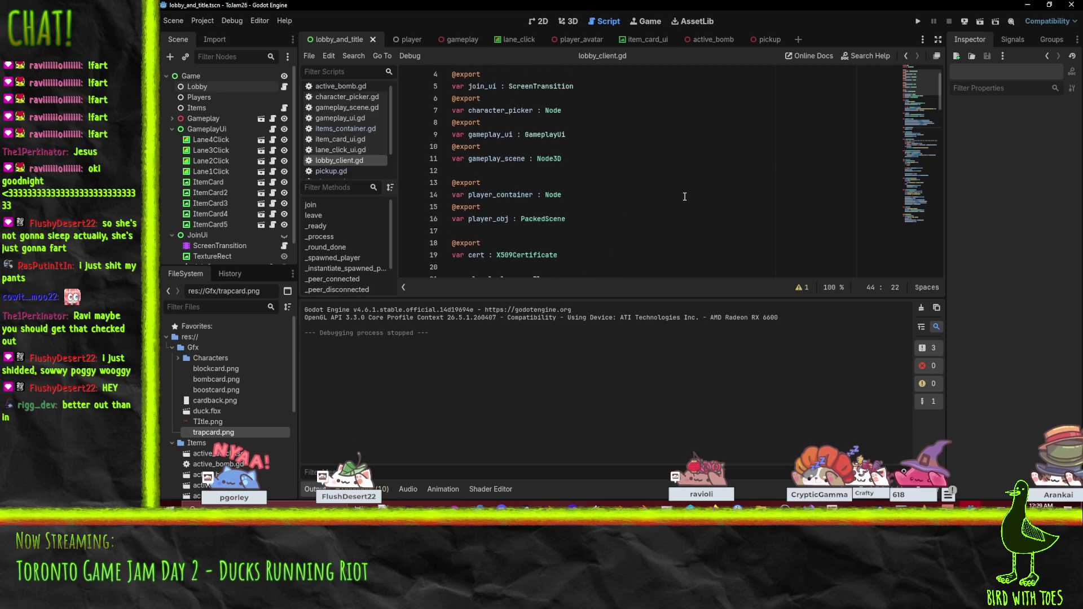
{"action": "scroll", "coordinate": [684, 197], "scroll_direction": "down", "scroll_amount": 3}
- Declare 'var _joined : bool' right after the self_peer variable
{"action": "left_click", "coordinate": [619, 198]}
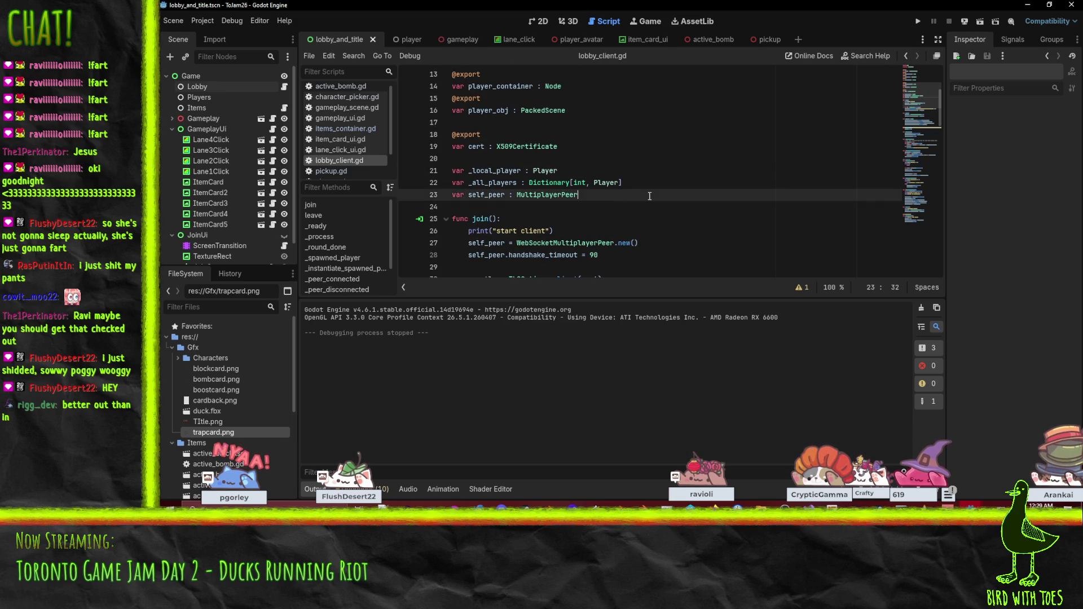
{"action": "key", "text": "Return"}
{"action": "key", "text": "Return"}
{"action": "type", "text": "var _joined"}
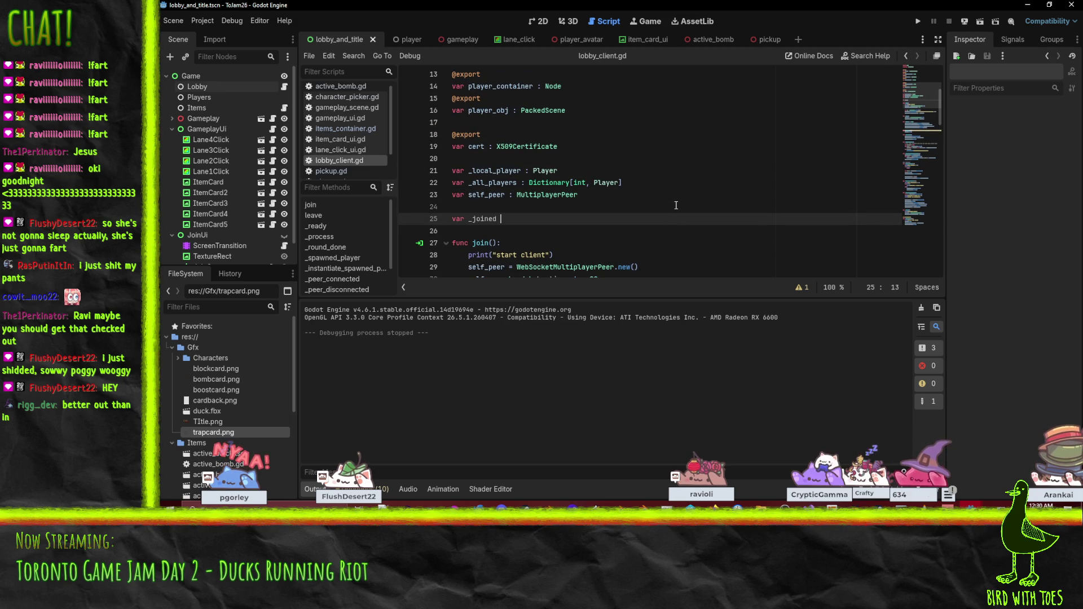
{"action": "key", "text": "BackSpace"}
{"action": "key", "text": "Left"}
{"action": "key", "text": "Left"}
{"action": "key", "text": "Left"}
{"action": "key", "text": "BackSpace"}
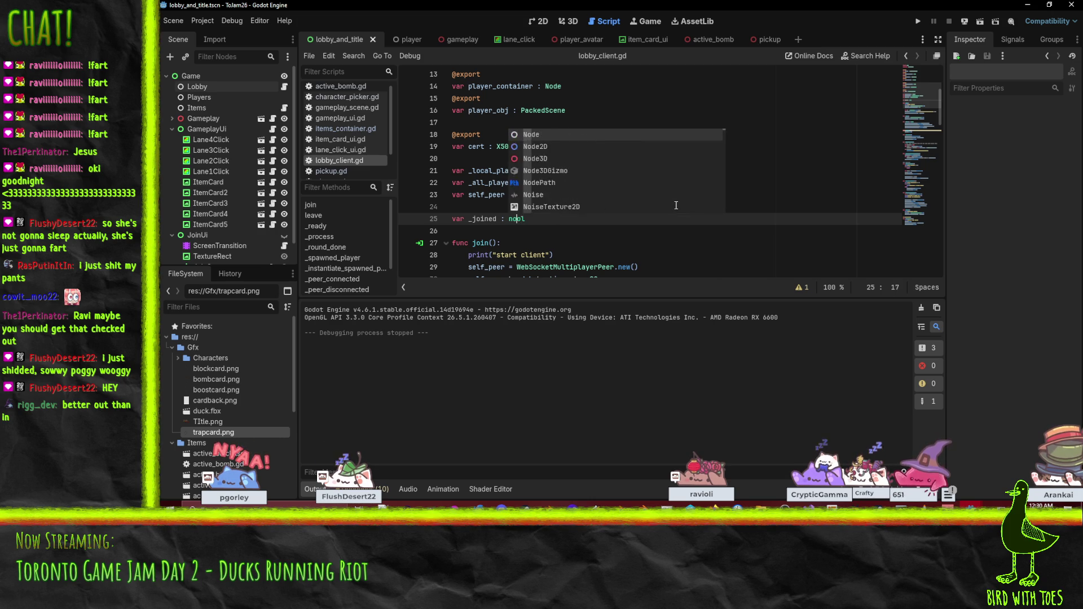
{"action": "type", "text": "b"}
{"action": "left_click", "coordinate": [479, 219]}
{"action": "double_click", "coordinate": [479, 219]}
{"action": "scroll", "coordinate": [595, 227], "scroll_direction": "down", "scroll_amount": 6}
{"action": "scroll", "coordinate": [596, 228], "scroll_direction": "down", "scroll_amount": 2}
- Guard the join_ui.enter() call in _process with an indented 'if !_joined:' check
{"action": "left_click", "coordinate": [555, 183]}
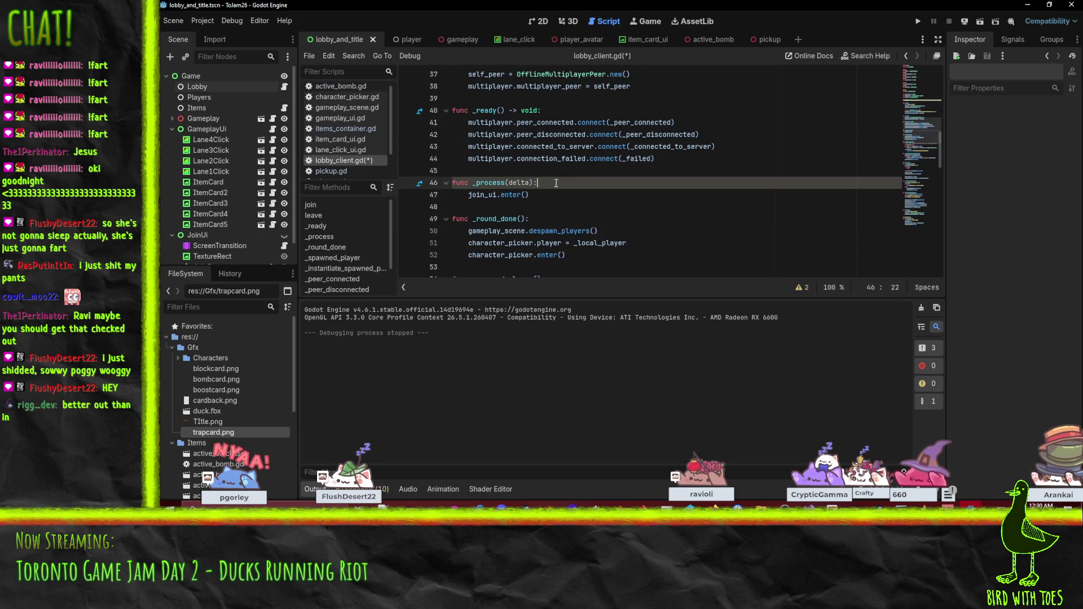
{"action": "key", "text": "Return"}
{"action": "type", "text": "fi"}
{"action": "key", "text": "BackSpace"}
{"action": "key", "text": "BackSpace"}
{"action": "type", "text": "if "}
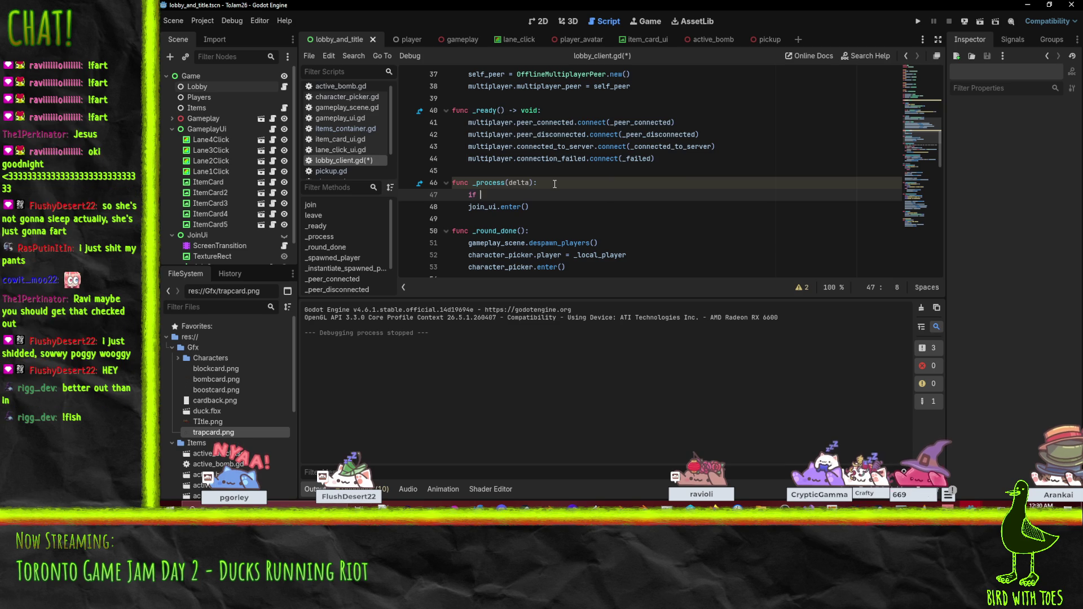
{"action": "type", "text": "!_joined:"}
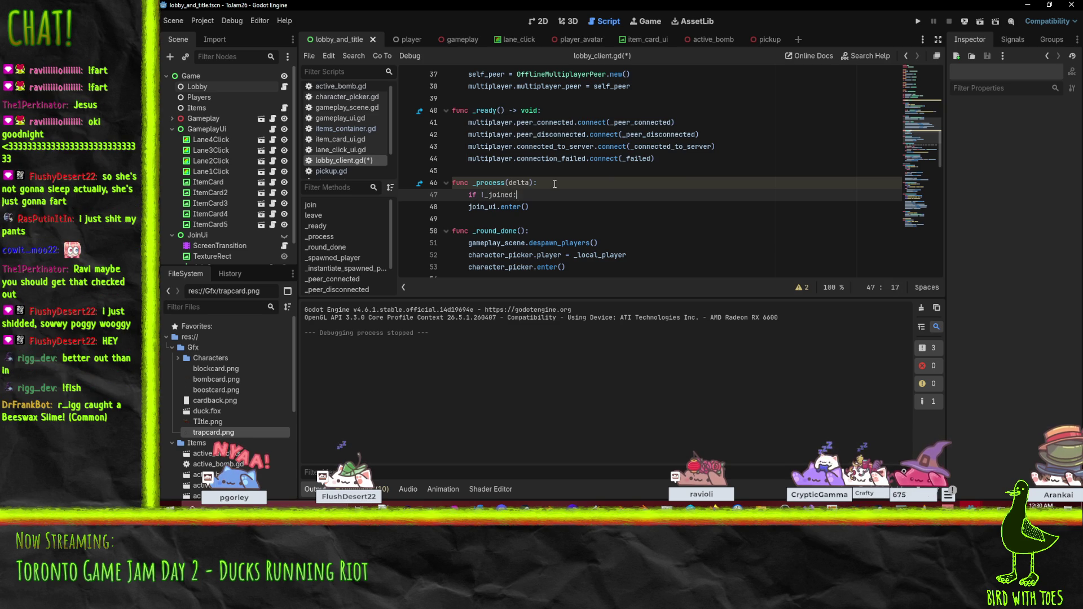
{"action": "key", "text": "Down"}
{"action": "key", "text": "Tab"}
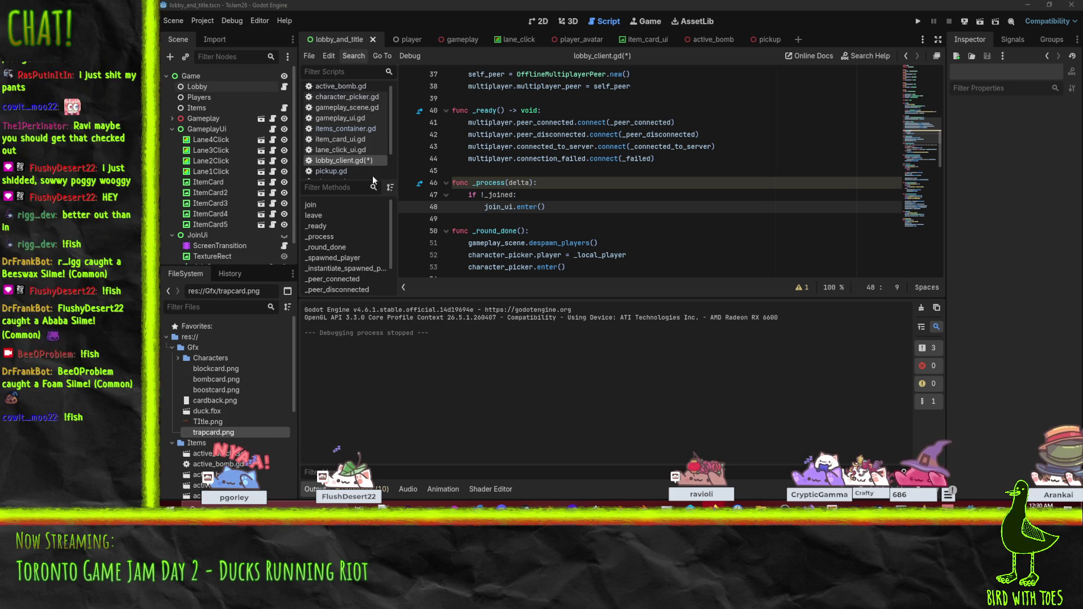
{"action": "double_click", "coordinate": [495, 212]}
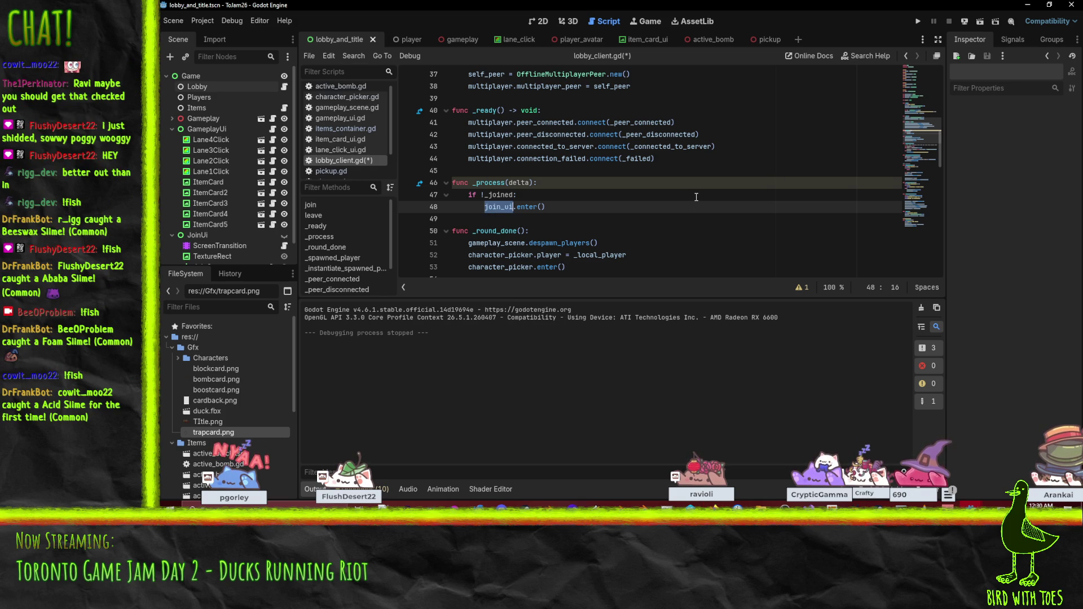
{"action": "scroll", "coordinate": [588, 149], "scroll_direction": "down", "scroll_amount": 2}
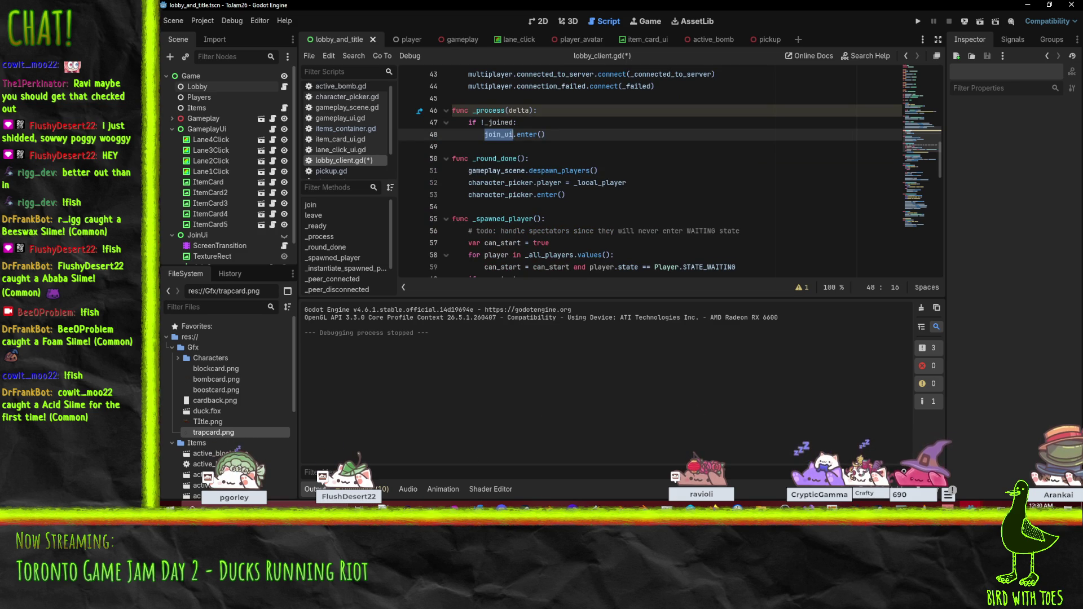
{"action": "key", "text": "alt+Tab"}
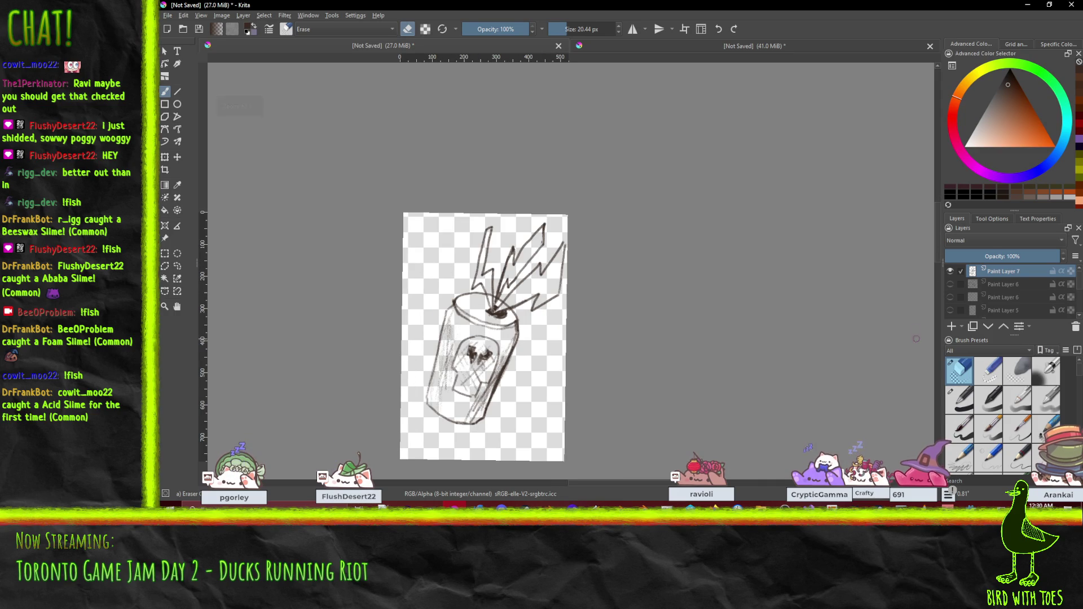
- Toggle Paint Layers 7, 6, 5 and 4 through the sketches, leave the bomb visible, and minimize Krita
{"action": "left_click", "coordinate": [950, 284]}
{"action": "left_click", "coordinate": [950, 271]}
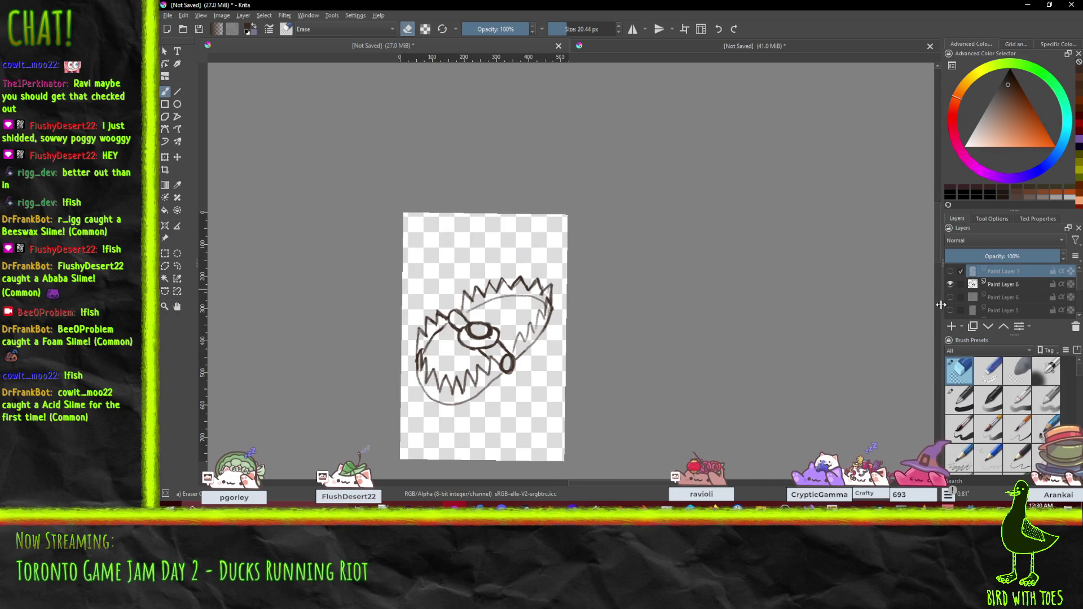
{"action": "left_click", "coordinate": [950, 297]}
{"action": "left_click", "coordinate": [950, 285]}
{"action": "left_click", "coordinate": [950, 298]}
{"action": "left_click", "coordinate": [951, 311]}
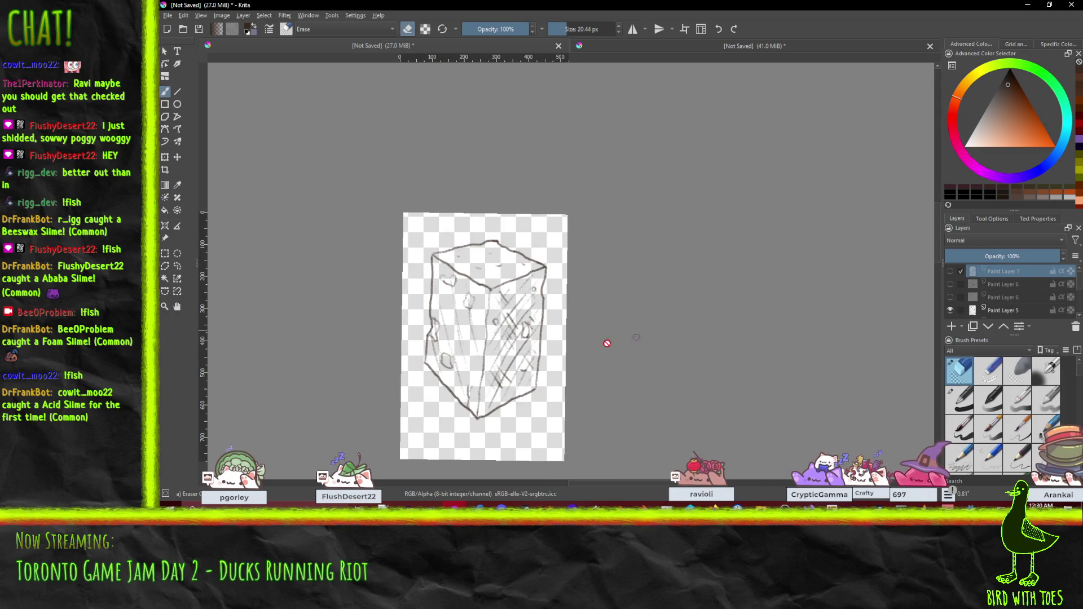
{"action": "scroll", "coordinate": [952, 291], "scroll_direction": "down", "scroll_amount": 2}
{"action": "left_click", "coordinate": [950, 291]}
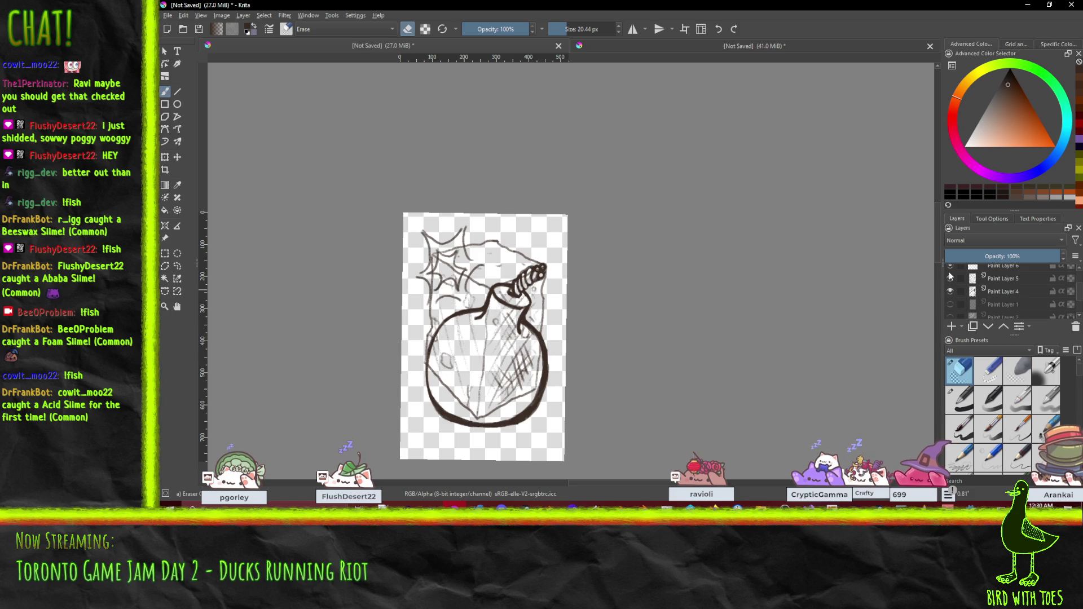
{"action": "scroll", "coordinate": [951, 285], "scroll_direction": "up", "scroll_amount": 2}
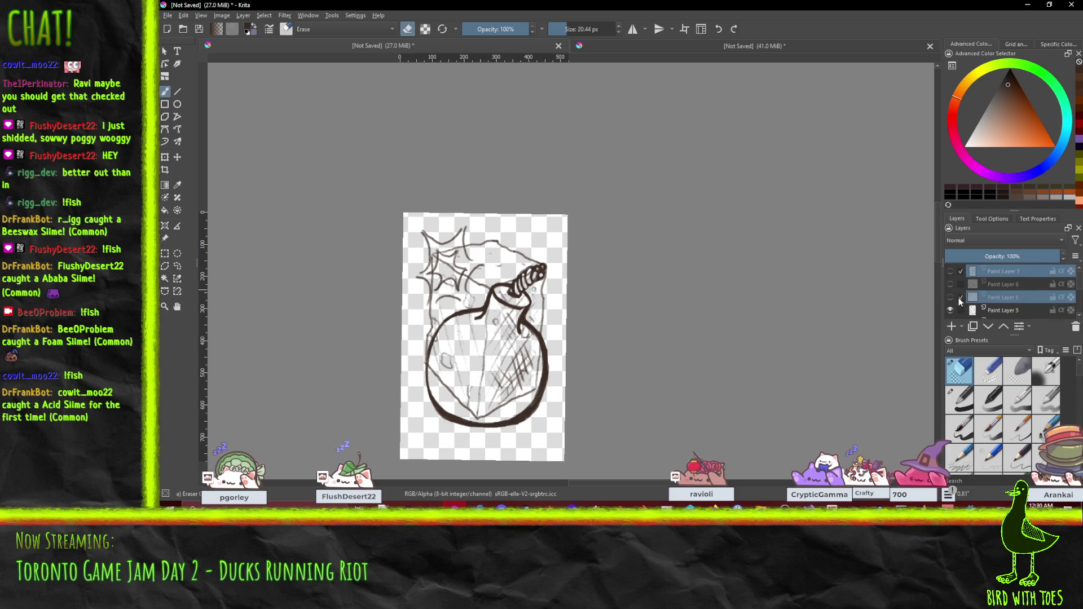
{"action": "scroll", "coordinate": [959, 299], "scroll_direction": "down", "scroll_amount": 2}
{"action": "left_click", "coordinate": [952, 279]}
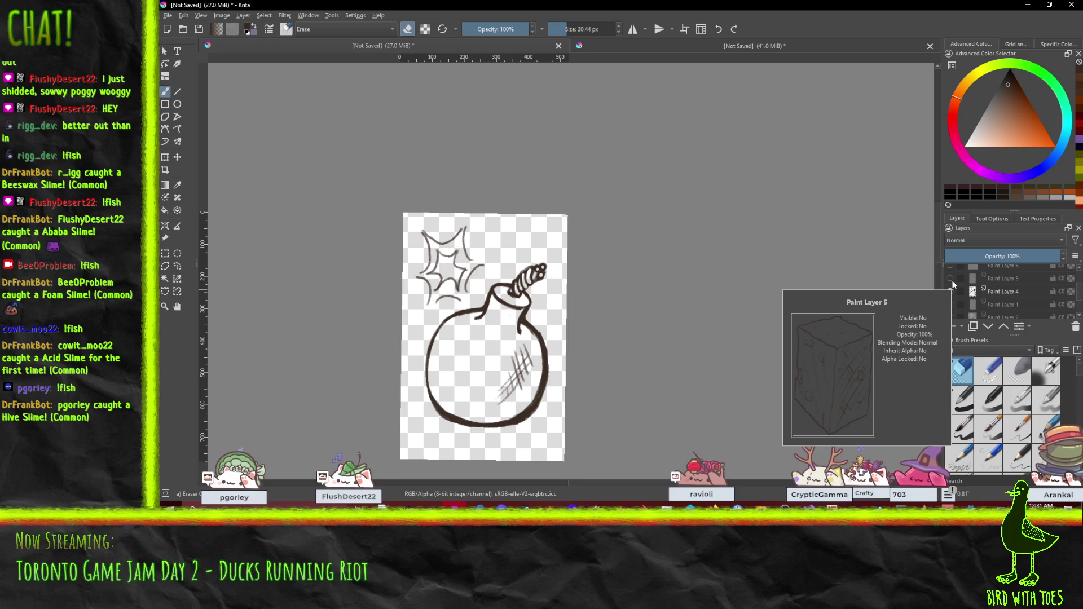
{"action": "left_click", "coordinate": [1028, 4]}
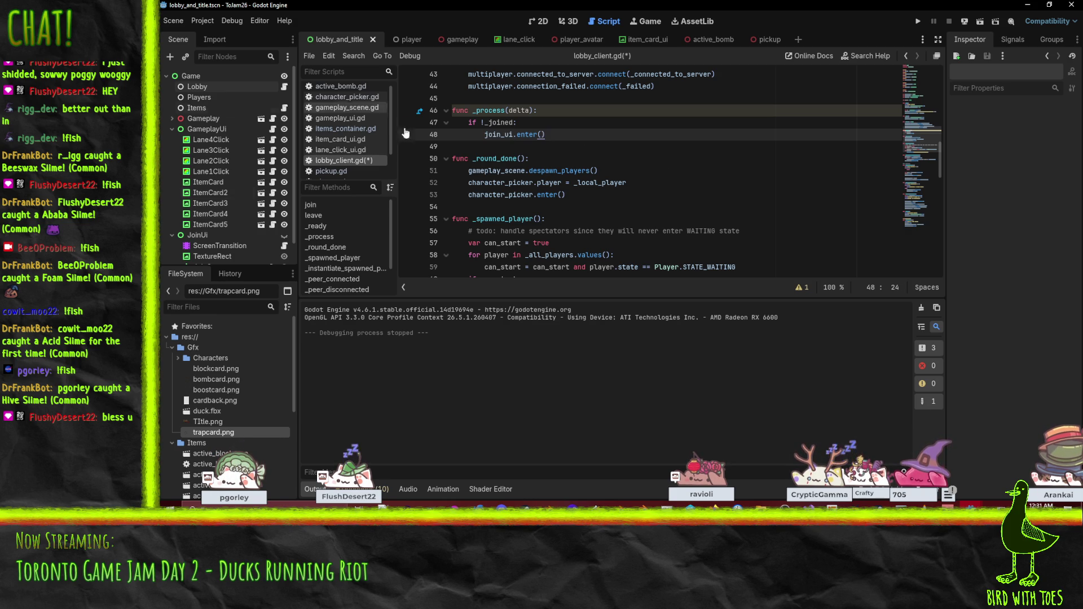
- Search the script for 'join' to jump to the join_ui.exit() call in enter_lobby
{"action": "double_click", "coordinate": [493, 123]}
{"action": "scroll", "coordinate": [619, 161], "scroll_direction": "down", "scroll_amount": 3}
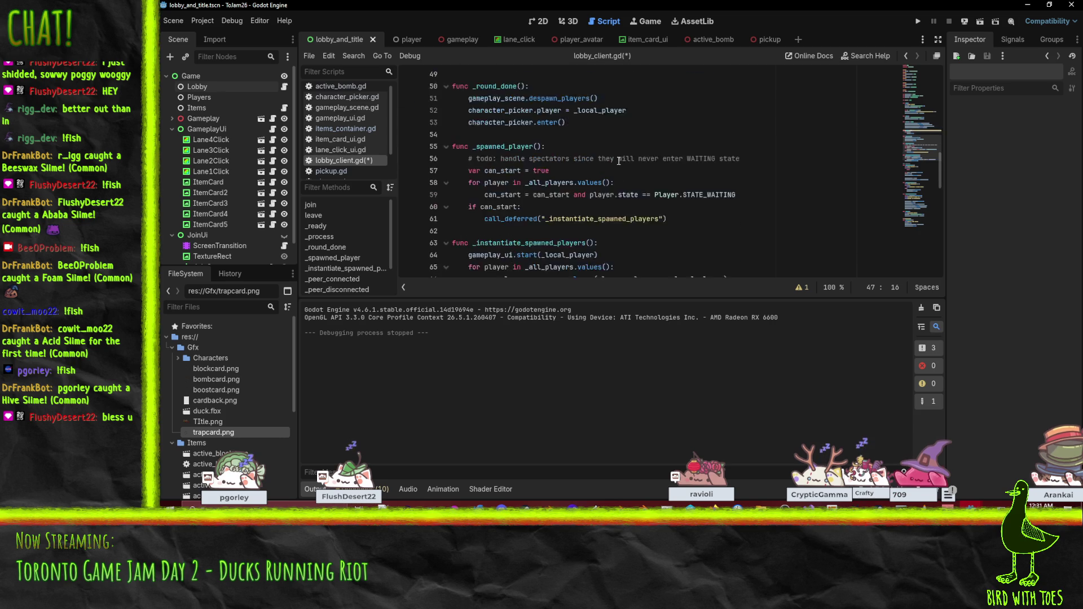
{"action": "scroll", "coordinate": [595, 163], "scroll_direction": "up", "scroll_amount": 4}
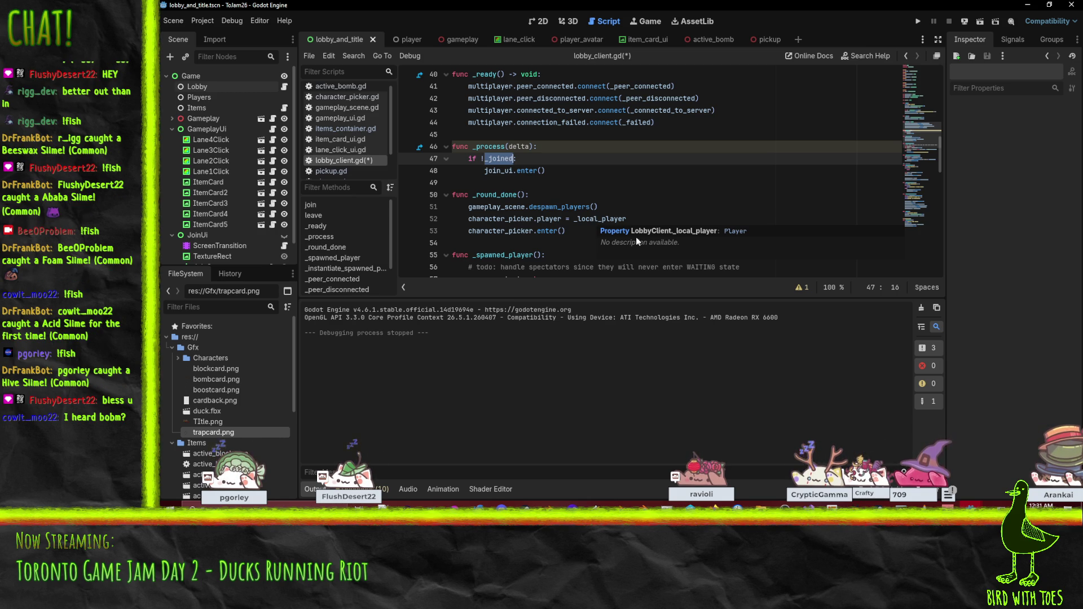
{"action": "scroll", "coordinate": [631, 183], "scroll_direction": "down", "scroll_amount": 2}
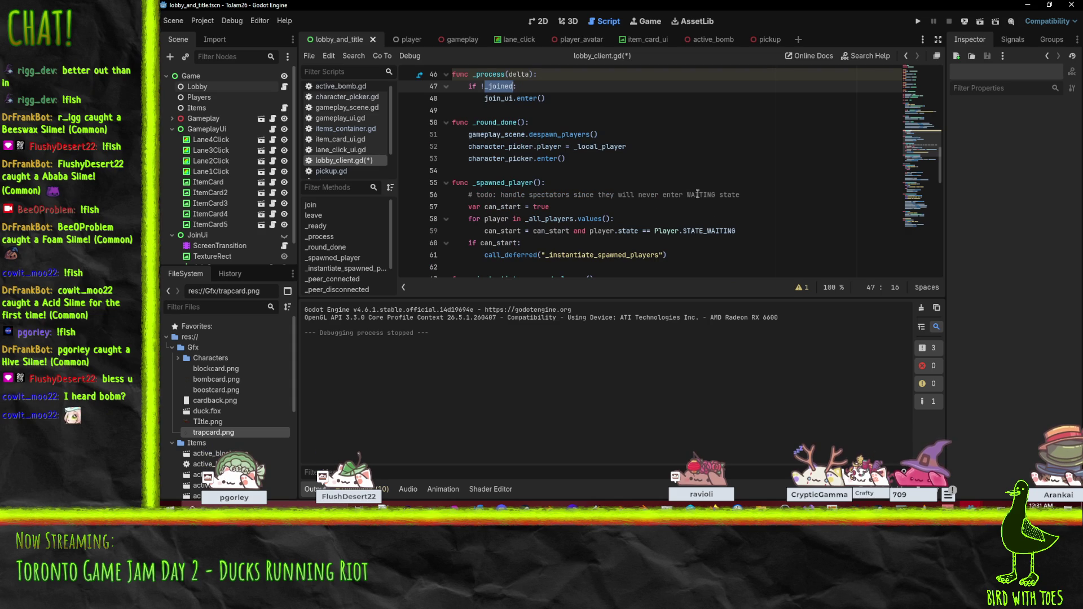
{"action": "scroll", "coordinate": [624, 147], "scroll_direction": "up", "scroll_amount": 2}
{"action": "key", "text": "ctrl+f"}
{"action": "type", "text": "join"}
{"action": "key", "text": "Return"}
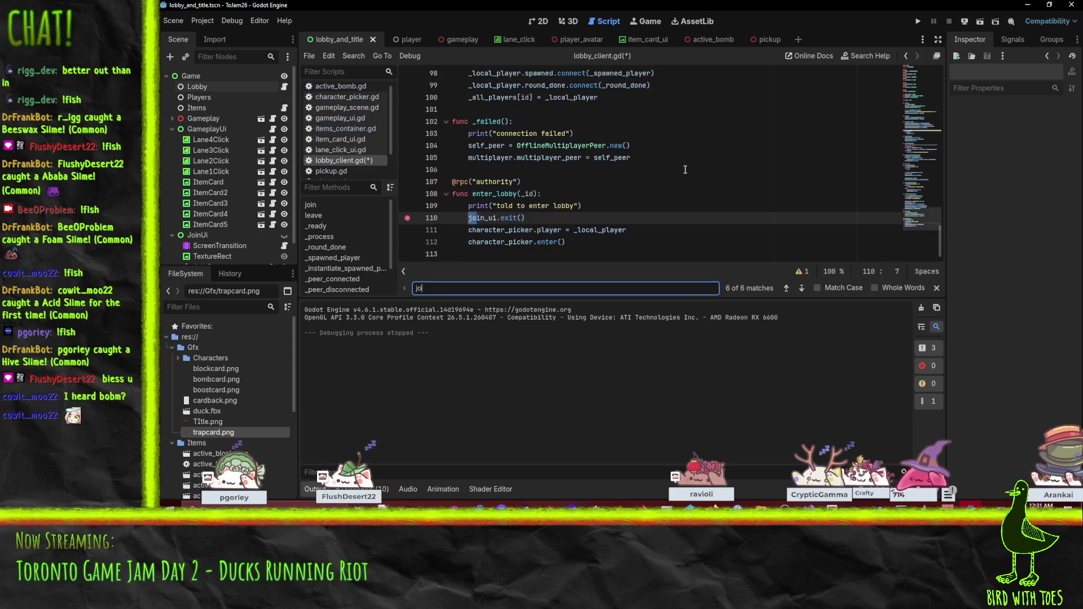
- Add '_joined = true' on a new line below join_ui.exit() and launch the game
{"action": "left_click", "coordinate": [455, 221]}
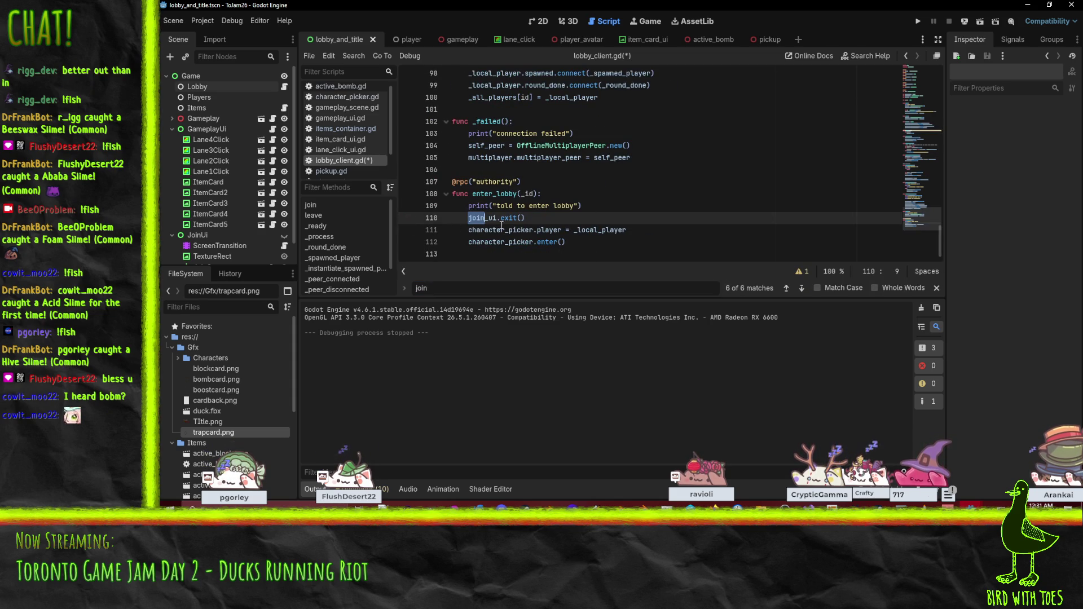
{"action": "left_click", "coordinate": [550, 230]}
{"action": "key", "text": "Up"}
{"action": "key", "text": "End"}
{"action": "key", "text": "Return"}
{"action": "type", "text": "_joined"}
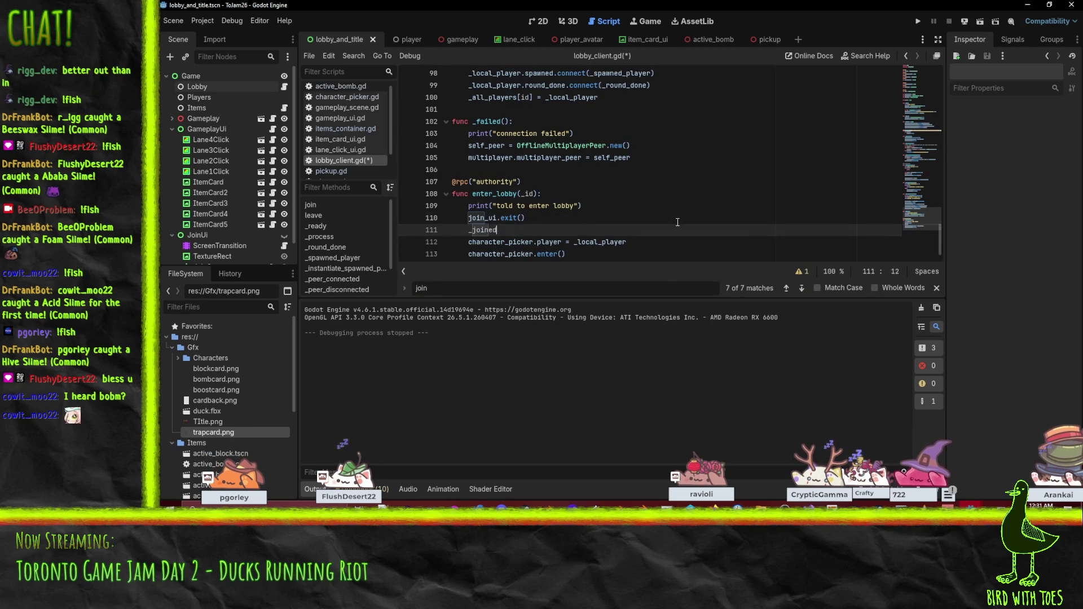
{"action": "type", "text": " = true"}
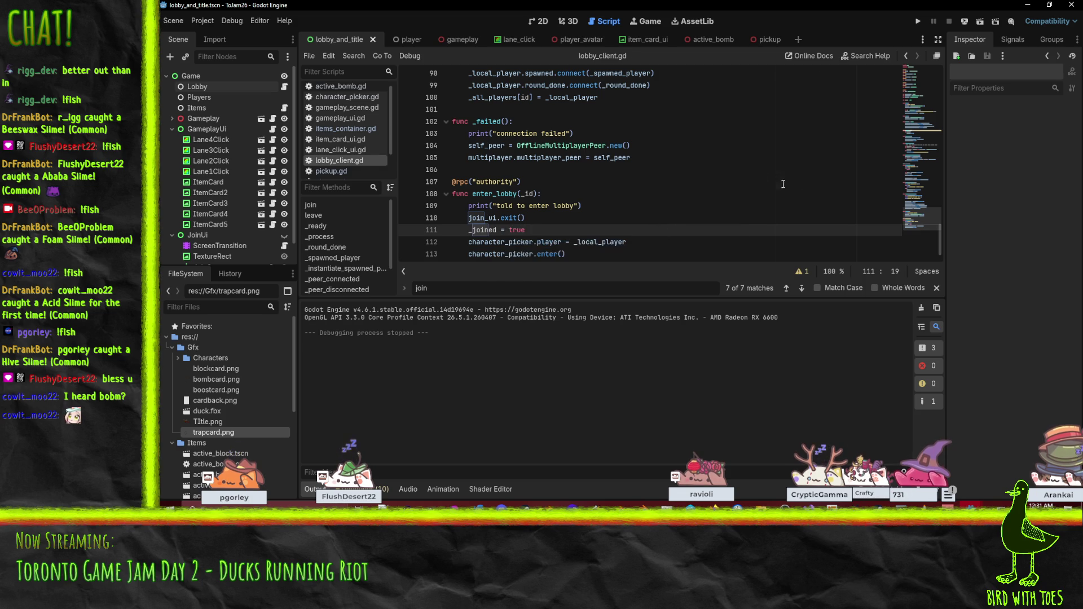
{"action": "left_click", "coordinate": [919, 21]}
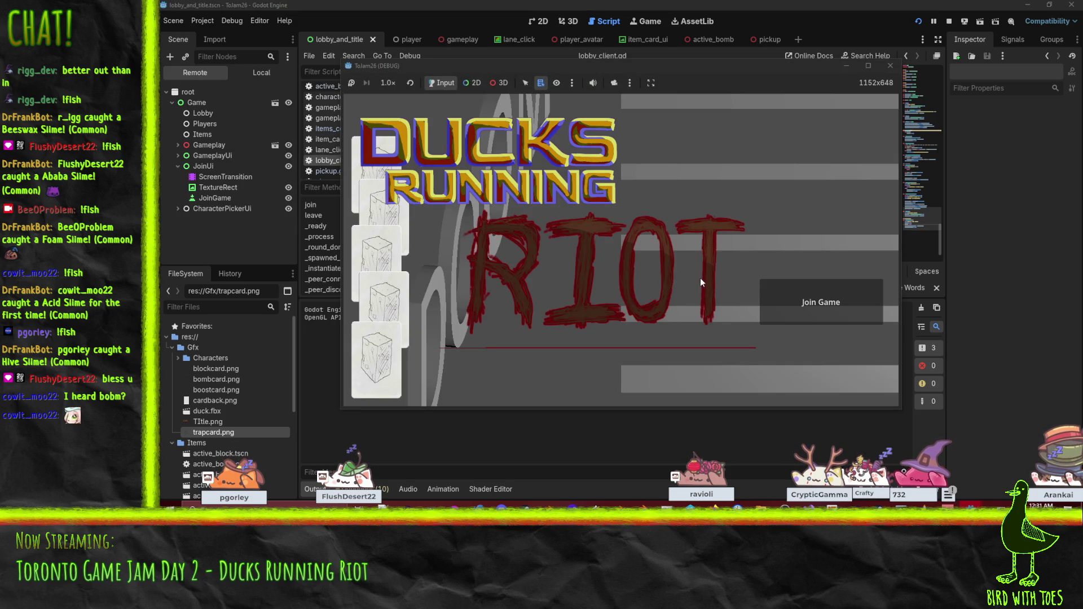
- Join the game, browse characters with > and <, and mark the player ready
{"action": "left_click", "coordinate": [828, 314]}
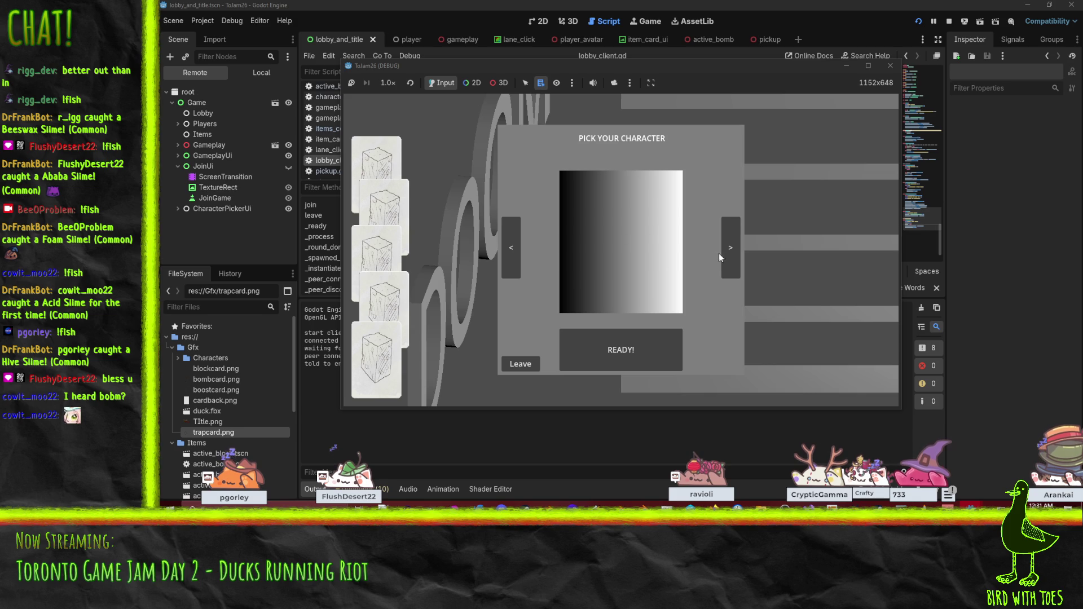
{"action": "left_click", "coordinate": [734, 252]}
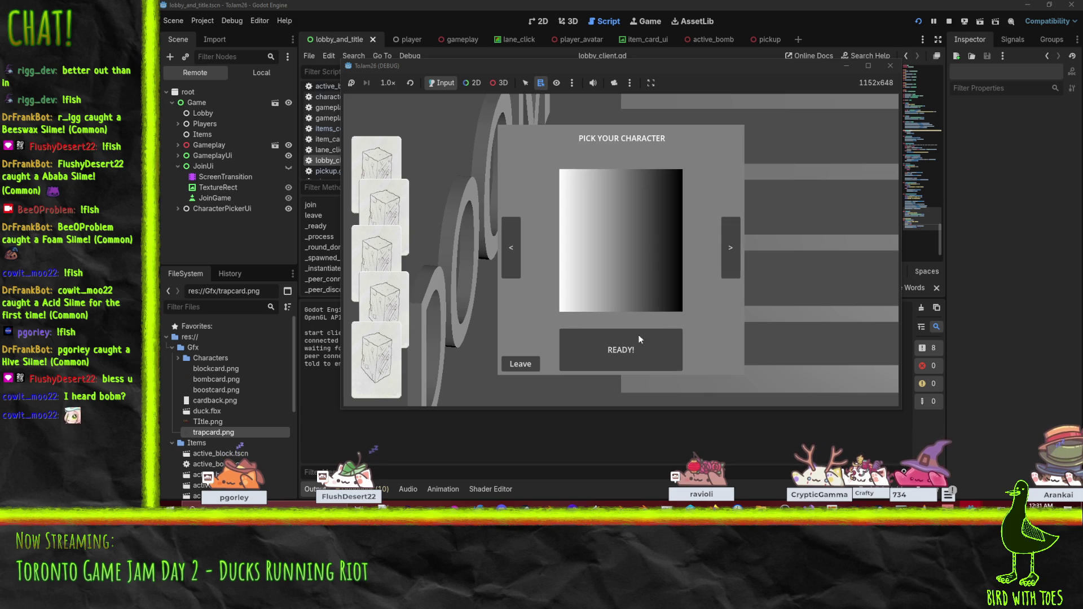
{"action": "left_click", "coordinate": [739, 246]}
{"action": "left_click", "coordinate": [625, 337]}
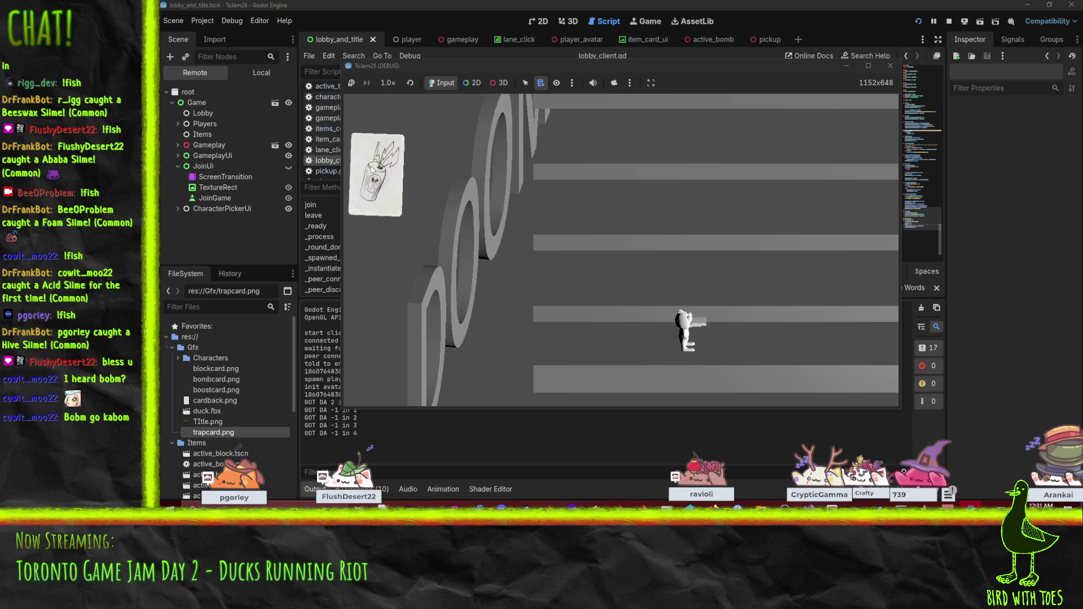
- Play an item card and the bomb into the lower lane, close the game, and switch to the server editor
{"action": "left_click", "coordinate": [381, 180]}
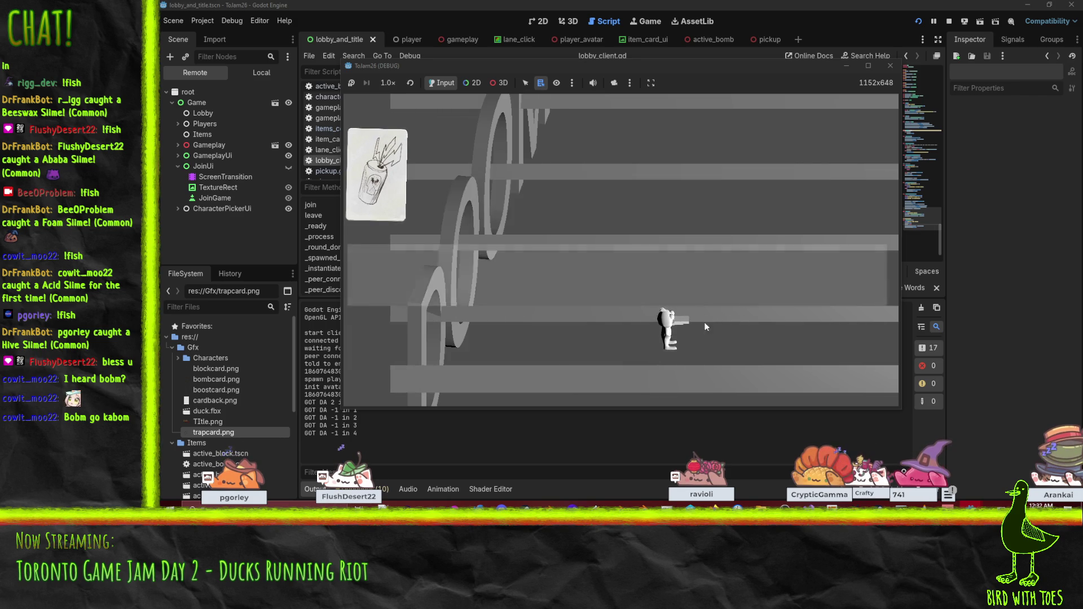
{"action": "left_click", "coordinate": [841, 340]}
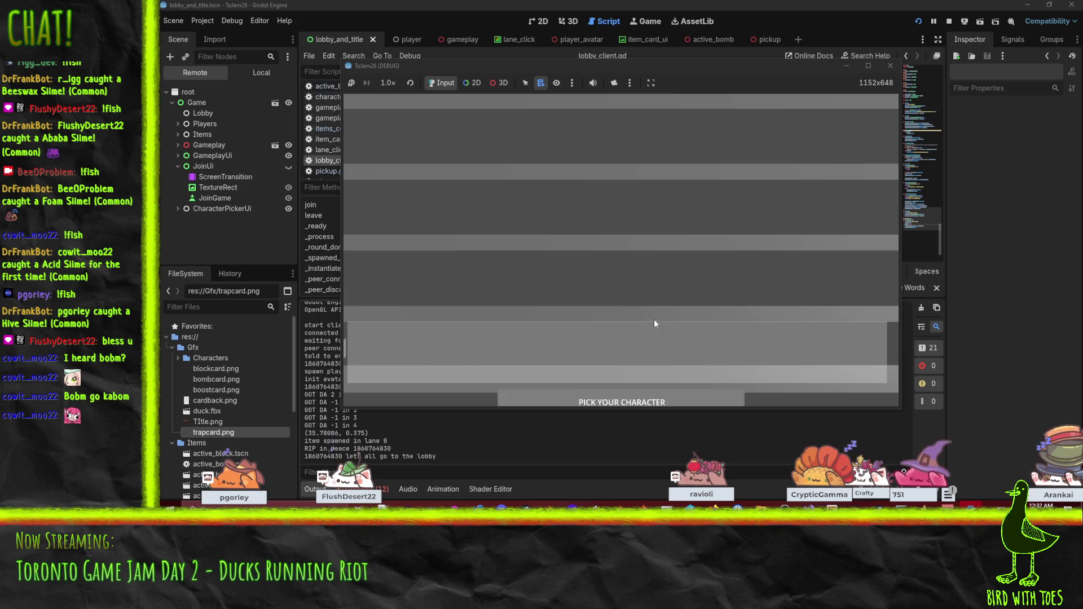
{"action": "left_click", "coordinate": [653, 341]}
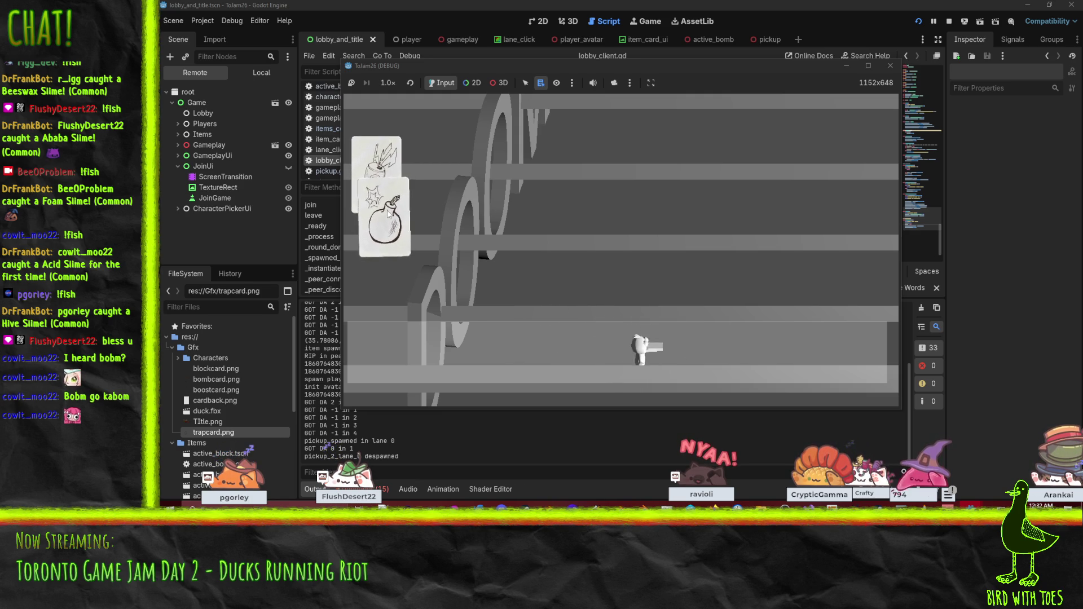
{"action": "mouse_move", "coordinate": [388, 214]}
{"action": "left_mouse_down"}
{"action": "mouse_move", "coordinate": [682, 321]}
{"action": "mouse_move", "coordinate": [734, 360]}
{"action": "mouse_move", "coordinate": [831, 350]}
{"action": "left_mouse_up"}
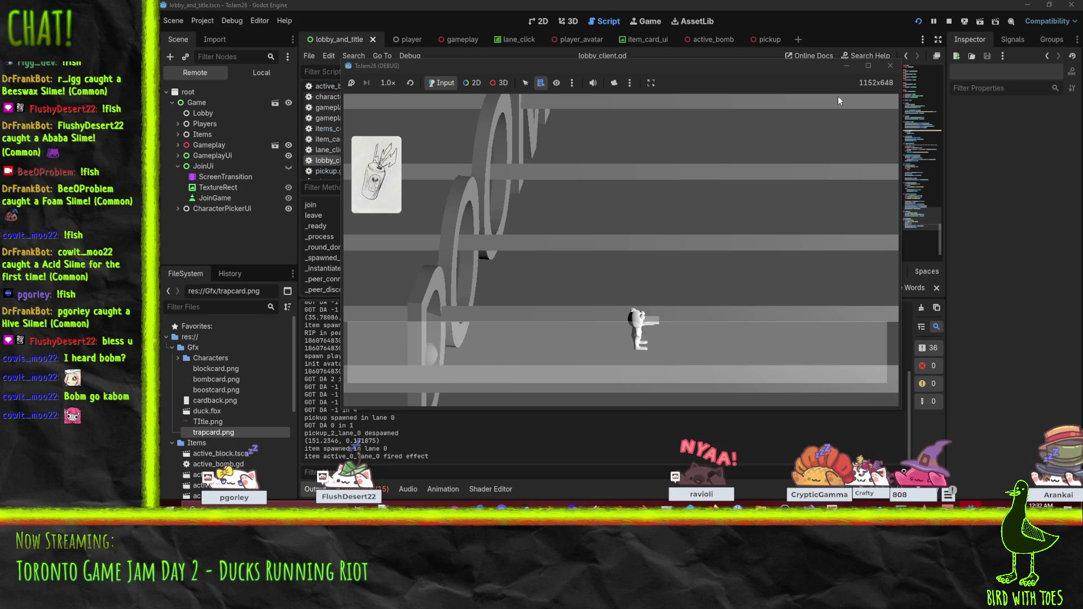
{"action": "left_click", "coordinate": [891, 66]}
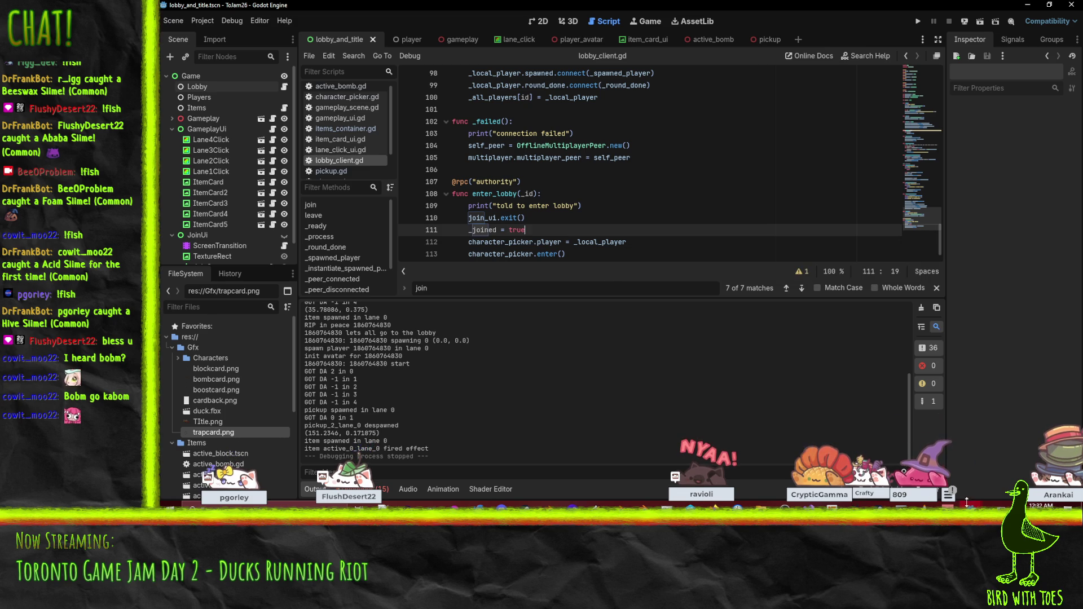
{"action": "left_click", "coordinate": [970, 506]}
{"action": "left_click", "coordinate": [1024, 471]}
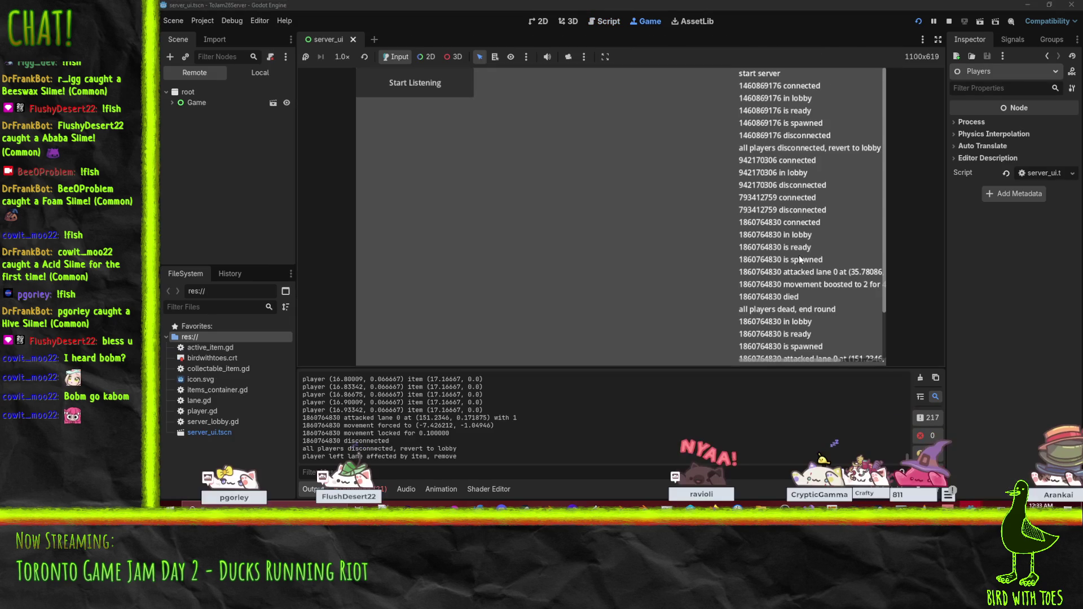
- Stop the running server with F8 and look over the can_start = true check in server_lobby.gd
{"action": "key", "text": "F8"}
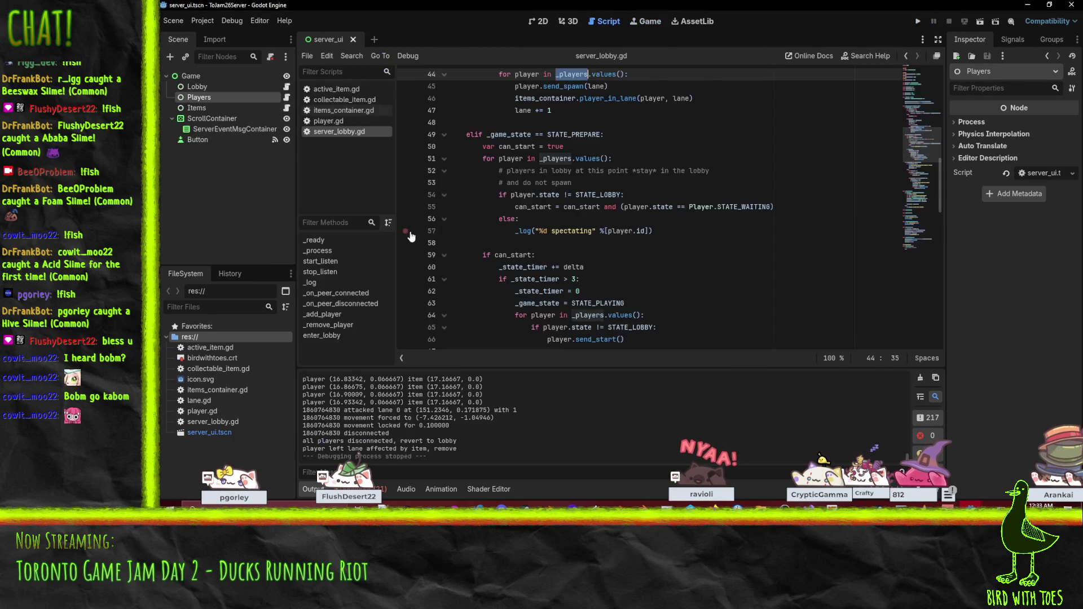
{"action": "left_click", "coordinate": [658, 258]}
{"action": "scroll", "coordinate": [655, 254], "scroll_direction": "up", "scroll_amount": 1}
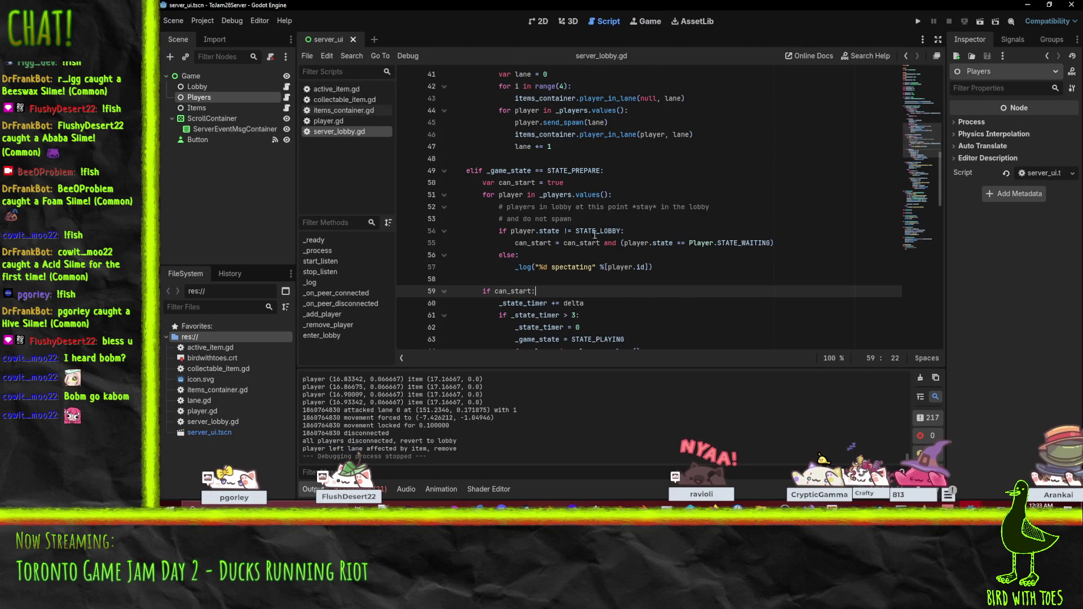
{"action": "scroll", "coordinate": [646, 244], "scroll_direction": "up", "scroll_amount": 4}
{"action": "scroll", "coordinate": [646, 244], "scroll_direction": "down", "scroll_amount": 2}
{"action": "left_click", "coordinate": [621, 248]}
{"action": "scroll", "coordinate": [564, 226], "scroll_direction": "down", "scroll_amount": 5}
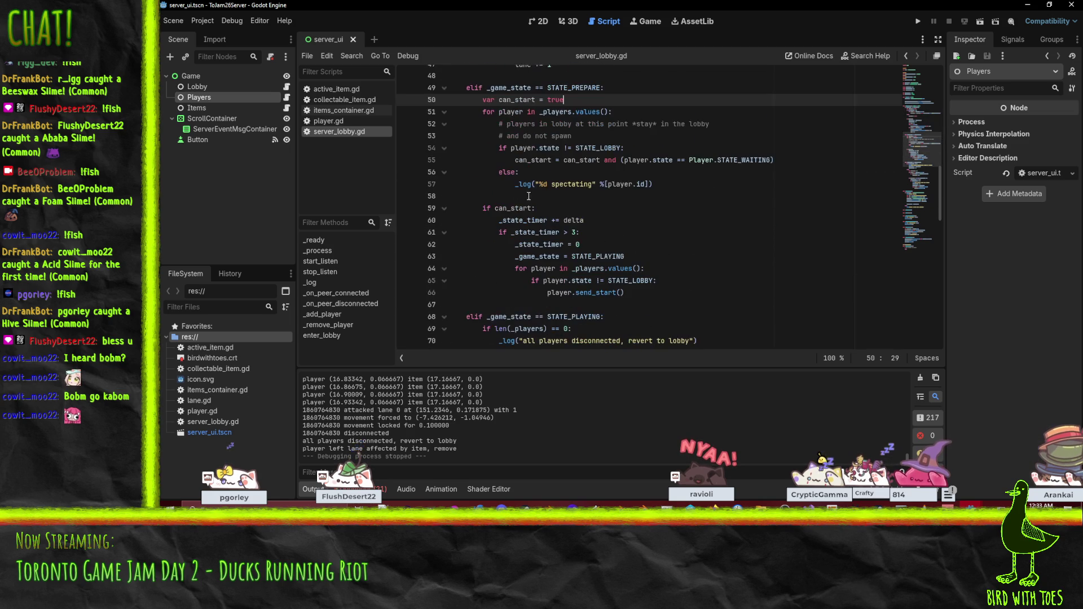
{"action": "scroll", "coordinate": [553, 217], "scroll_direction": "down", "scroll_amount": 2}
- Find the STATE_PLAYING branch and highlight STATE_LOBBY to see where players return to lobby
{"action": "left_click", "coordinate": [575, 216]}
{"action": "scroll", "coordinate": [581, 217], "scroll_direction": "down", "scroll_amount": 4}
{"action": "scroll", "coordinate": [582, 216], "scroll_direction": "up", "scroll_amount": 5}
{"action": "scroll", "coordinate": [582, 216], "scroll_direction": "down", "scroll_amount": 2}
{"action": "scroll", "coordinate": [565, 243], "scroll_direction": "up", "scroll_amount": 3}
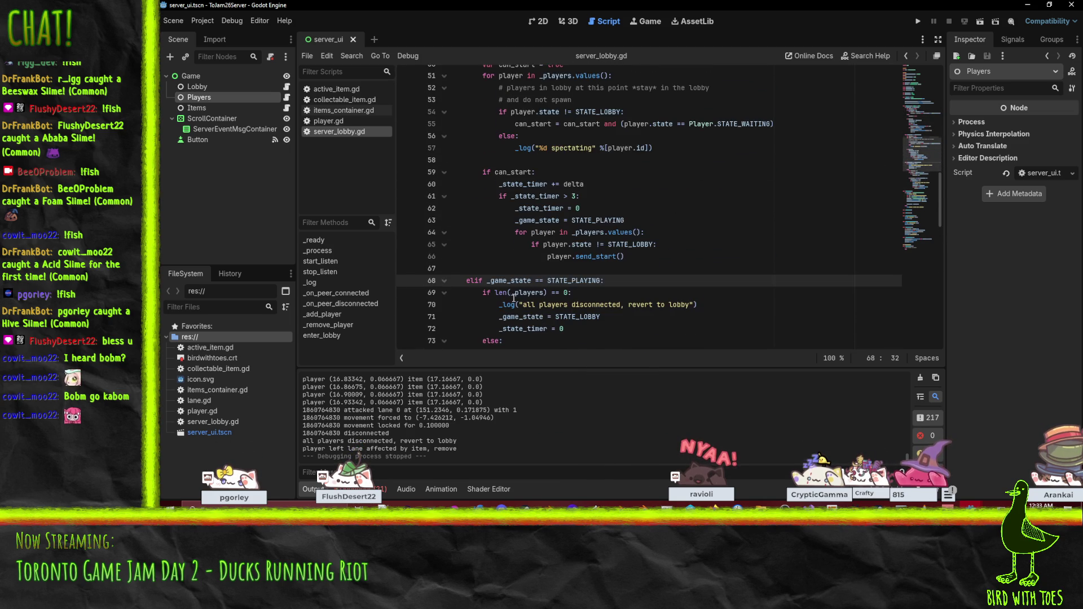
{"action": "scroll", "coordinate": [540, 271], "scroll_direction": "down", "scroll_amount": 3}
{"action": "scroll", "coordinate": [540, 272], "scroll_direction": "down", "scroll_amount": 3}
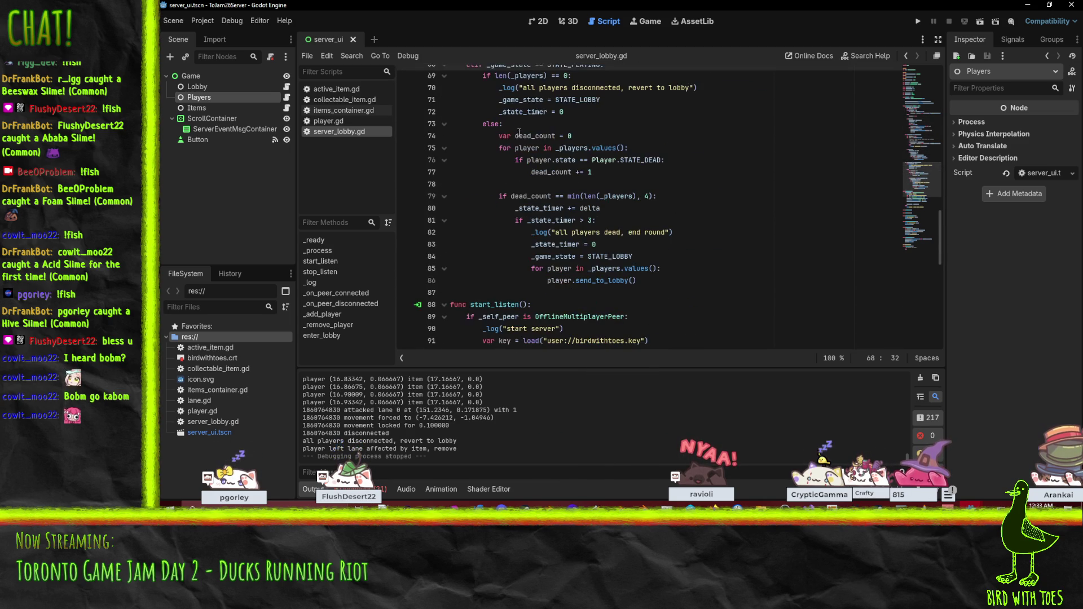
{"action": "double_click", "coordinate": [611, 256]}
{"action": "scroll", "coordinate": [679, 255], "scroll_direction": "up", "scroll_amount": 5}
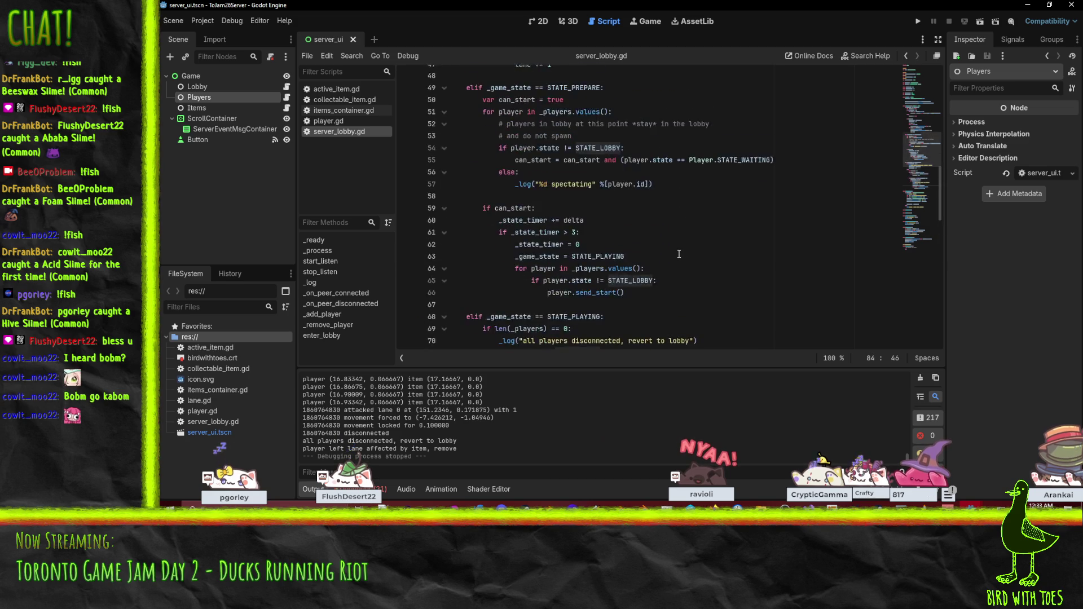
{"action": "scroll", "coordinate": [679, 255], "scroll_direction": "down", "scroll_amount": 4}
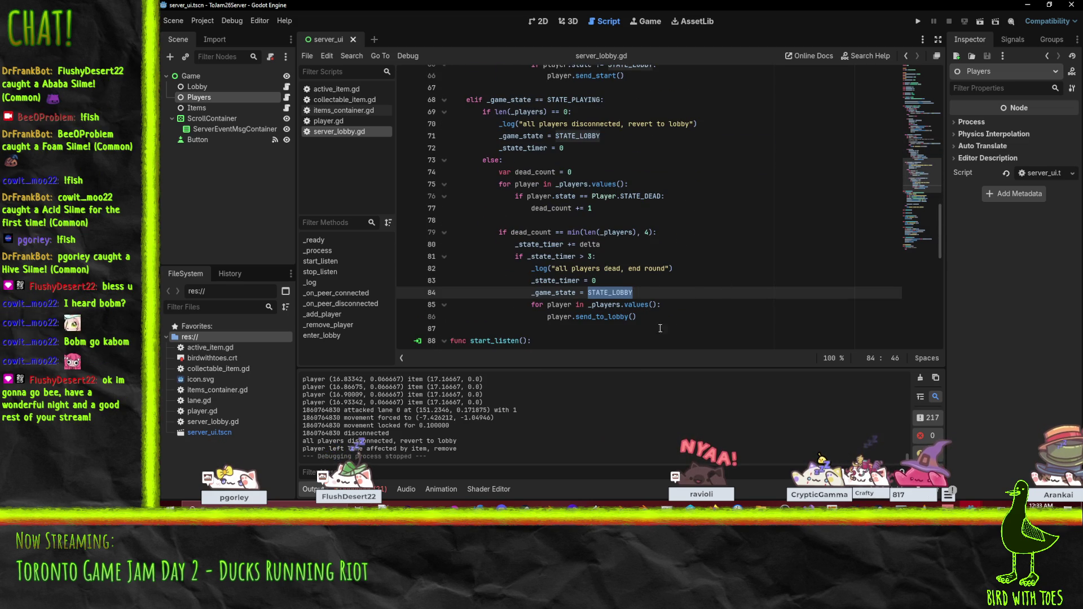
{"action": "left_click", "coordinate": [680, 293]}
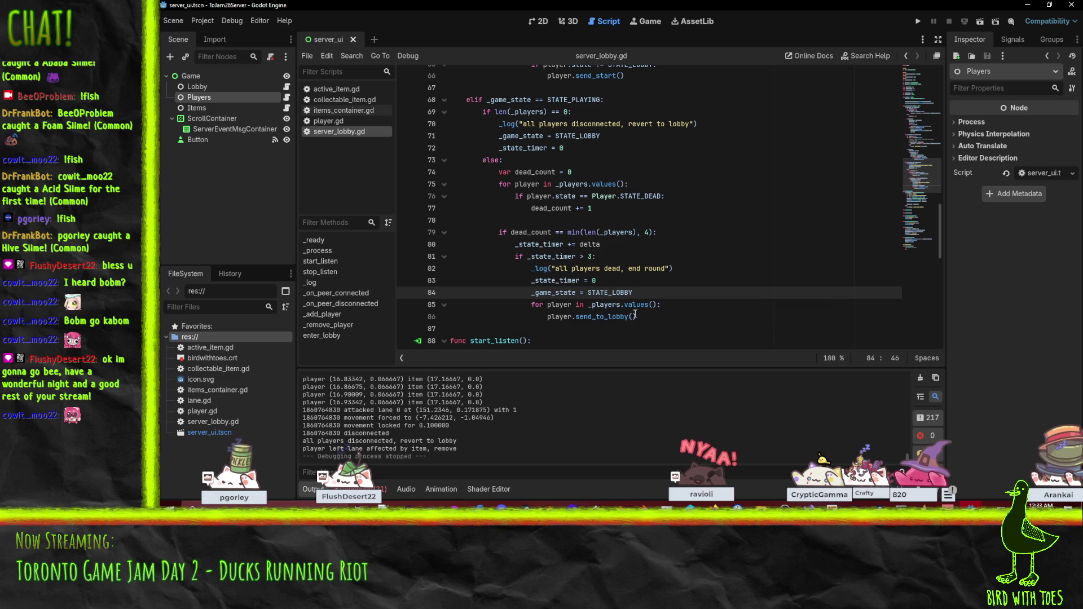
- Add an items_container reference on a new line after send_to_lobby() on line 87
{"action": "left_click", "coordinate": [664, 320]}
{"action": "key", "text": "Return"}
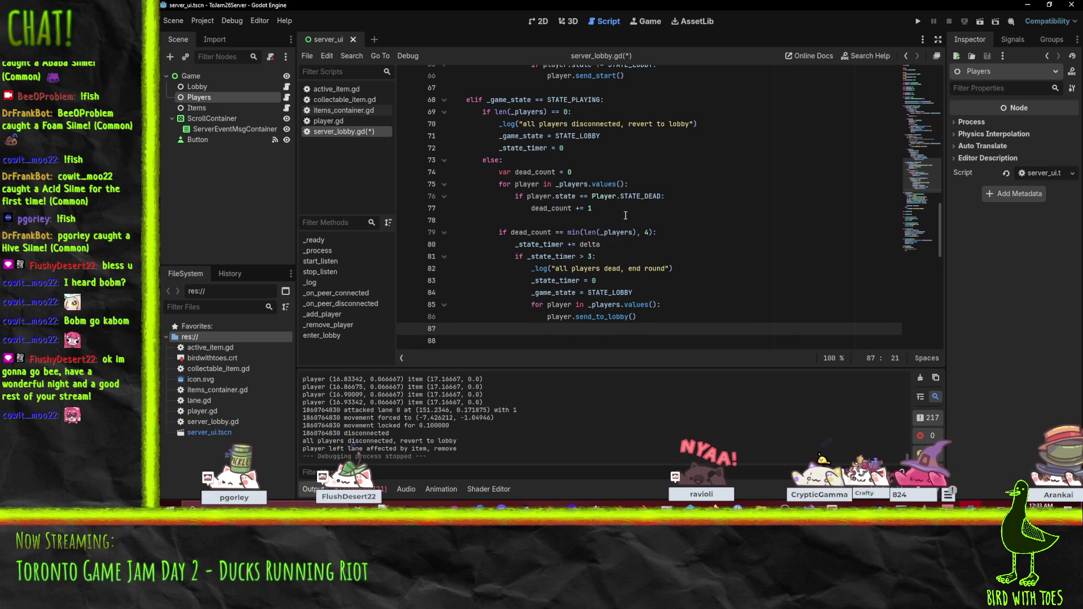
{"action": "scroll", "coordinate": [676, 269], "scroll_direction": "up", "scroll_amount": 2}
{"action": "scroll", "coordinate": [704, 265], "scroll_direction": "down", "scroll_amount": 2}
{"action": "type", "text": "_i"}
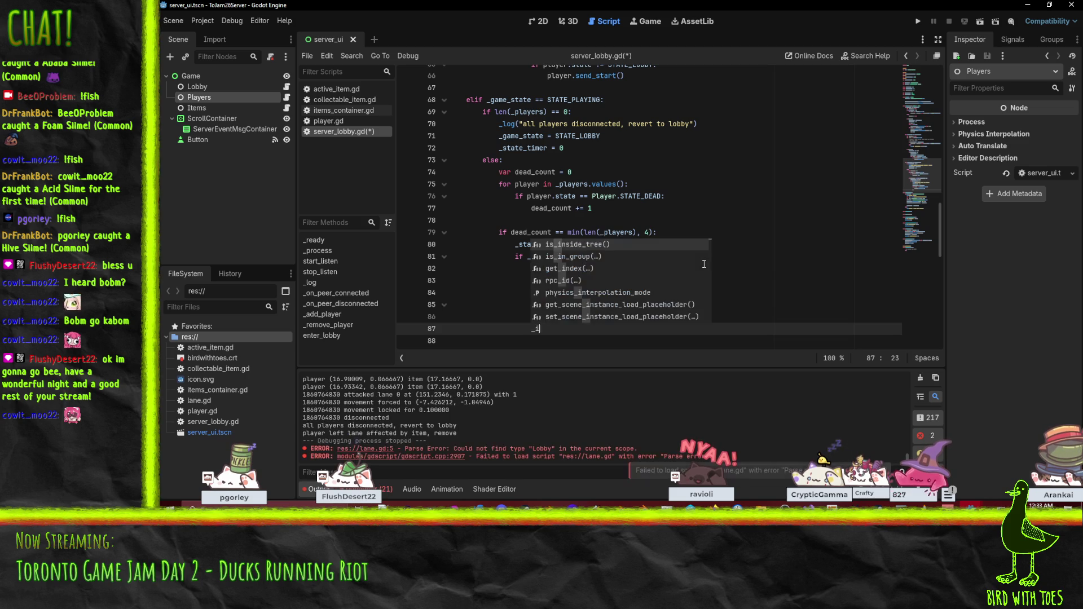
{"action": "type", "text": "tems_container"}
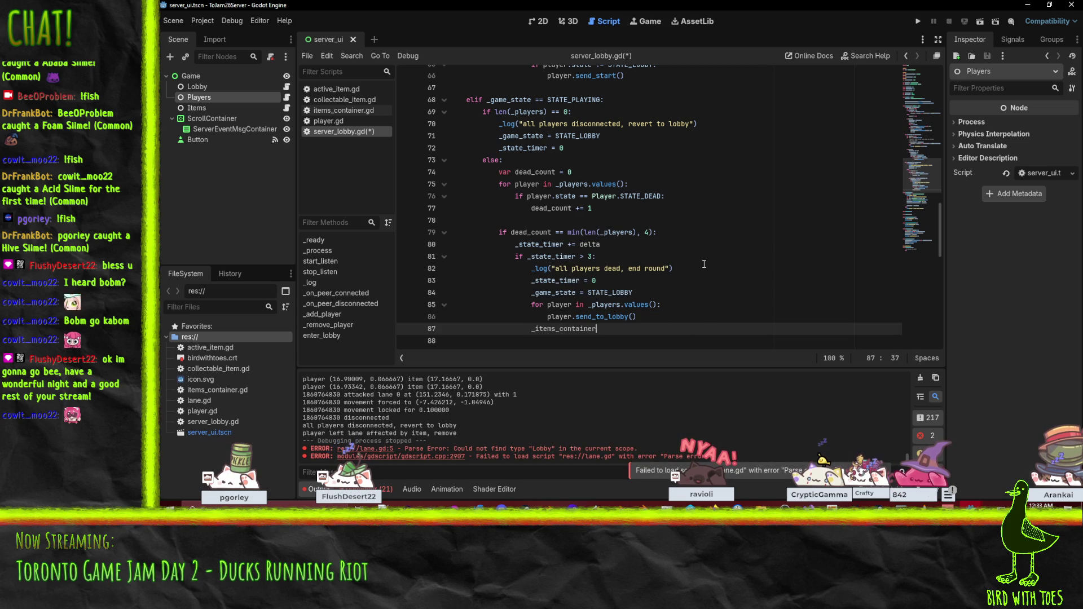
{"action": "scroll", "coordinate": [704, 264], "scroll_direction": "up", "scroll_amount": 20}
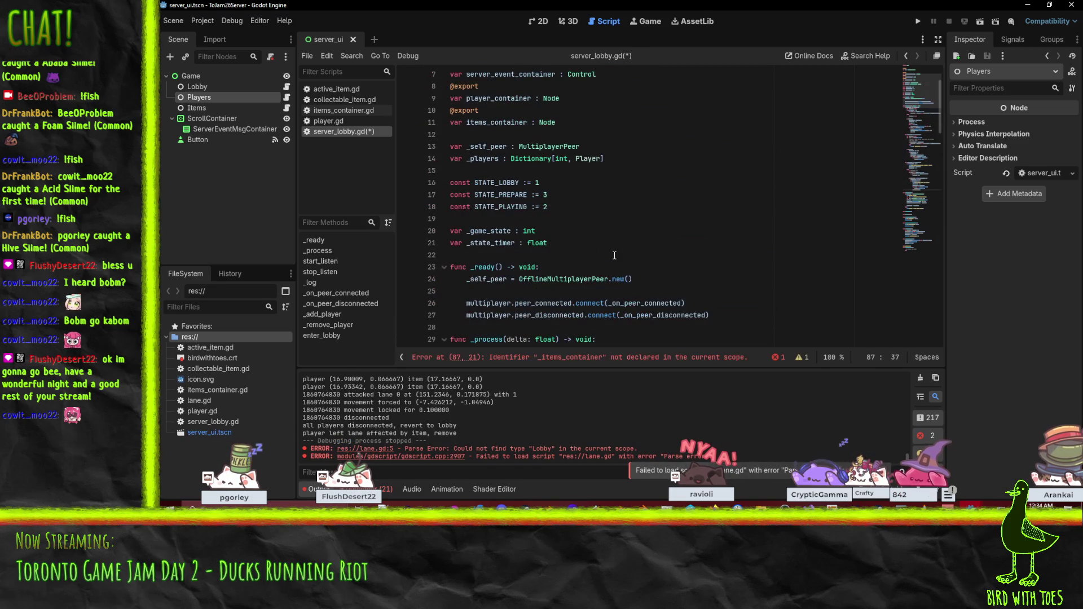
{"action": "scroll", "coordinate": [563, 155], "scroll_direction": "down", "scroll_amount": 20}
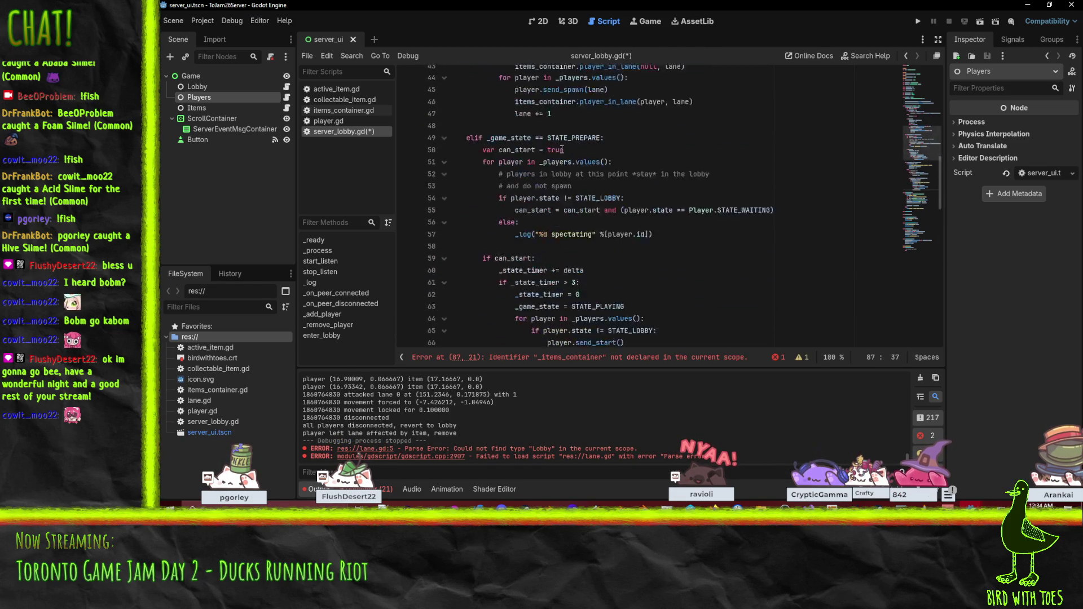
{"action": "key", "text": "Delete"}
{"action": "key", "text": "End"}
- Make the line call items_container.remove_all() instead of wipe() and save server_lobby.gd
{"action": "type", "text": "."}
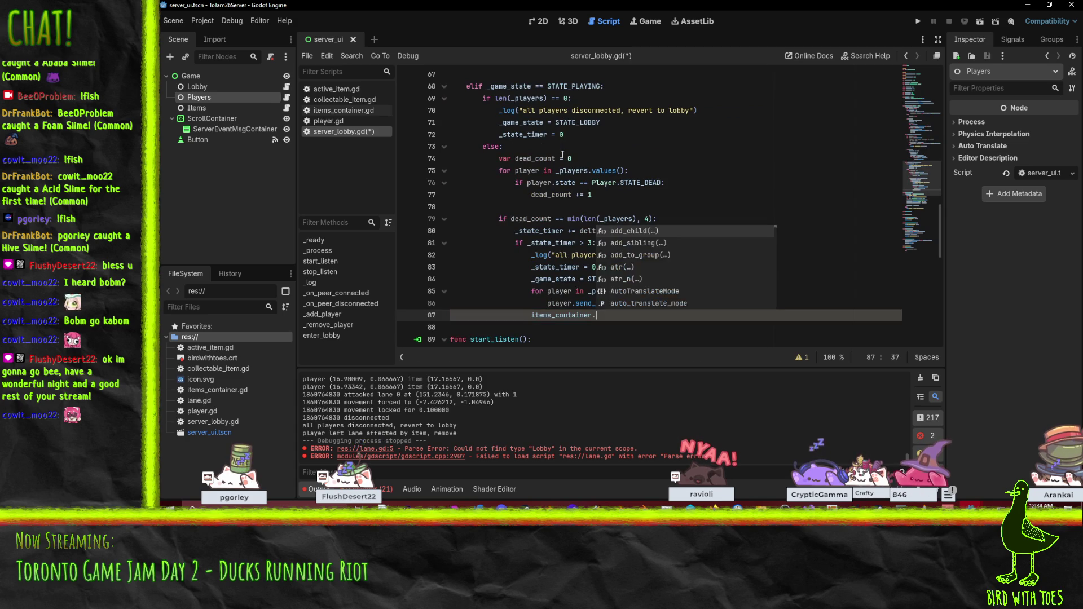
{"action": "type", "text": "wipe("}
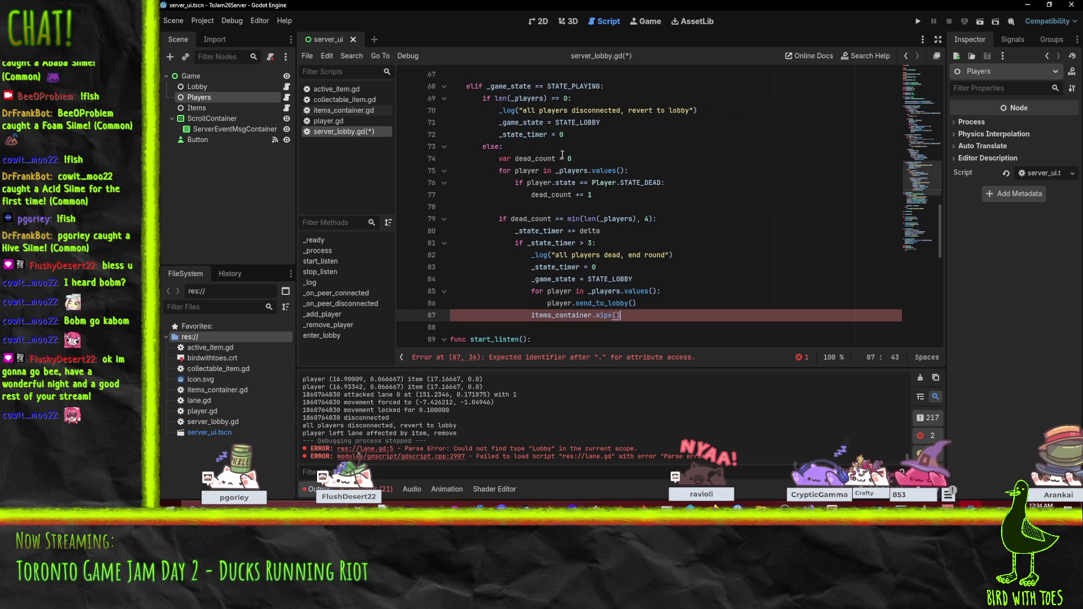
{"action": "key", "text": "Left"}
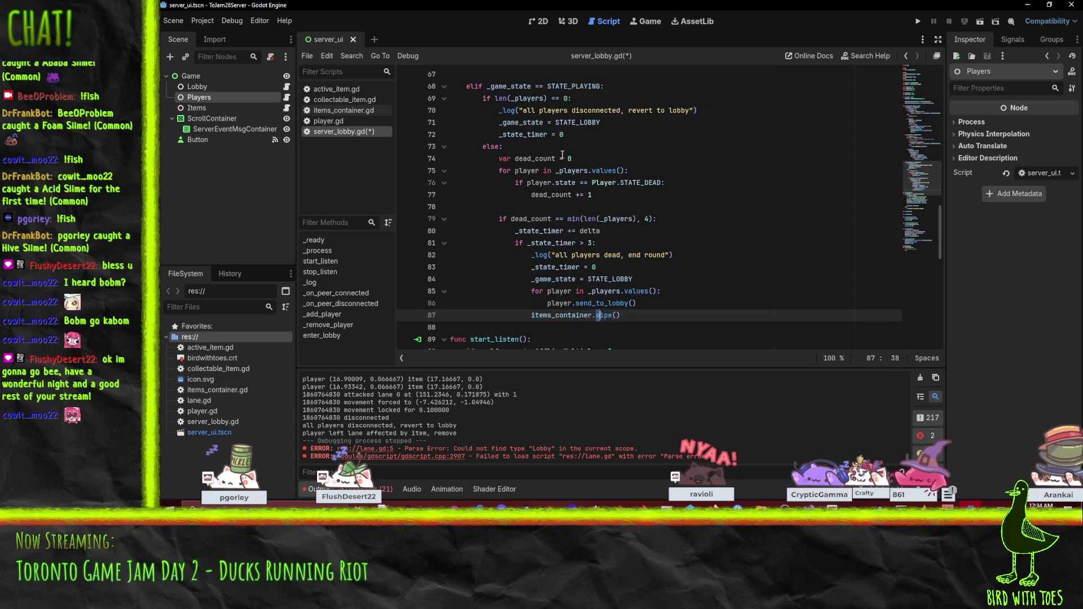
{"action": "key", "text": "BackSpace"}
{"action": "key", "text": "BackSpace"}
{"action": "type", "text": "remove_"}
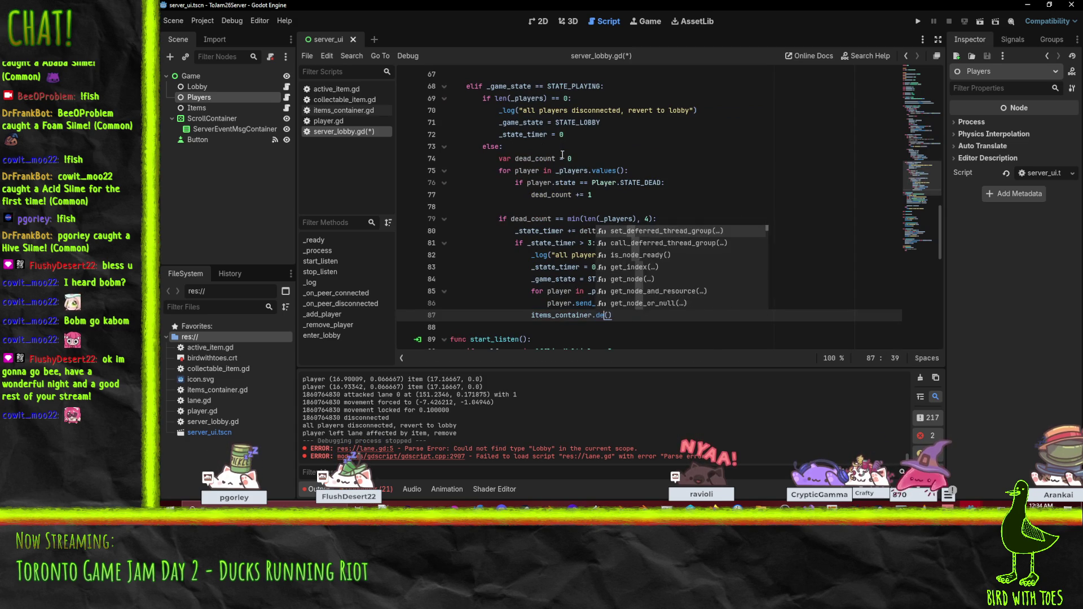
{"action": "type", "text": "all"}
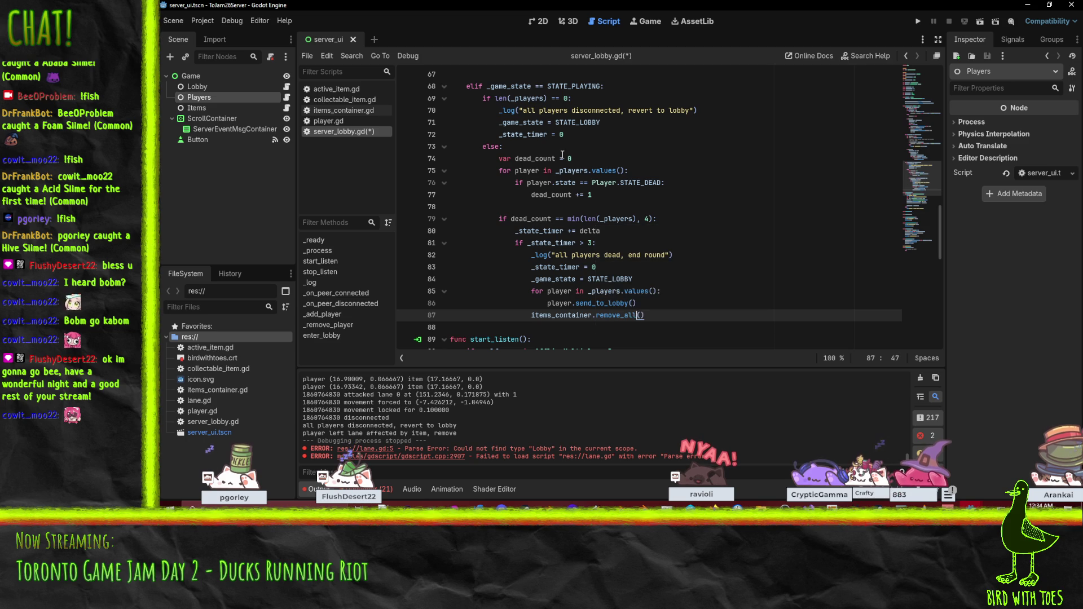
{"action": "key", "text": "ctrl+s"}
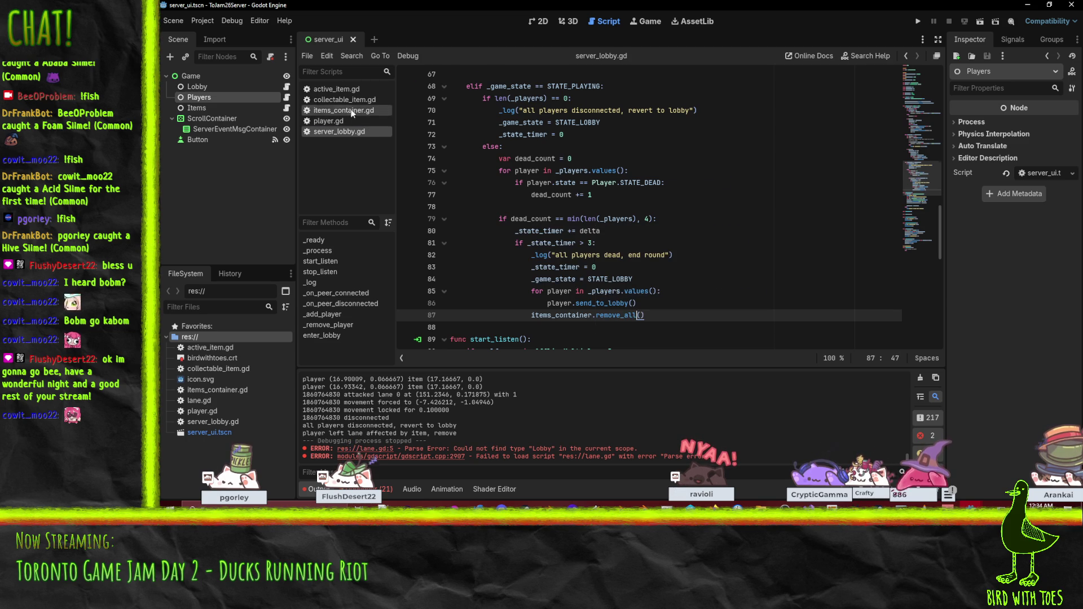
- Add a func remove_all(): declaration below the spawn function in items_container.gd
{"action": "left_click", "coordinate": [351, 110]}
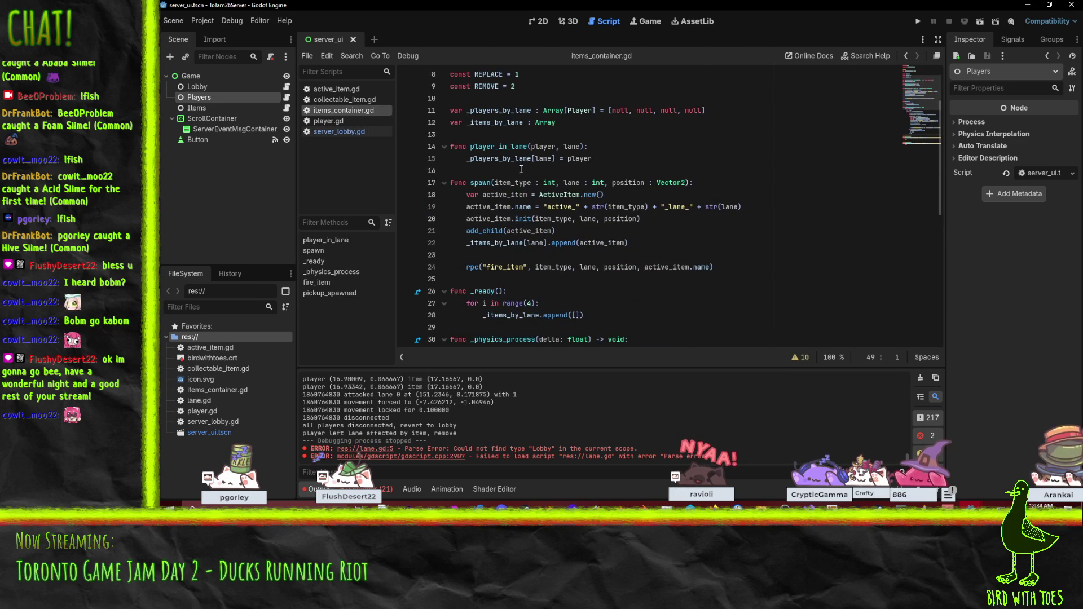
{"action": "scroll", "coordinate": [521, 168], "scroll_direction": "down", "scroll_amount": 1}
{"action": "left_click", "coordinate": [478, 244]}
{"action": "key", "text": "Return"}
{"action": "key", "text": "Return"}
{"action": "key", "text": "Up"}
{"action": "type", "text": "fu"}
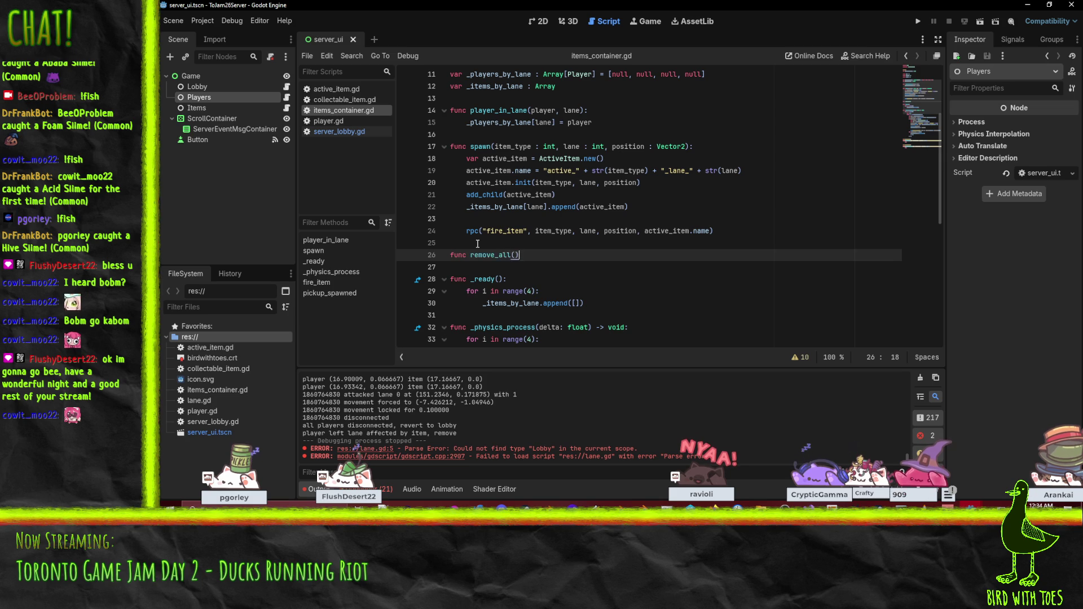
{"action": "type", "text": ":"}
{"action": "key", "text": "Return"}
- Write the outer loop 'for lane in _items_by_lane:' inside remove_all
{"action": "scroll", "coordinate": [478, 244], "scroll_direction": "up", "scroll_amount": 2}
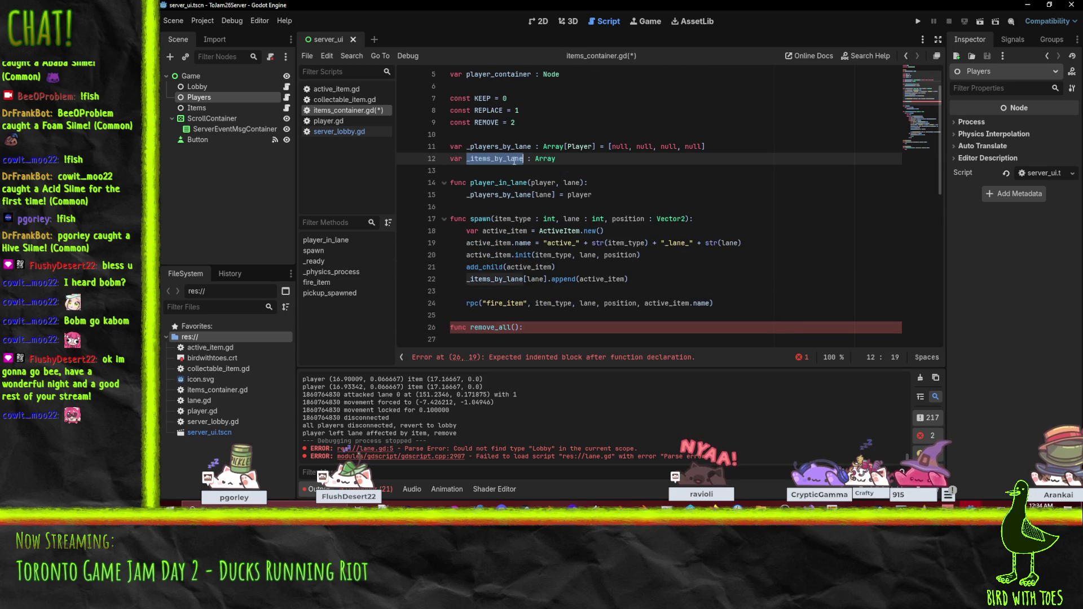
{"action": "scroll", "coordinate": [478, 312], "scroll_direction": "down", "scroll_amount": 1}
{"action": "left_click", "coordinate": [478, 312]}
{"action": "left_click", "coordinate": [475, 303]}
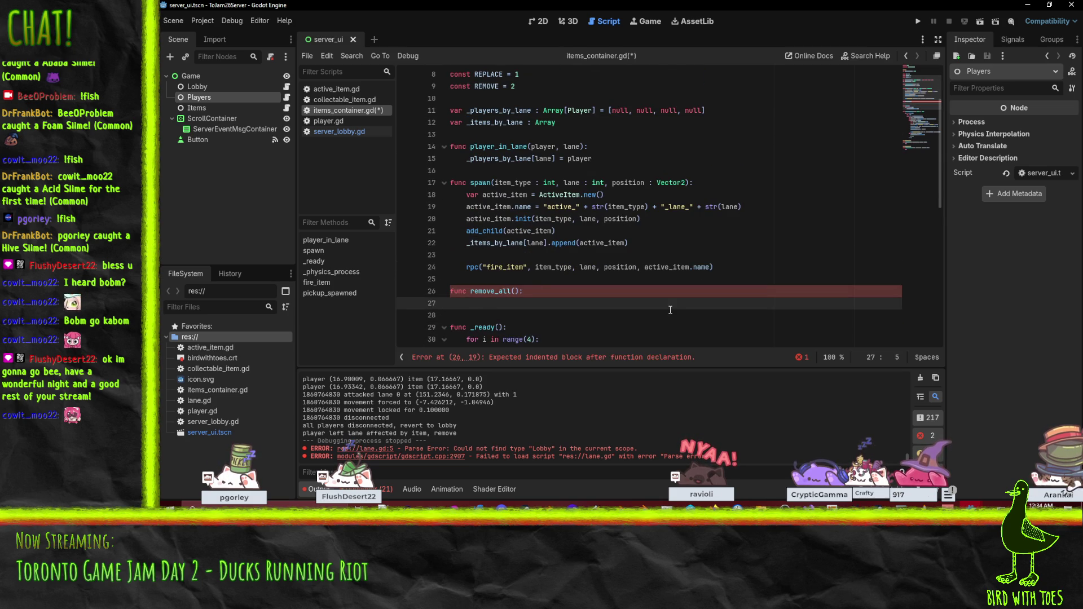
{"action": "scroll", "coordinate": [670, 310], "scroll_direction": "down", "scroll_amount": 4}
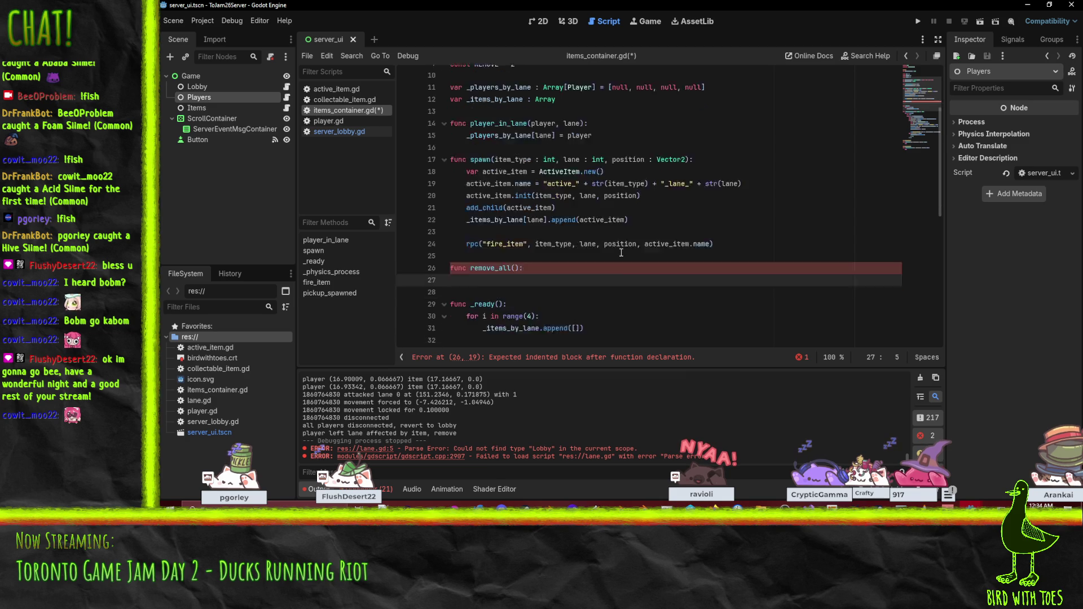
{"action": "scroll", "coordinate": [615, 251], "scroll_direction": "up", "scroll_amount": 2}
{"action": "type", "text": "for la"}
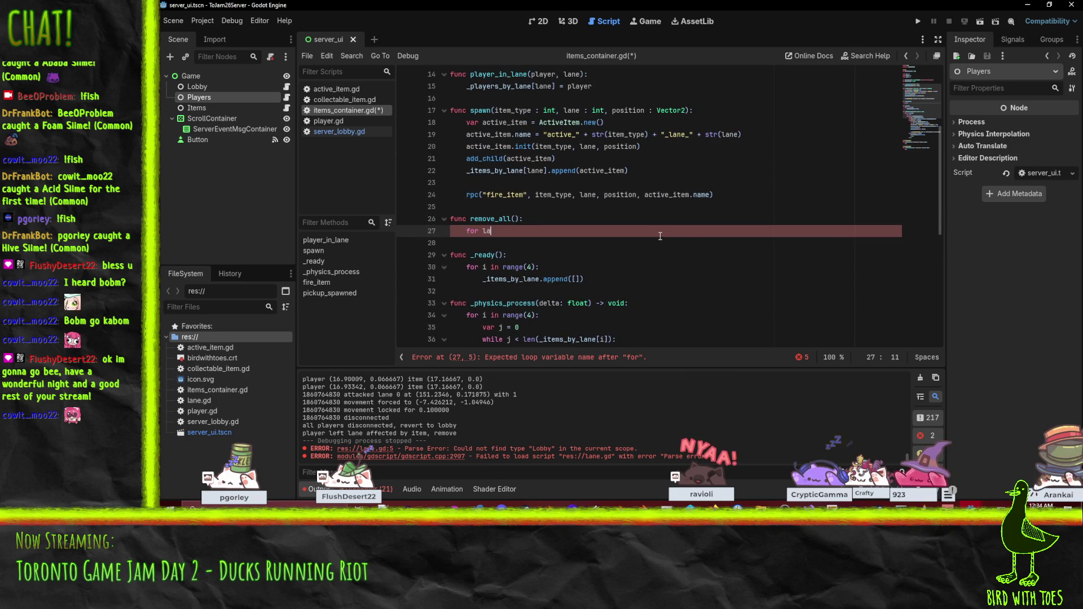
{"action": "type", "text": "ne in _item"}
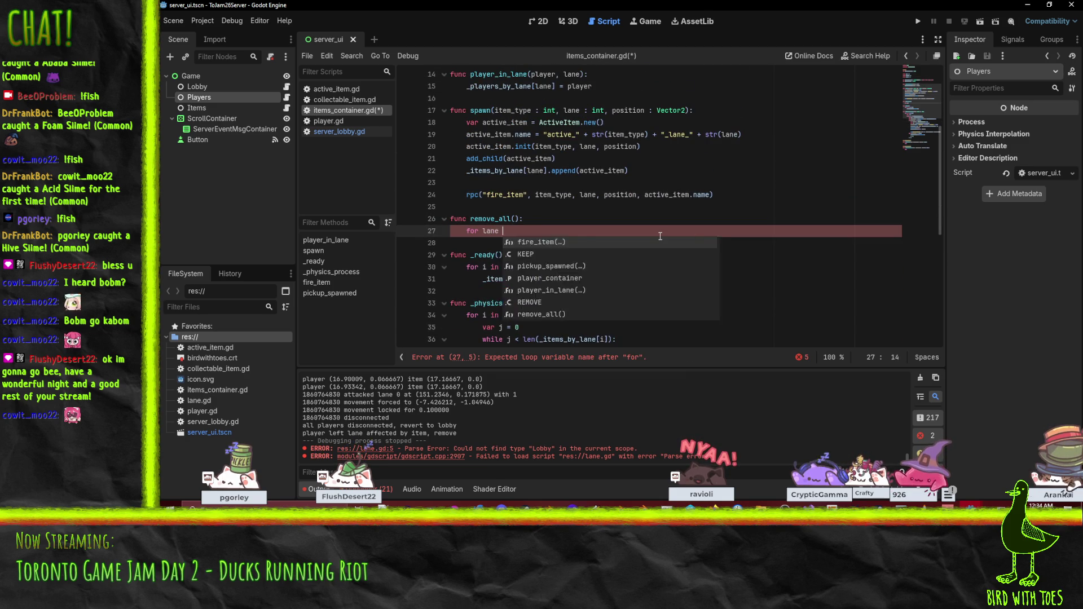
{"action": "key", "text": "Return"}
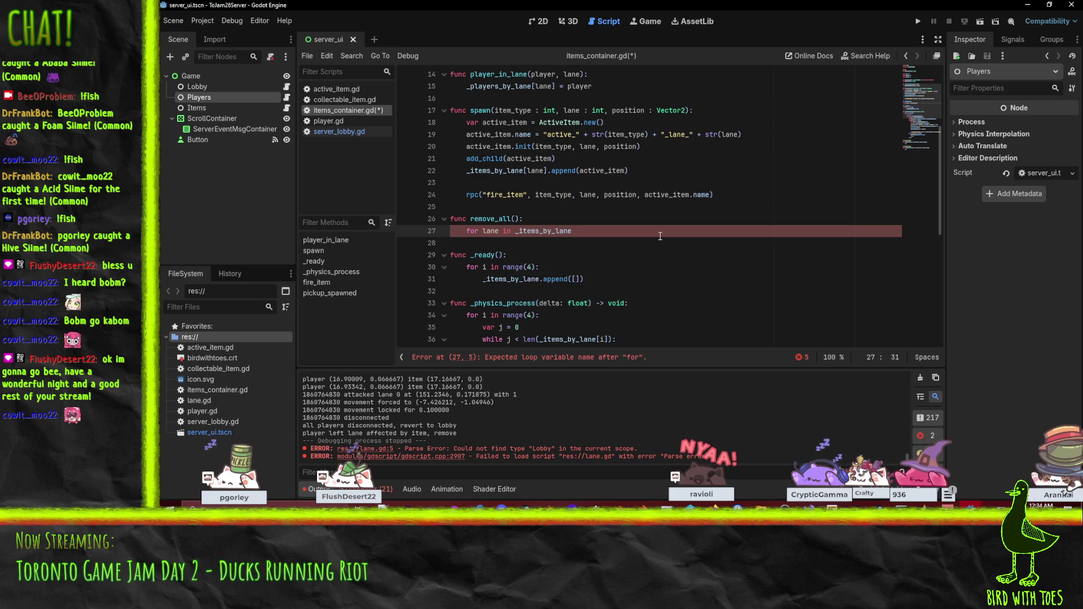
{"action": "type", "text": ":"}
{"action": "key", "text": "Return"}
{"action": "type", "text": "for item"}
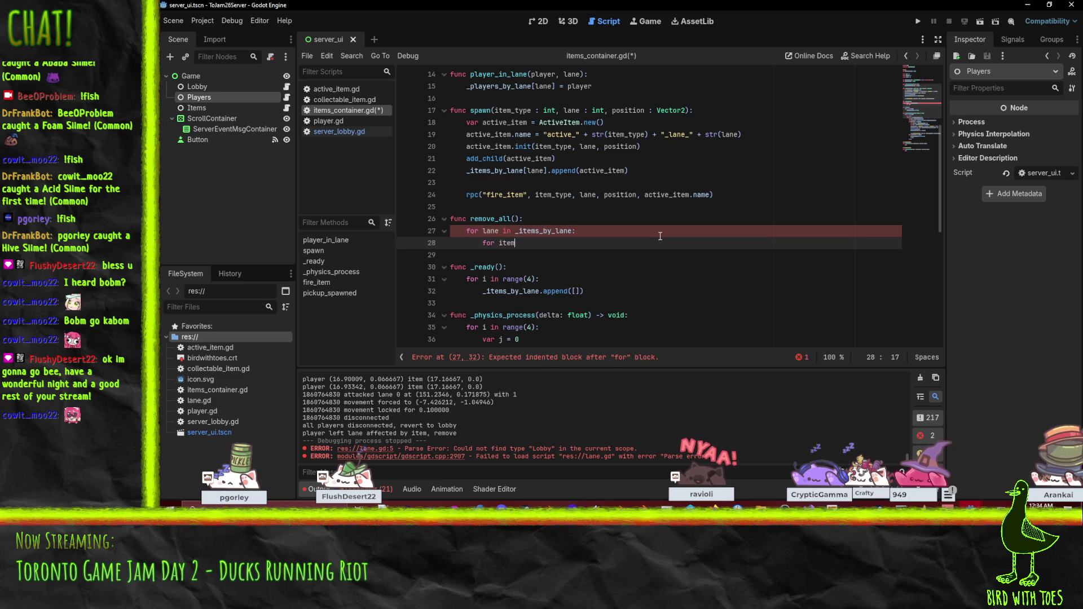
- Nest an inner loop 'for item in _items_by_lane[lane]:' under the lane loop
{"action": "type", "text": "_"}
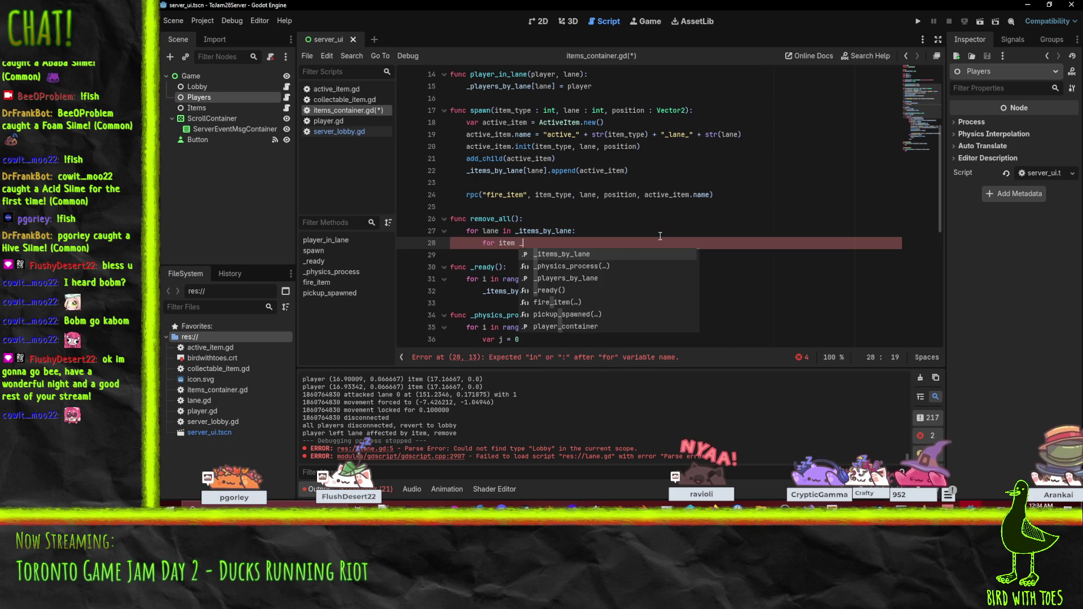
{"action": "key", "text": "BackSpace"}
{"action": "type", "text": "in it"}
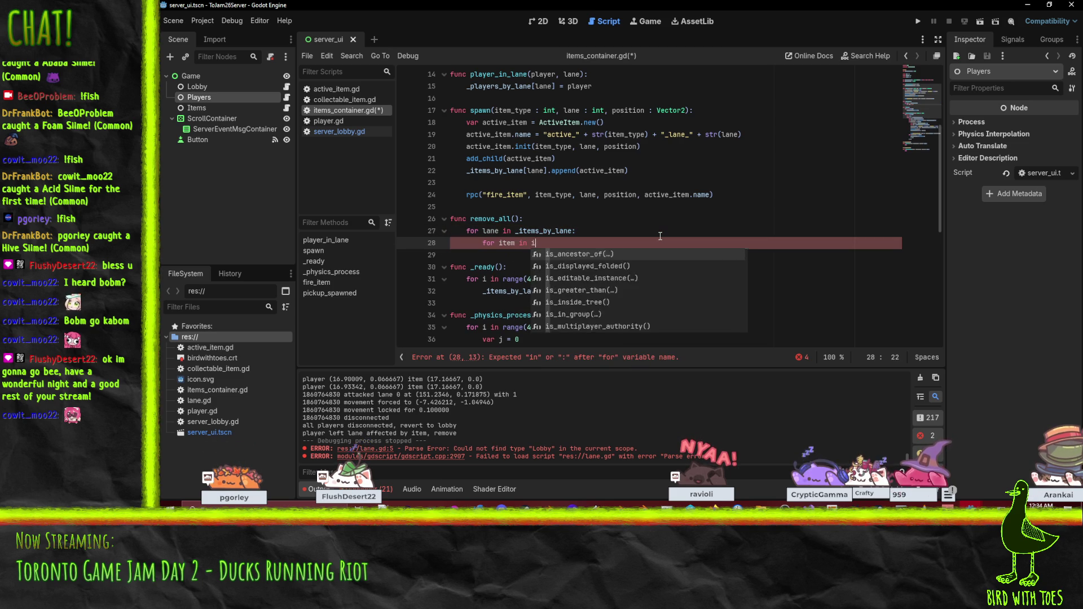
{"action": "key", "text": "BackSpace"}
{"action": "key", "text": "BackSpace"}
{"action": "type", "text": "_it"}
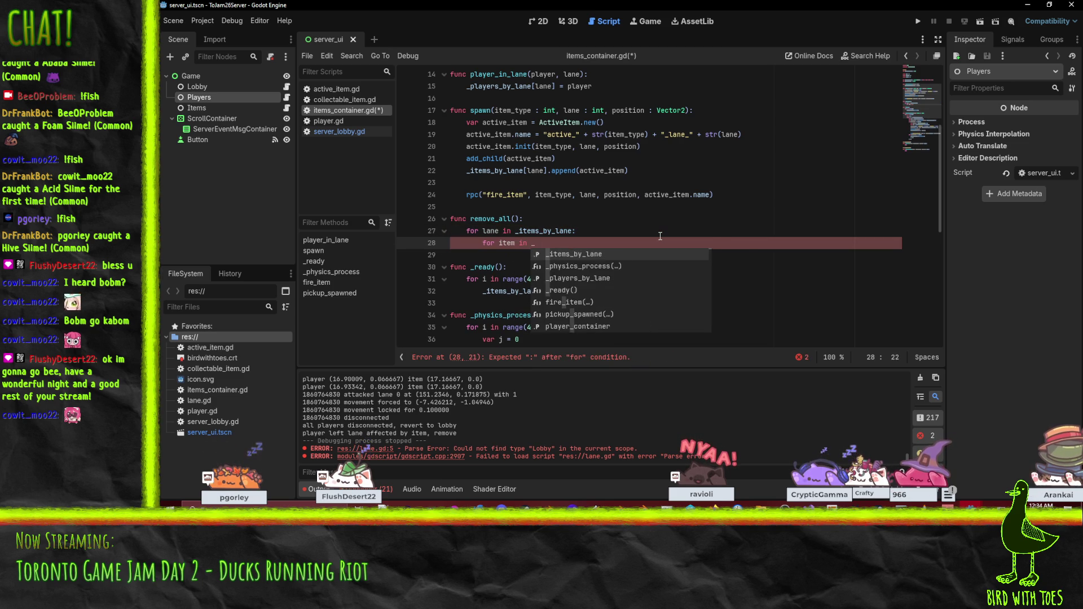
{"action": "key", "text": "Return"}
{"action": "type", "text": "ne]:"}
{"action": "key", "text": "Return"}
{"action": "type", "text": "item.remove"}
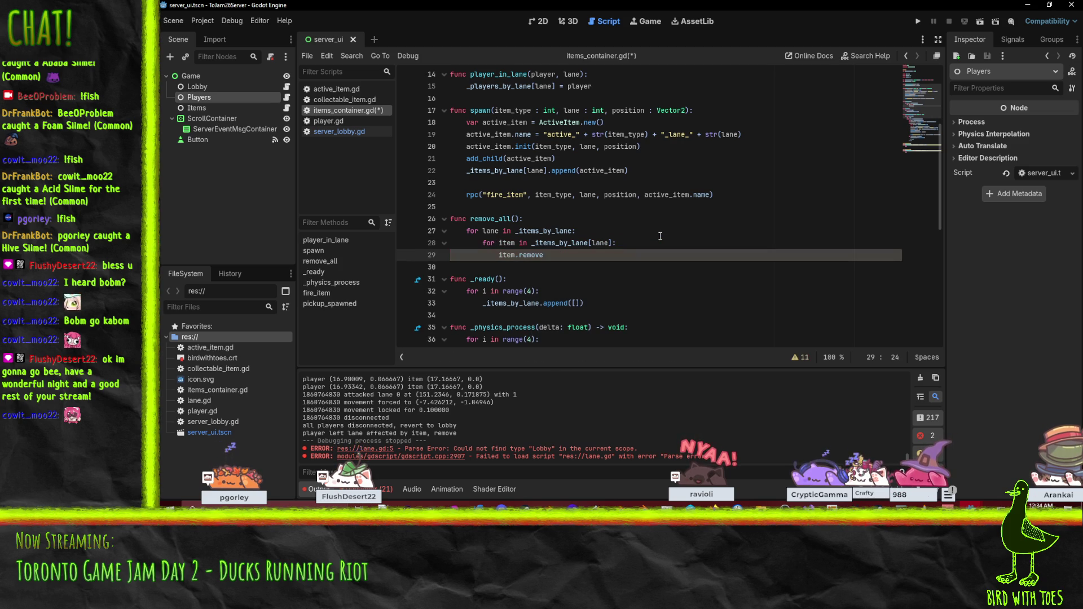
- Begin the per-item removal call inside the inner loop
{"action": "scroll", "coordinate": [498, 160], "scroll_direction": "down", "scroll_amount": 5}
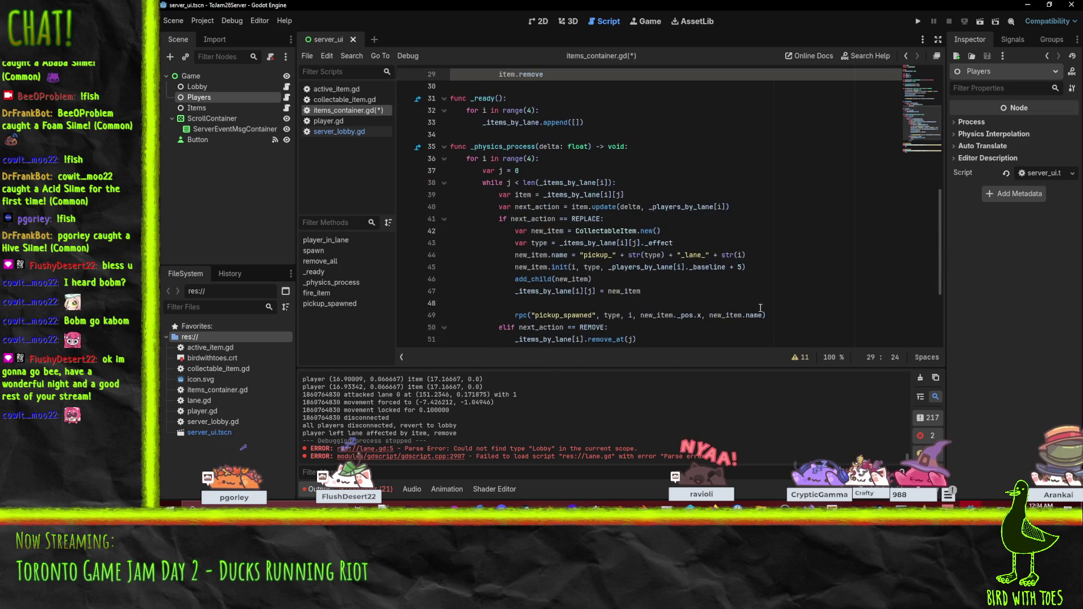
{"action": "scroll", "coordinate": [678, 301], "scroll_direction": "down", "scroll_amount": 2}
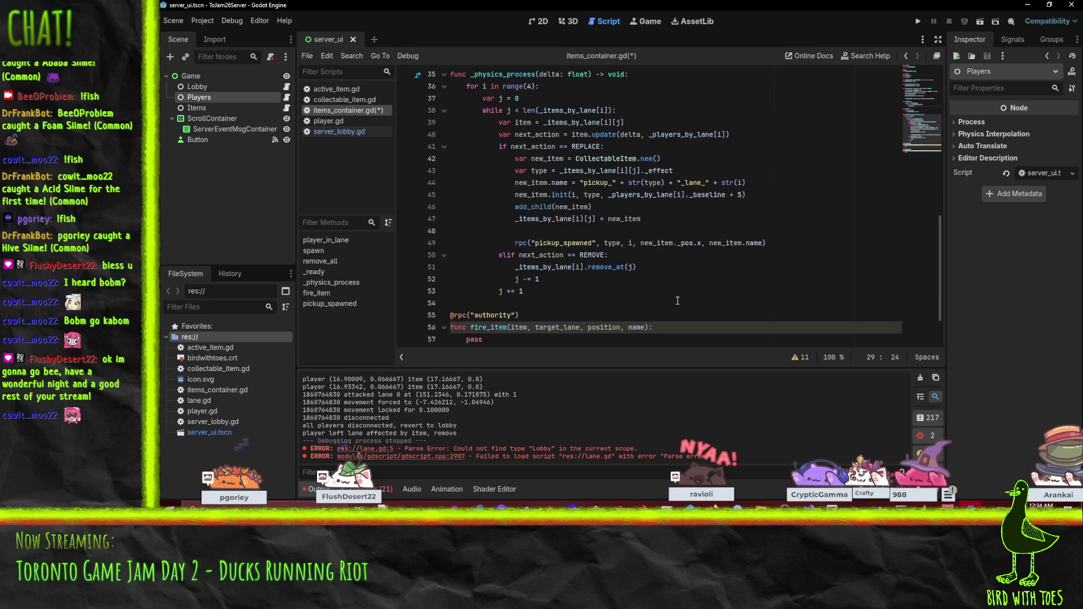
{"action": "scroll", "coordinate": [677, 300], "scroll_direction": "up", "scroll_amount": 1}
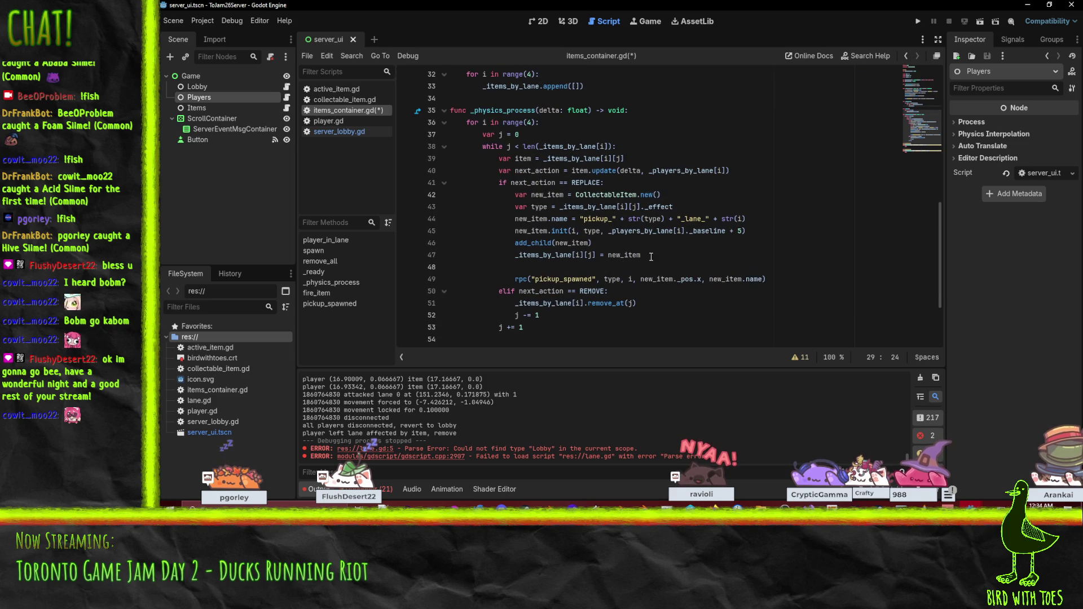
{"action": "scroll", "coordinate": [651, 256], "scroll_direction": "up", "scroll_amount": 4}
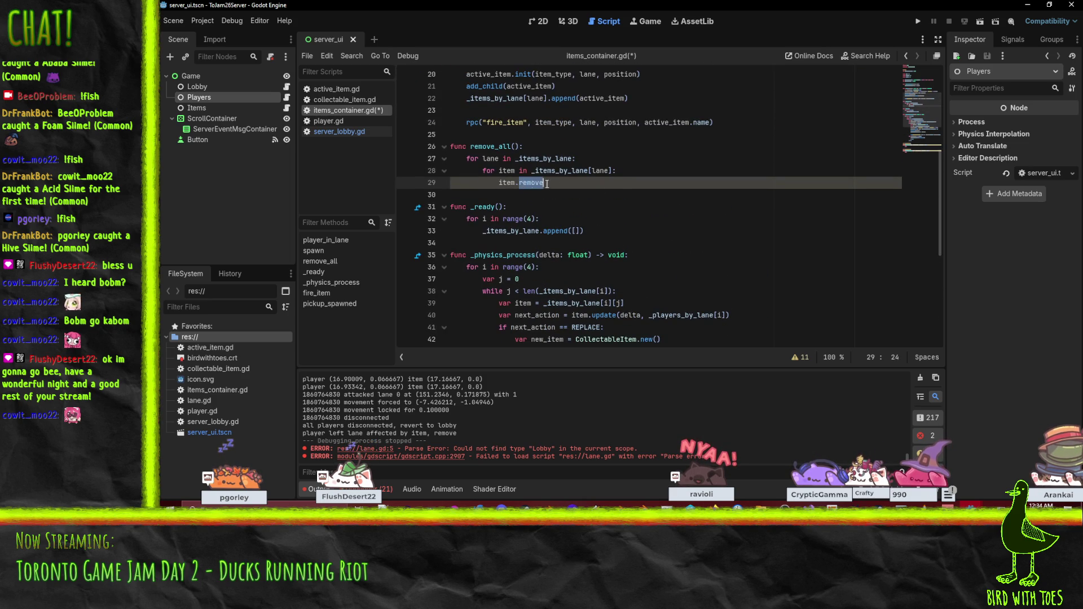
{"action": "scroll", "coordinate": [643, 195], "scroll_direction": "up", "scroll_amount": 1}
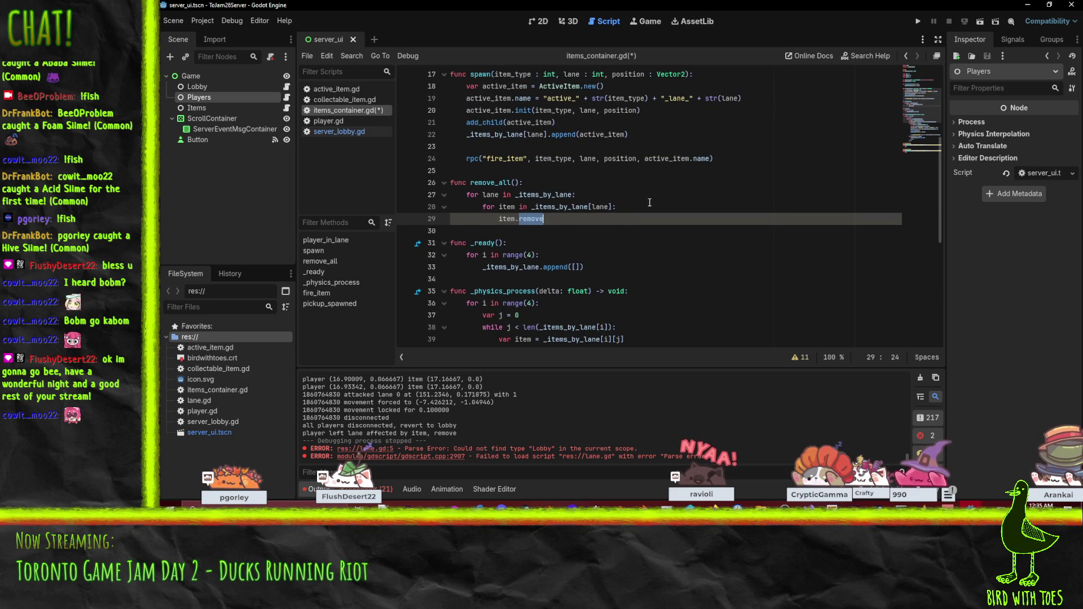
{"action": "type", "text": "force_"}
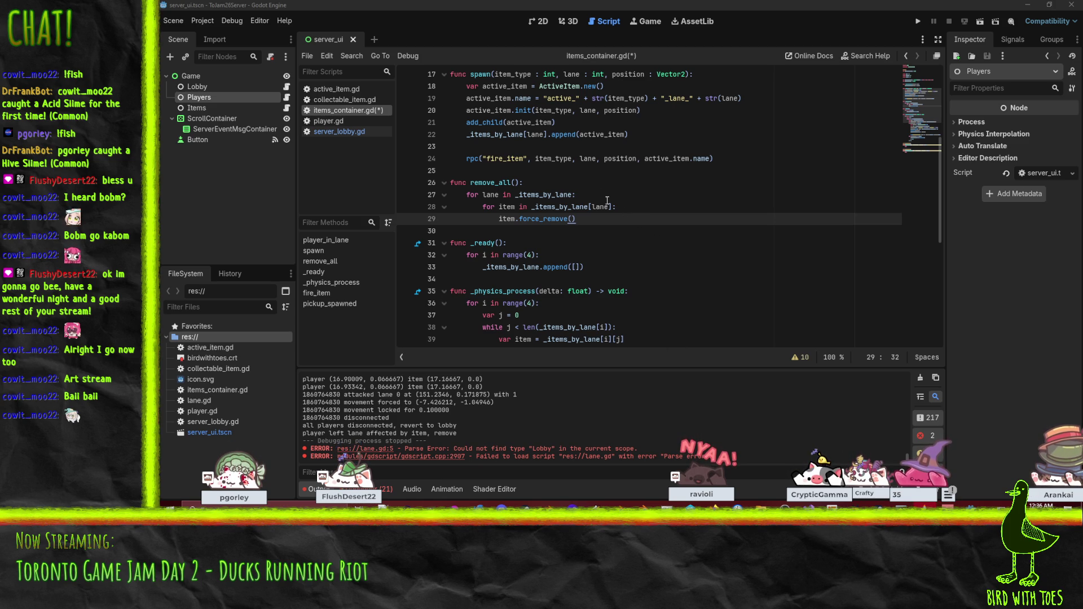
- Declare a new force_remove() function after the init function in collectable_item.gd
{"action": "left_click", "coordinate": [344, 99]}
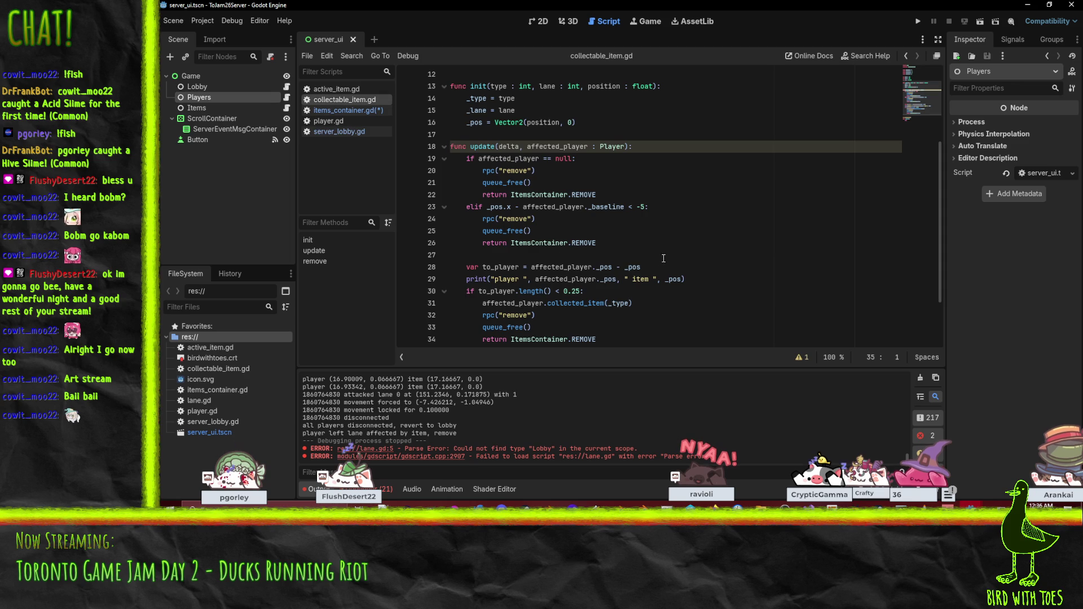
{"action": "scroll", "coordinate": [666, 255], "scroll_direction": "up", "scroll_amount": 2}
{"action": "scroll", "coordinate": [665, 255], "scroll_direction": "down", "scroll_amount": 4}
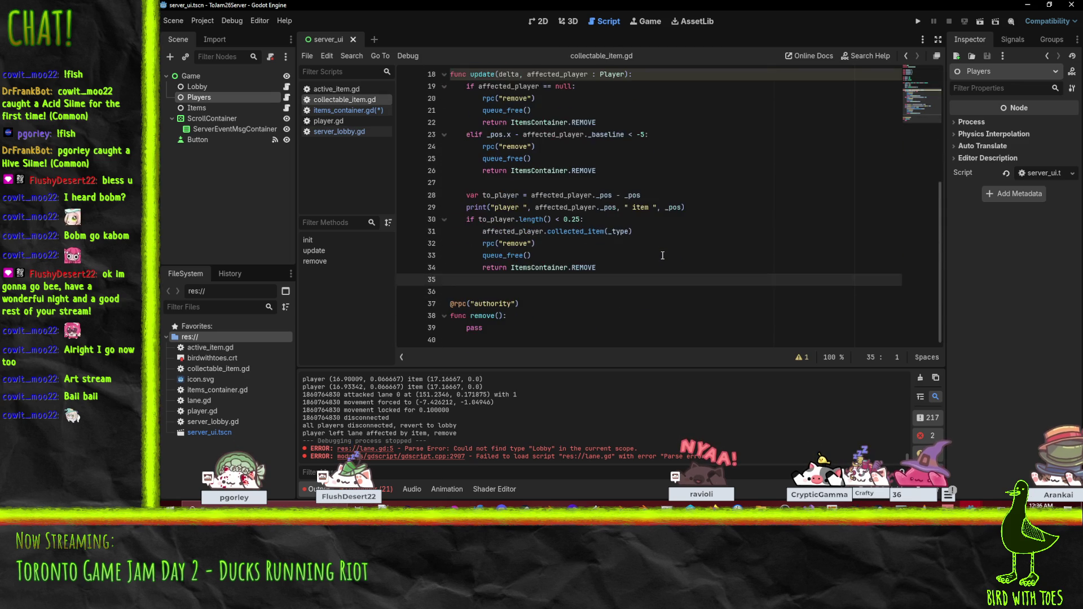
{"action": "scroll", "coordinate": [637, 255], "scroll_direction": "up", "scroll_amount": 4}
{"action": "left_click", "coordinate": [489, 207]}
{"action": "key", "text": "Return"}
{"action": "key", "text": "Return"}
{"action": "key", "text": "Up"}
{"action": "type", "text": "func force_r"}
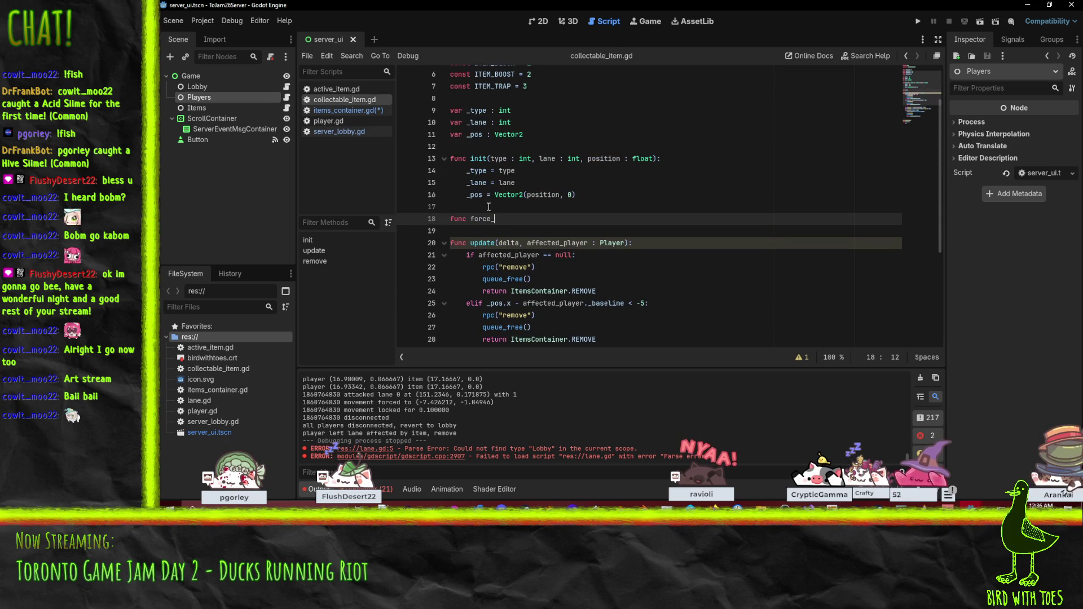
{"action": "type", "text": "emote();"}
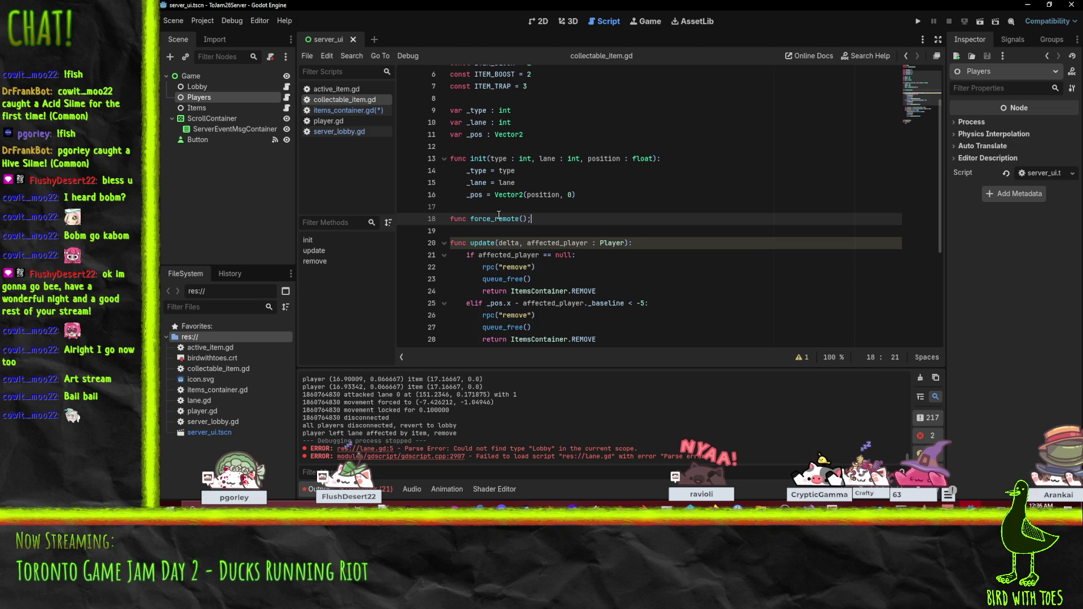
{"action": "left_click", "coordinate": [512, 220]}
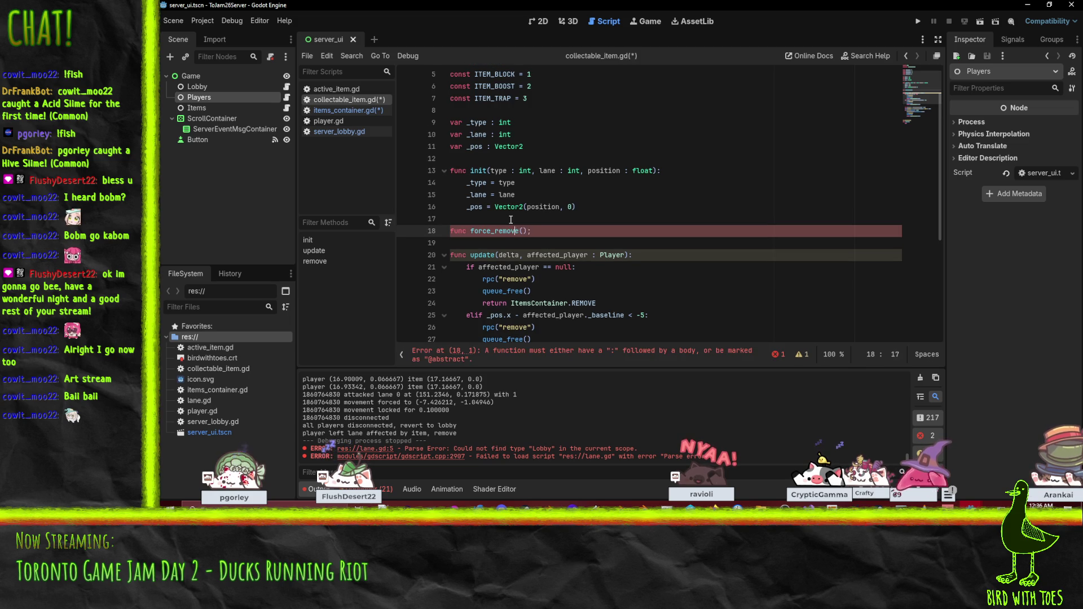
{"action": "type", "text": ":"}
- Copy the rpc("remove") and queue_free() lines into the force_remove() body
{"action": "scroll", "coordinate": [649, 232], "scroll_direction": "down", "scroll_amount": 1}
{"action": "left_click", "coordinate": [788, 246]}
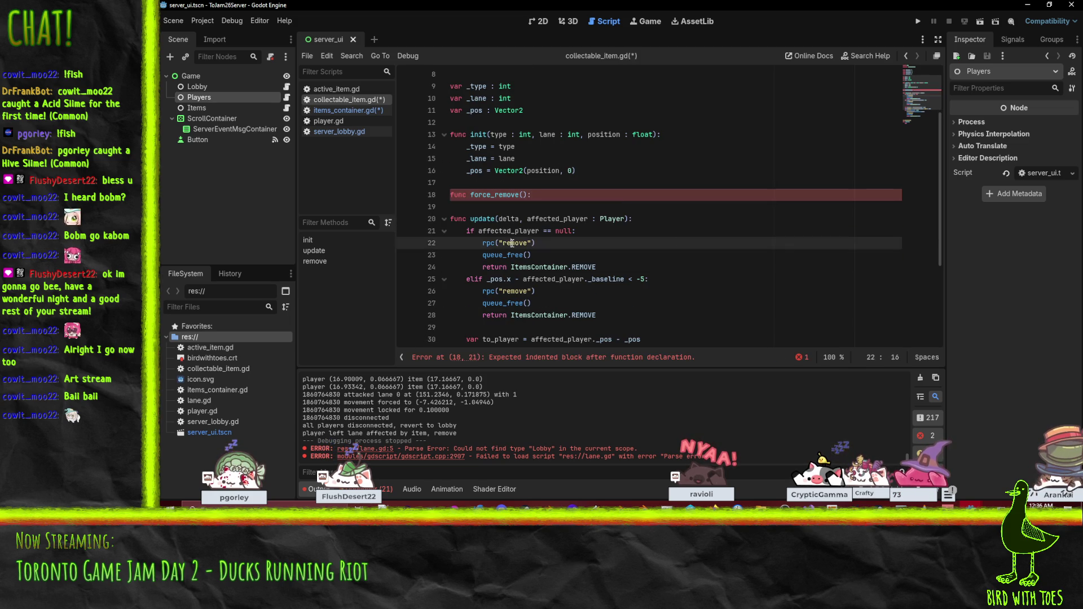
{"action": "key", "text": "shift+Down"}
{"action": "key", "text": "shift+Down"}
{"action": "key", "text": "ctrl+shift+d"}
{"action": "key", "text": "alt+Up"}
{"action": "key", "text": "alt+Up"}
{"action": "key", "text": "alt+Up"}
{"action": "key", "text": "Escape"}
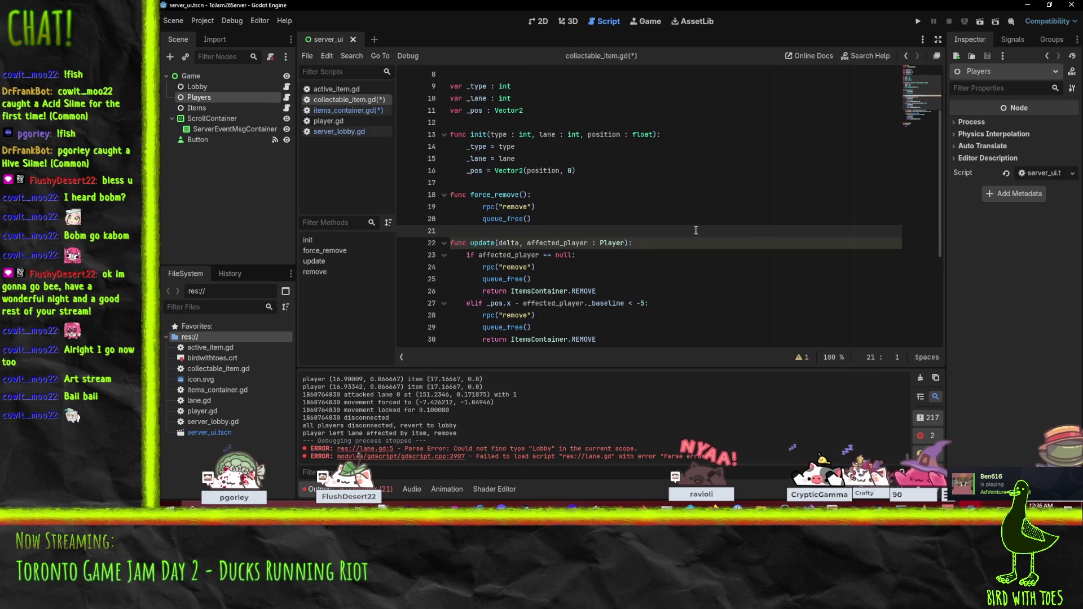
{"action": "key", "text": "shift+Up"}
{"action": "key", "text": "shift+Up"}
{"action": "key", "text": "shift+Tab"}
- Replace the null-player branch's remove and free lines with force_remove()
{"action": "left_click", "coordinate": [503, 197]}
{"action": "double_click", "coordinate": [502, 198]}
{"action": "key", "text": "ctrl+c"}
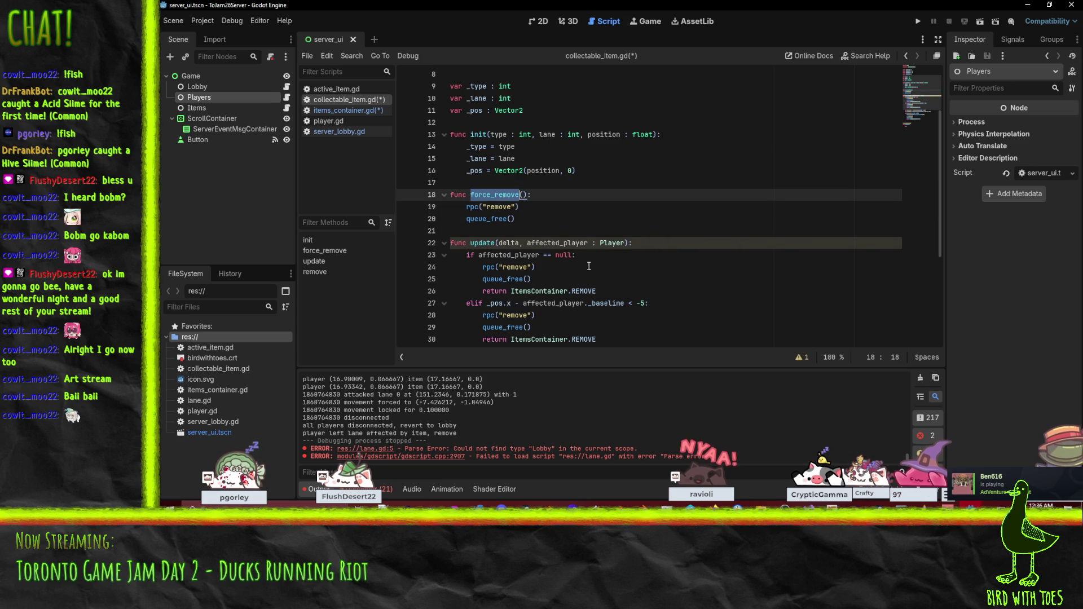
{"action": "left_click", "coordinate": [591, 257]}
{"action": "key", "text": "Return"}
{"action": "key", "text": "ctrl+v"}
{"action": "type", "text": "()"}
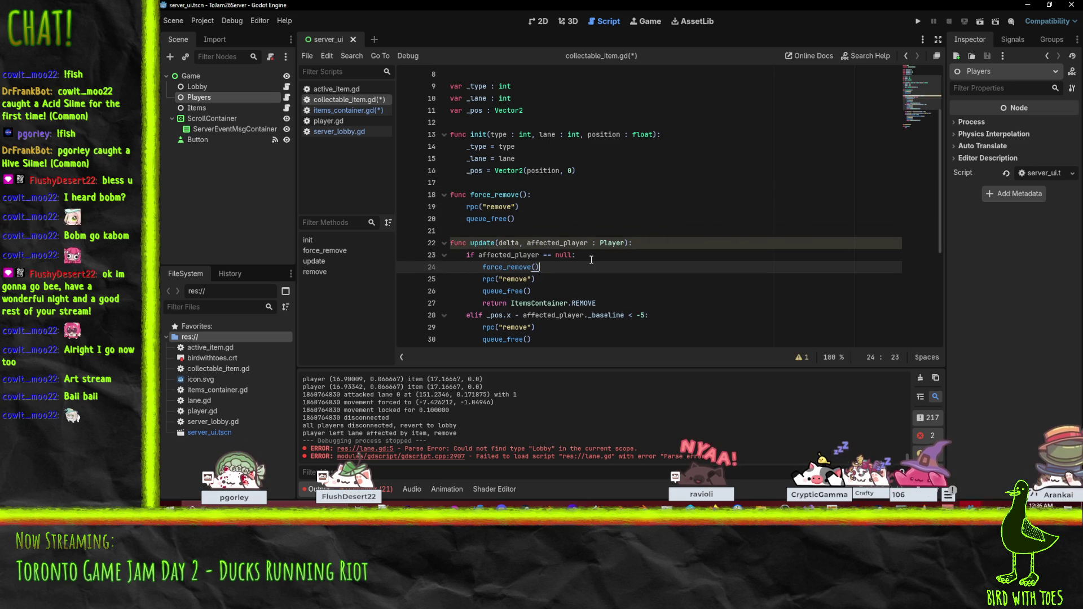
{"action": "key", "text": "Down"}
{"action": "key", "text": "Home"}
{"action": "key", "text": "shift+Down"}
{"action": "key", "text": "shift+Down"}
{"action": "key", "text": "Delete"}
{"action": "key", "text": "Up"}
- Replace the offscreen branch's remove and free lines with force_remove() and save
{"action": "key", "text": "ctrl+c"}
{"action": "key", "text": "Down"}
{"action": "key", "text": "Down"}
{"action": "key", "text": "Down"}
{"action": "key", "text": "shift+Down"}
{"action": "key", "text": "shift+Down"}
{"action": "key", "text": "ctrl+v"}
{"action": "scroll", "coordinate": [591, 260], "scroll_direction": "down", "scroll_amount": 4}
{"action": "key", "text": "ctrl+s"}
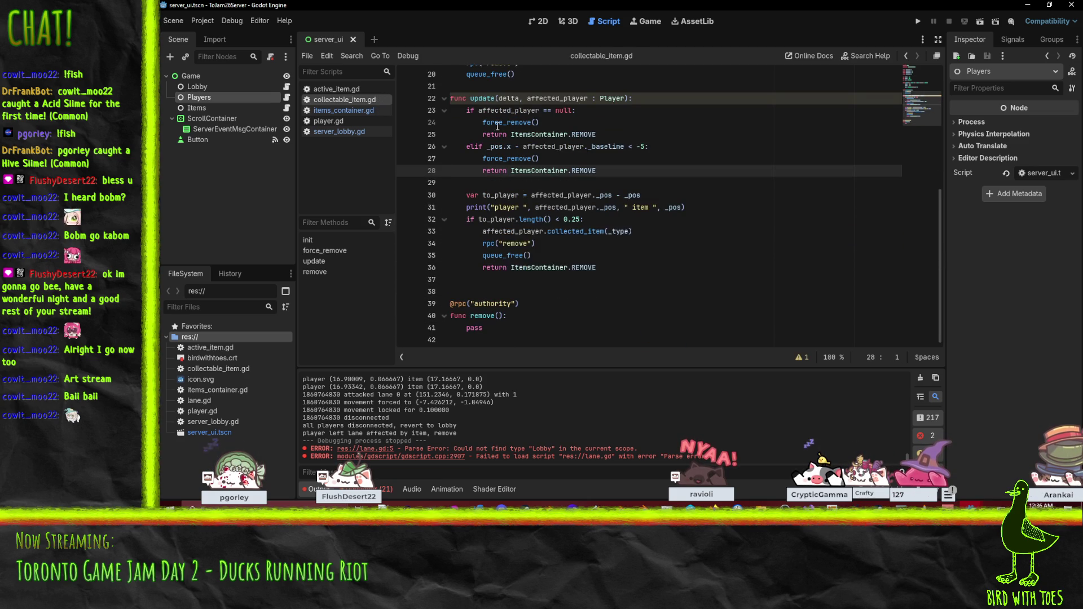
- Replace the collected-item branch's remove and free lines with force_remove() and save
{"action": "key", "text": "Down"}
{"action": "key", "text": "Down"}
{"action": "key", "text": "Down"}
{"action": "key", "text": "Up"}
{"action": "key", "text": "Up"}
{"action": "key", "text": "Home"}
{"action": "key", "text": "Home"}
{"action": "key", "text": "shift+Down"}
{"action": "key", "text": "shift+Down"}
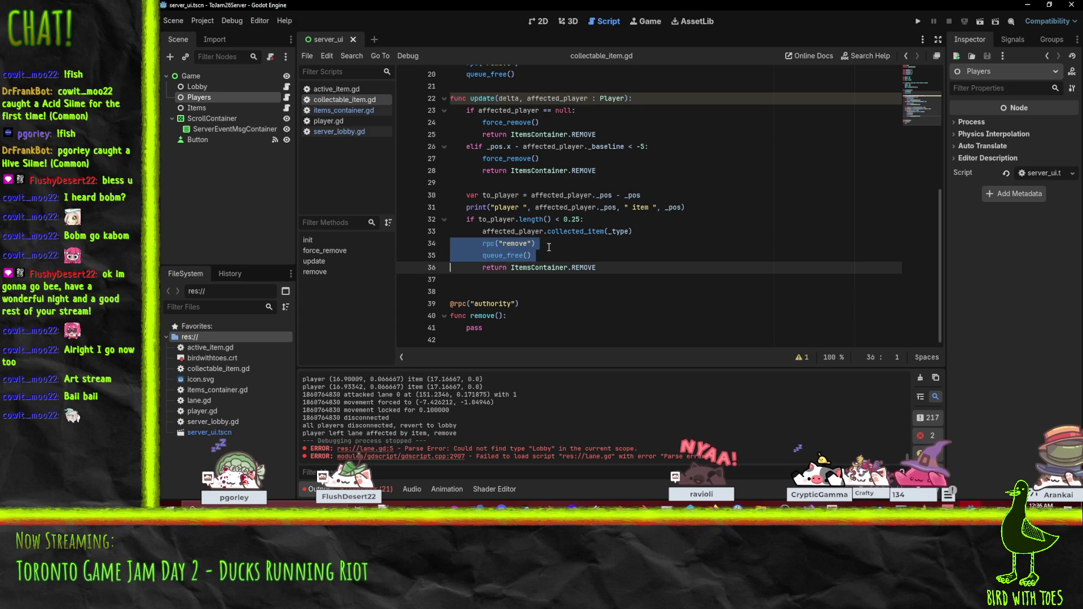
{"action": "key", "text": "ctrl+v"}
{"action": "key", "text": "ctrl+s"}
{"action": "scroll", "coordinate": [607, 282], "scroll_direction": "up", "scroll_amount": 2}
{"action": "scroll", "coordinate": [607, 282], "scroll_direction": "down", "scroll_amount": 1}
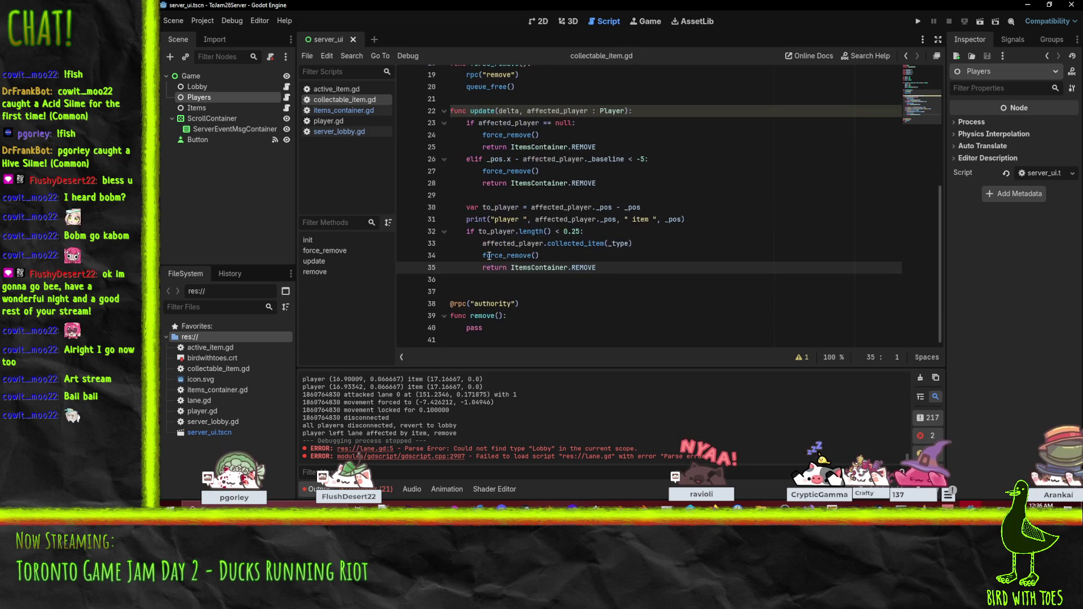
- In active_item.gd, replace both update() removal branches with force_remove() calls
{"action": "left_click", "coordinate": [344, 91]}
{"action": "left_click", "coordinate": [504, 243]}
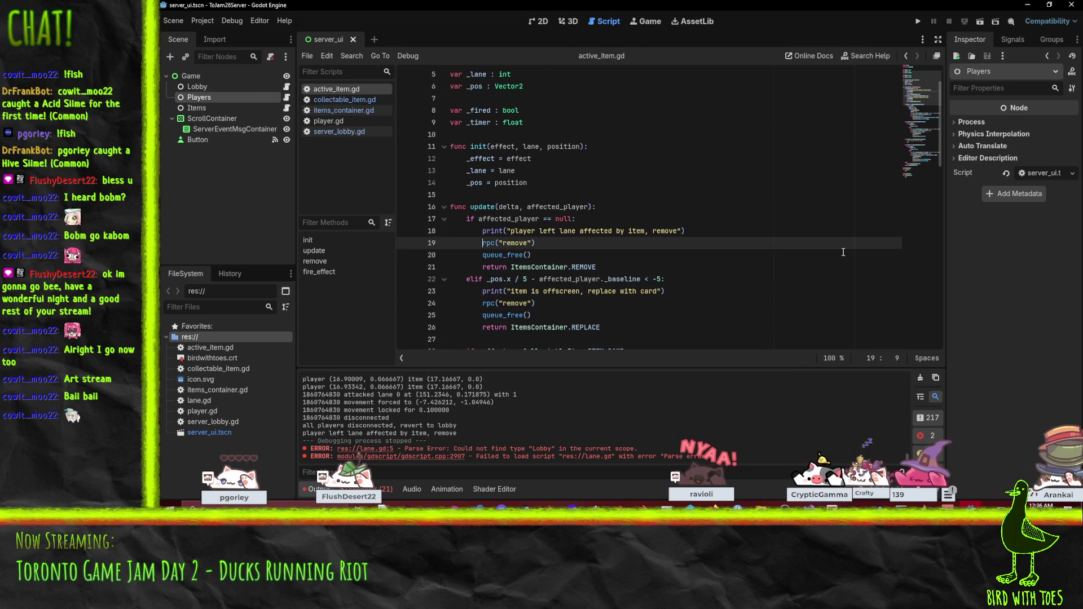
{"action": "key", "text": "Home"}
{"action": "key", "text": "shift+Down"}
{"action": "key", "text": "shift+Down"}
{"action": "key", "text": "ctrl+v"}
{"action": "key", "text": "Down"}
{"action": "key", "text": "Down"}
{"action": "key", "text": "Down"}
{"action": "key", "text": "shift+Down"}
{"action": "key", "text": "shift+Down"}
{"action": "key", "text": "ctrl+v"}
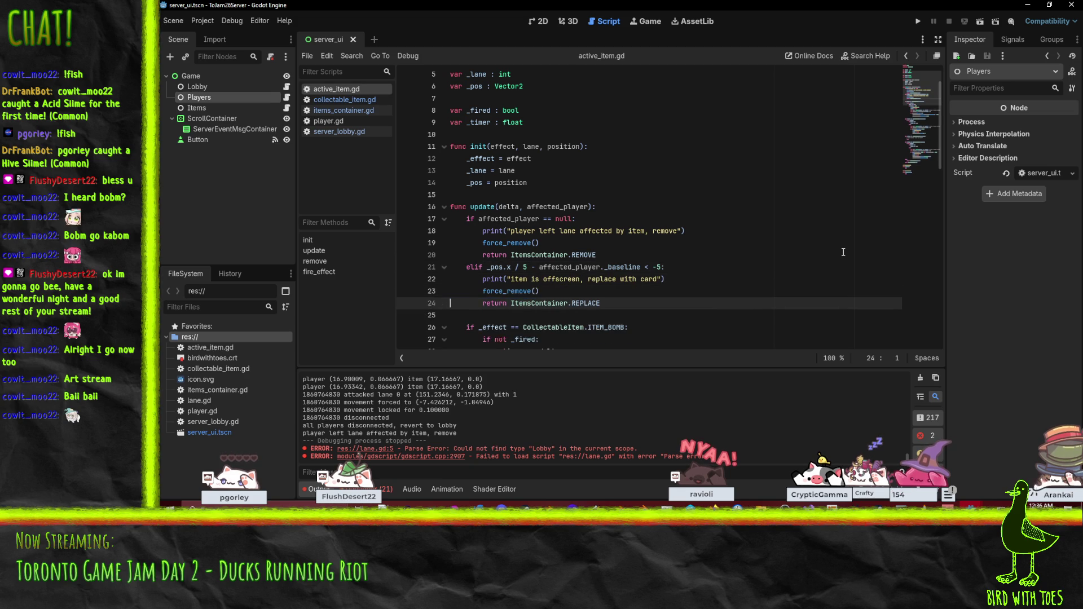
{"action": "scroll", "coordinate": [733, 260], "scroll_direction": "down", "scroll_amount": 1}
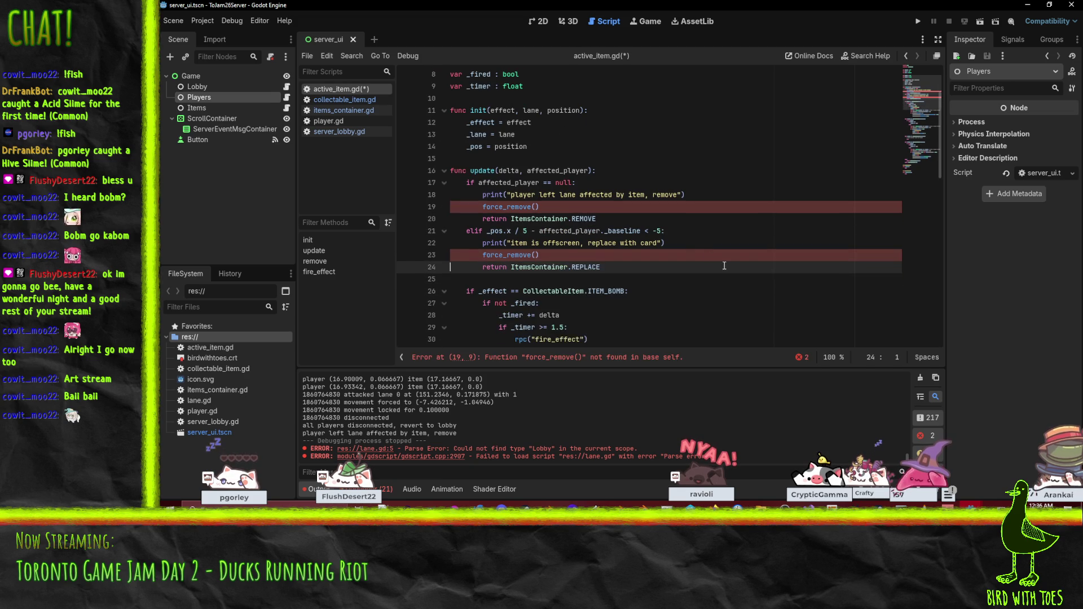
{"action": "key", "text": "ctrl+z"}
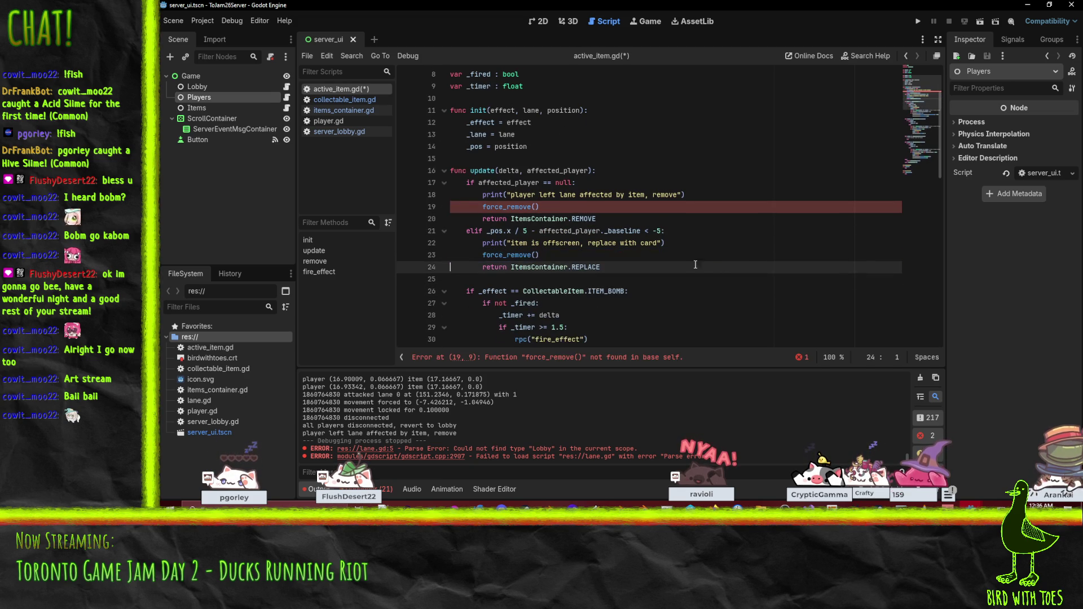
{"action": "key", "text": "ctrl+v"}
{"action": "scroll", "coordinate": [677, 249], "scroll_direction": "down", "scroll_amount": 1}
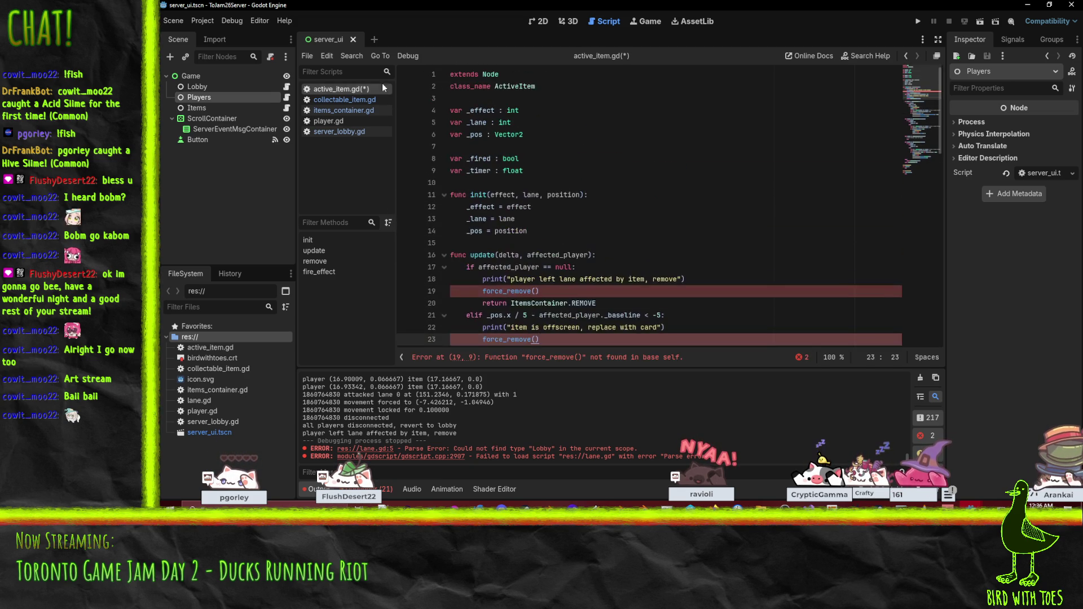
- Copy the force_remove() function from collectable_item.gd above update() in active_item.gd and save
{"action": "left_click", "coordinate": [368, 99]}
{"action": "left_click", "coordinate": [538, 185]}
{"action": "key", "text": "Up"}
{"action": "key", "text": "shift+Down"}
{"action": "key", "text": "shift+Down"}
{"action": "key", "text": "shift+Down"}
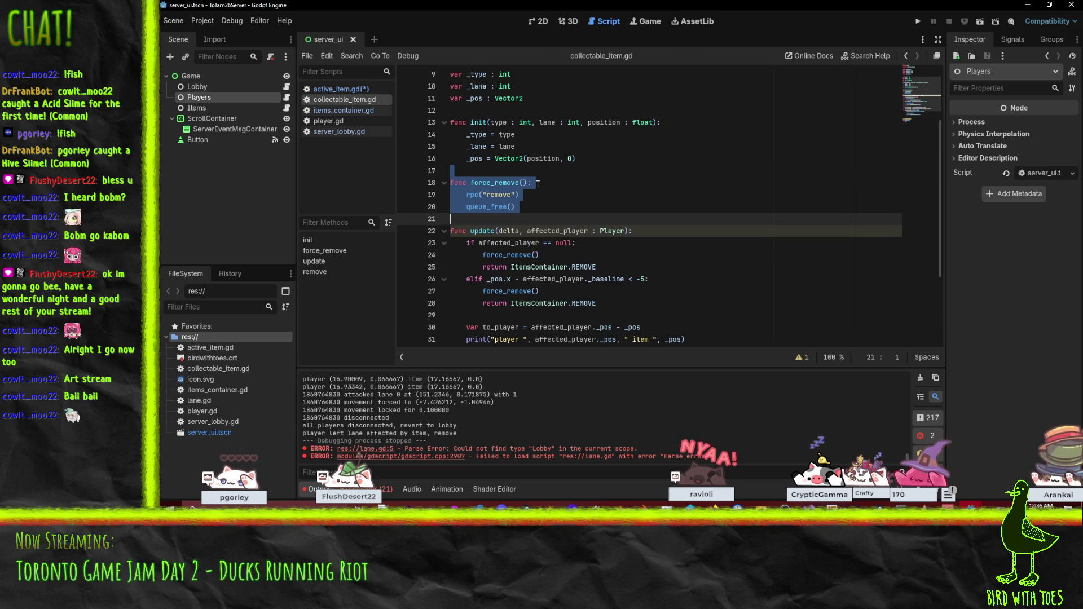
{"action": "left_click", "coordinate": [337, 89]}
{"action": "left_click", "coordinate": [453, 242]}
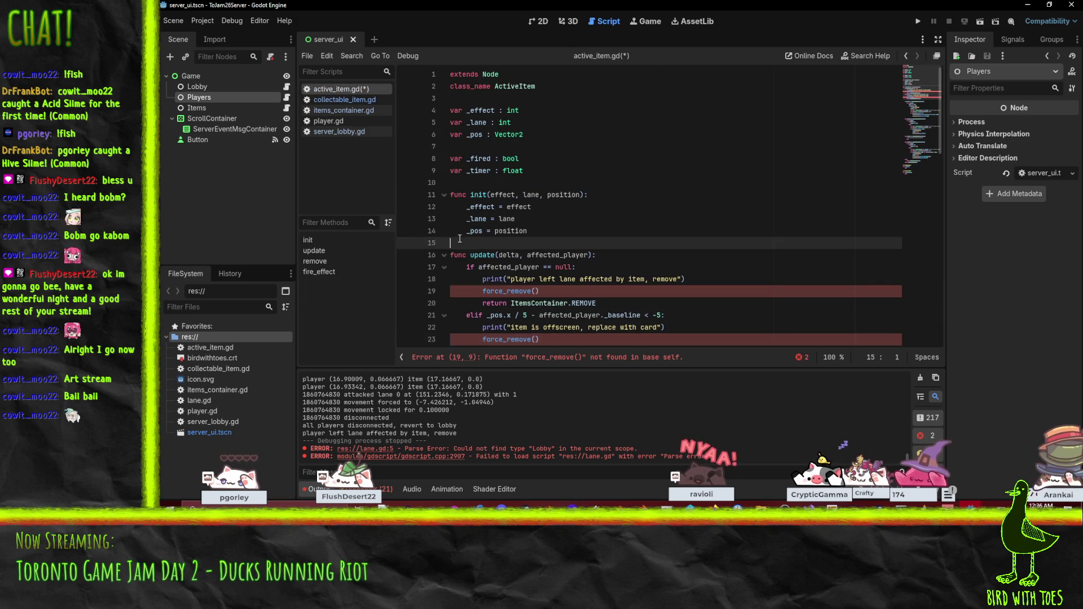
{"action": "key", "text": "ctrl+v"}
{"action": "key", "text": "ctrl+s"}
{"action": "scroll", "coordinate": [630, 240], "scroll_direction": "down", "scroll_amount": 1}
{"action": "scroll", "coordinate": [630, 240], "scroll_direction": "down", "scroll_amount": 2}
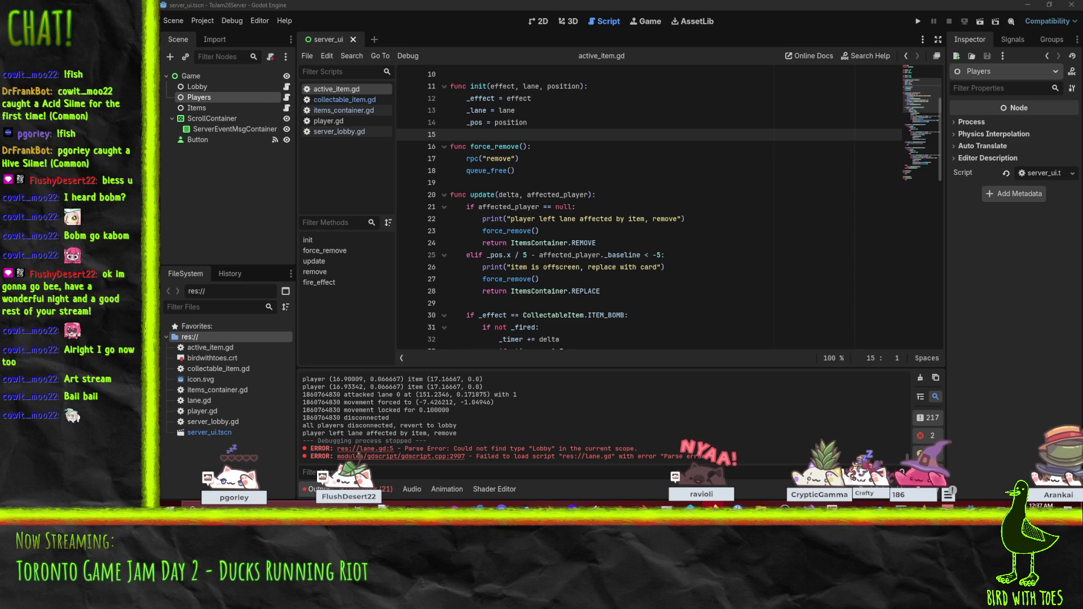
{"action": "left_click", "coordinate": [632, 193]}
{"action": "scroll", "coordinate": [603, 205], "scroll_direction": "up", "scroll_amount": 1}
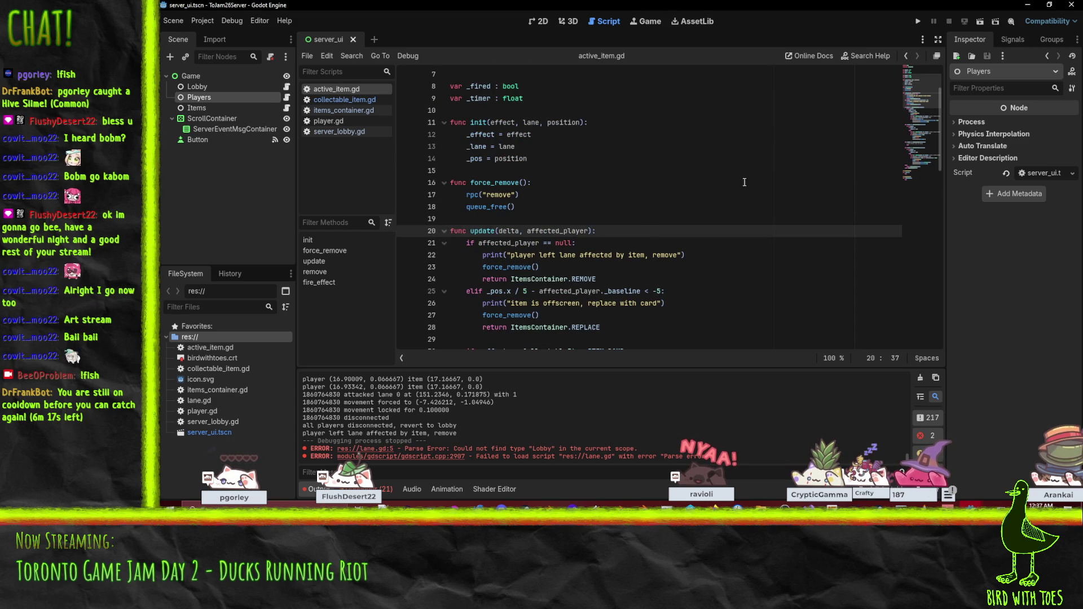
{"action": "left_click", "coordinate": [333, 111]}
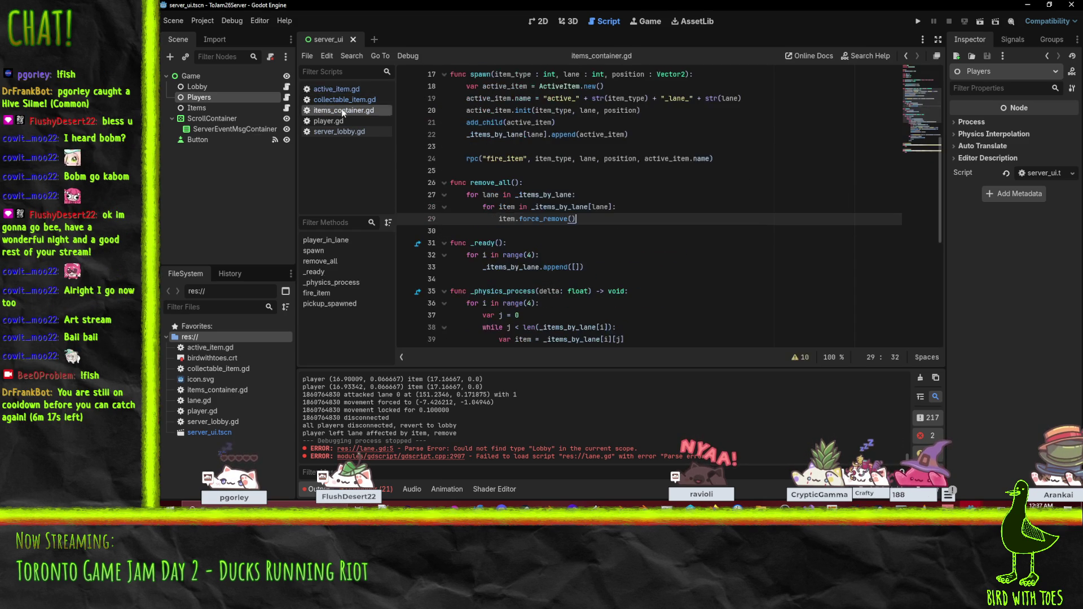
- Add _items_by_lane[lane].clear() after the force_remove loop in remove_all() and save
{"action": "key", "text": "Return"}
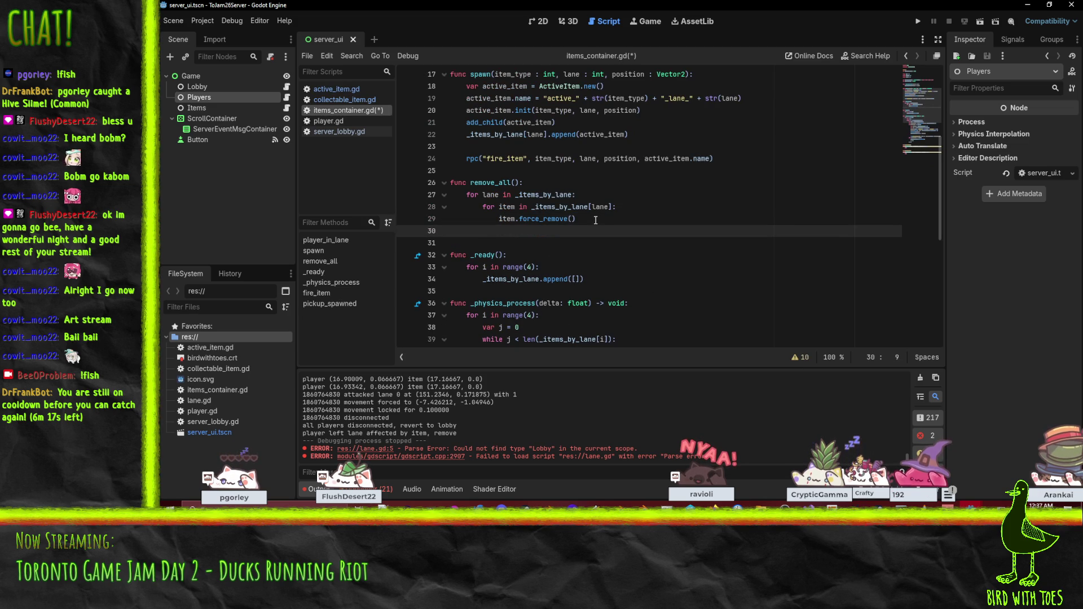
{"action": "type", "text": "_items_by_l"}
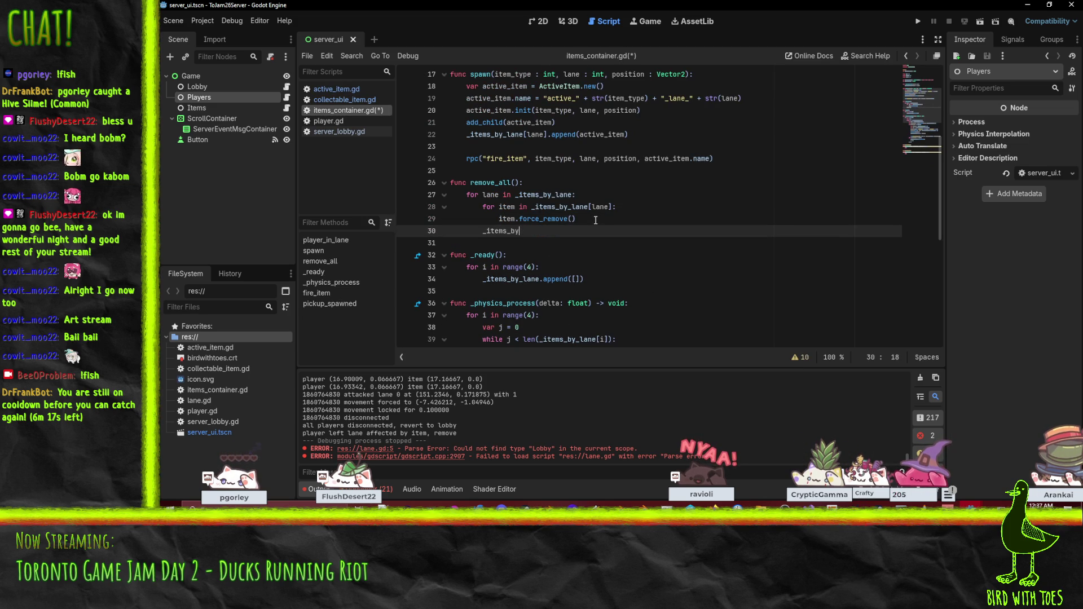
{"action": "type", "text": "an"}
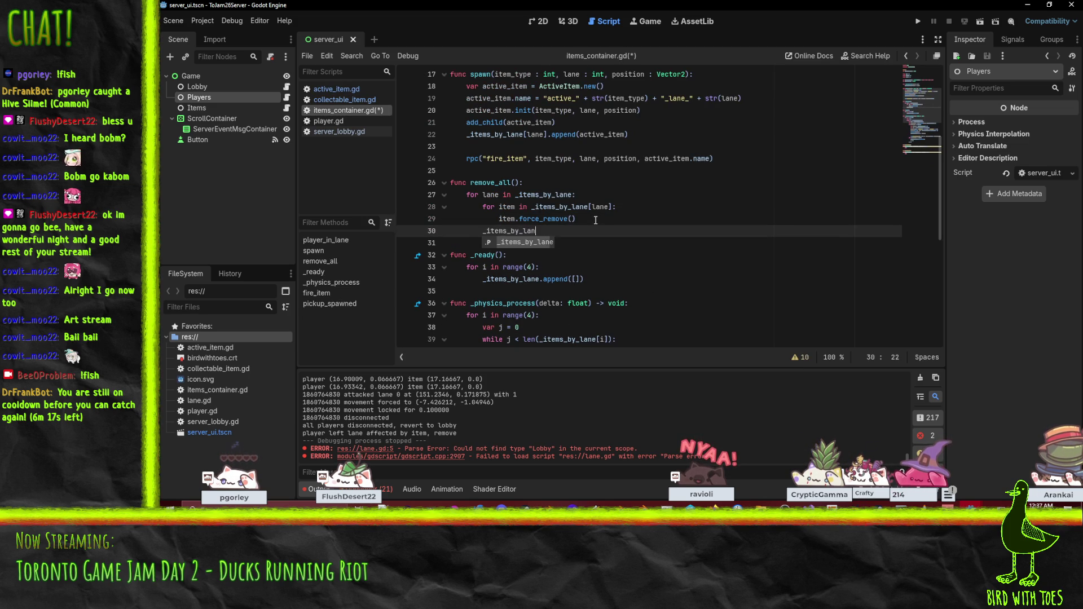
{"action": "type", "text": "e[lane].cl"}
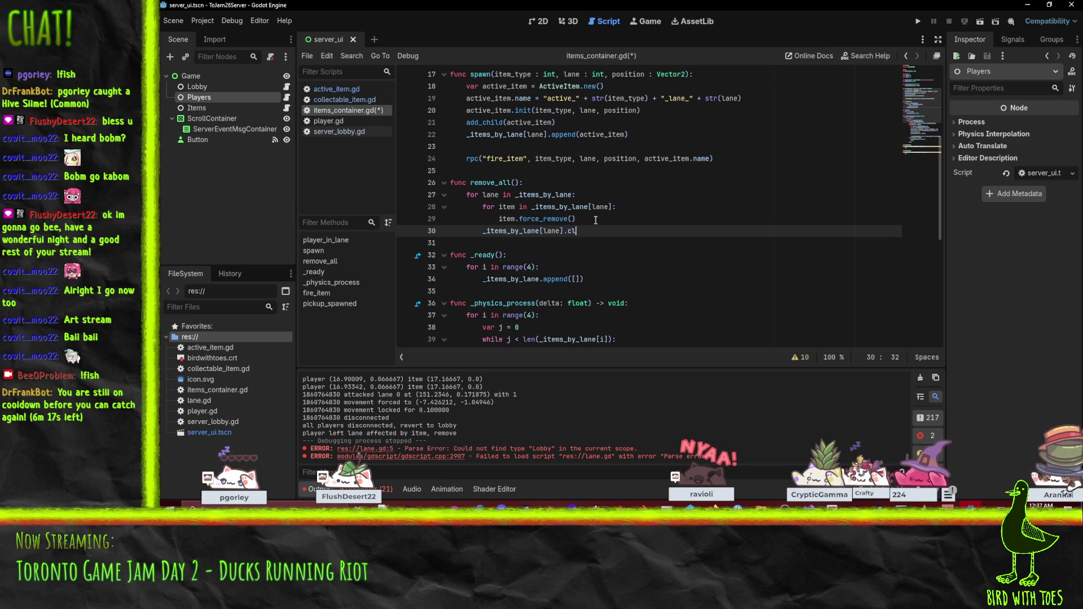
{"action": "type", "text": "ear()"}
{"action": "left_click", "coordinate": [595, 220]}
{"action": "scroll", "coordinate": [621, 223], "scroll_direction": "up", "scroll_amount": 5}
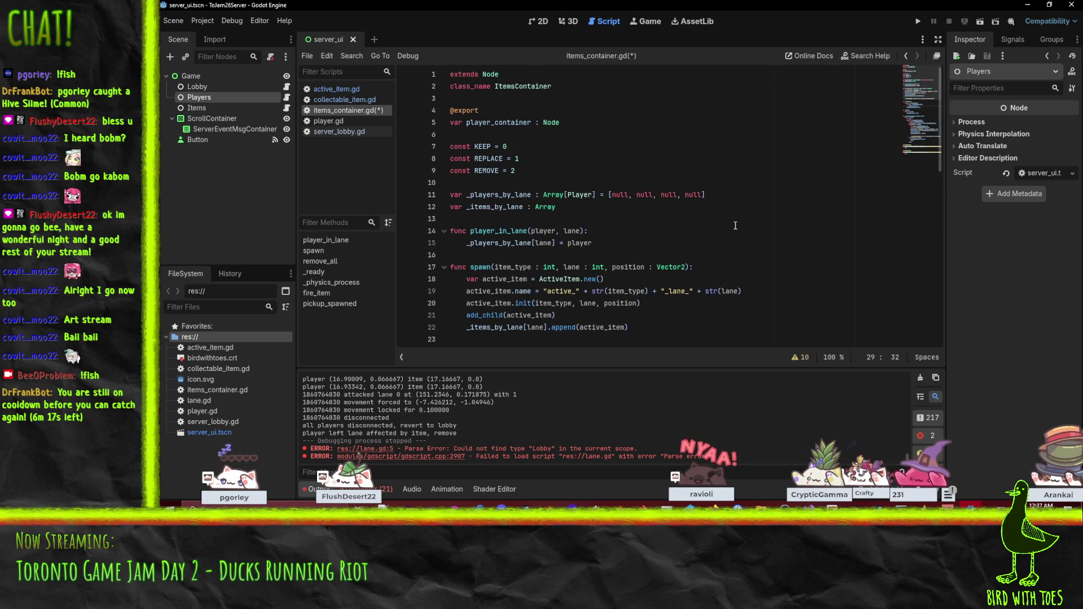
{"action": "scroll", "coordinate": [734, 225], "scroll_direction": "down", "scroll_amount": 2}
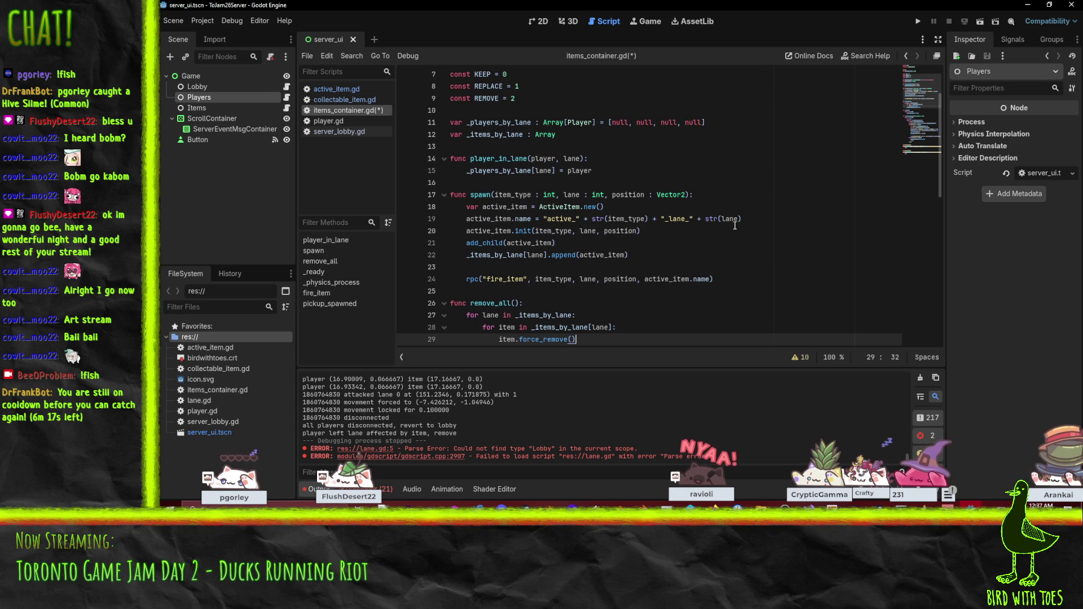
{"action": "key", "text": "ctrl+s"}
- Review the _ready function that creates the four empty lane lists
{"action": "scroll", "coordinate": [727, 226], "scroll_direction": "down", "scroll_amount": 2}
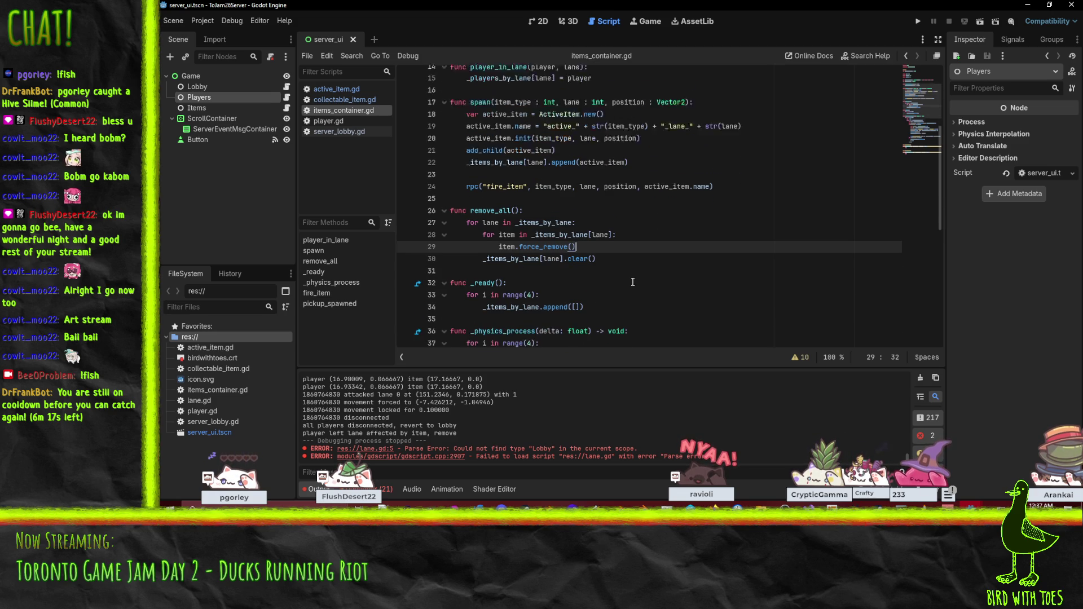
{"action": "scroll", "coordinate": [624, 333], "scroll_direction": "down", "scroll_amount": 1}
{"action": "left_click", "coordinate": [606, 295]}
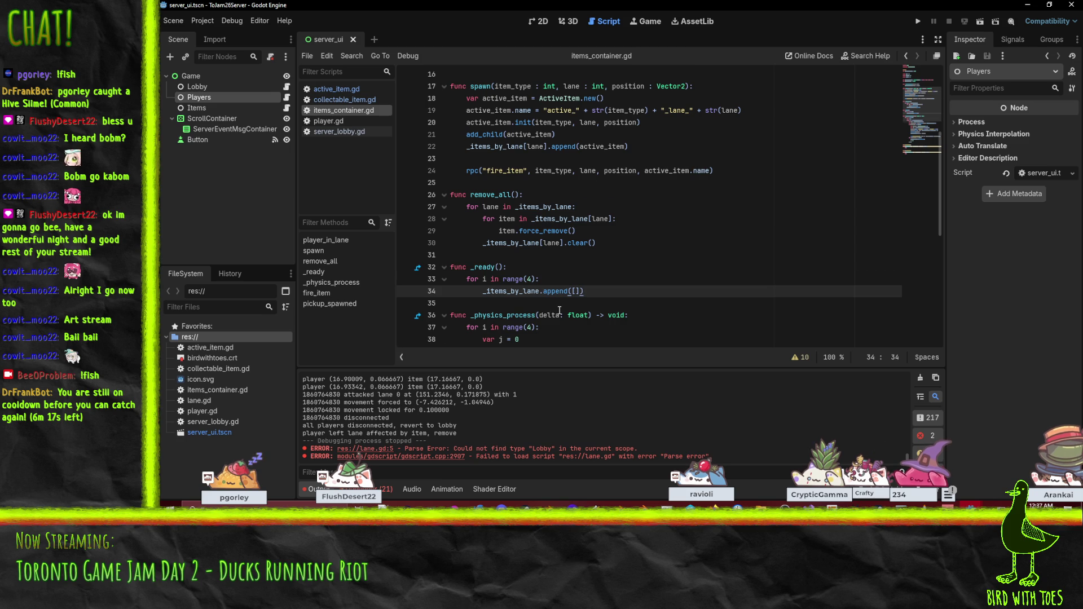
{"action": "scroll", "coordinate": [560, 310], "scroll_direction": "up", "scroll_amount": 2}
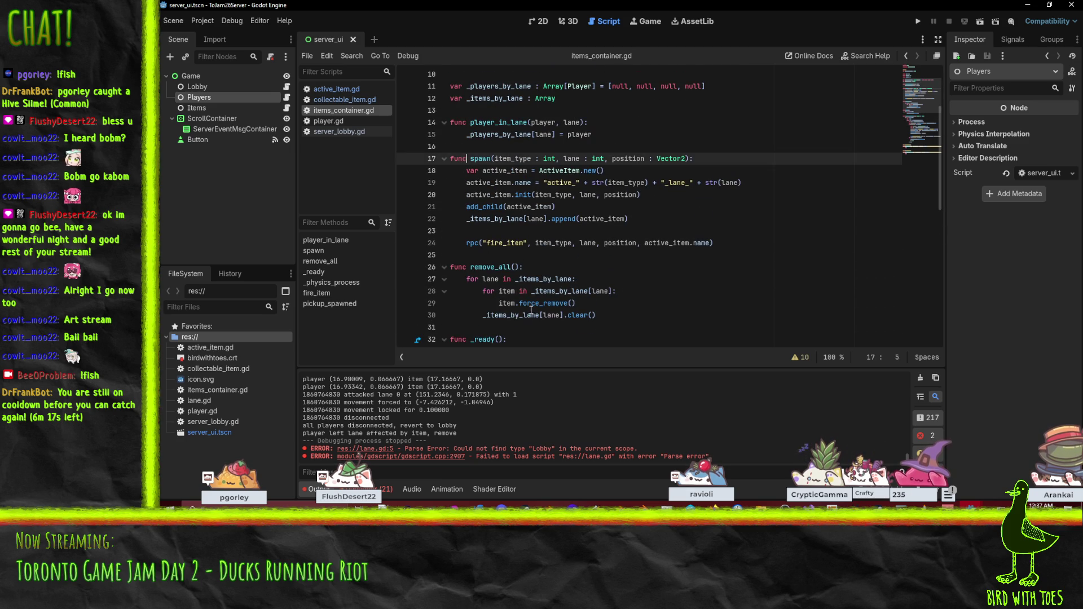
{"action": "key", "text": "Up"}
{"action": "key", "text": "Up"}
{"action": "key", "text": "Up"}
{"action": "scroll", "coordinate": [599, 275], "scroll_direction": "down", "scroll_amount": 4}
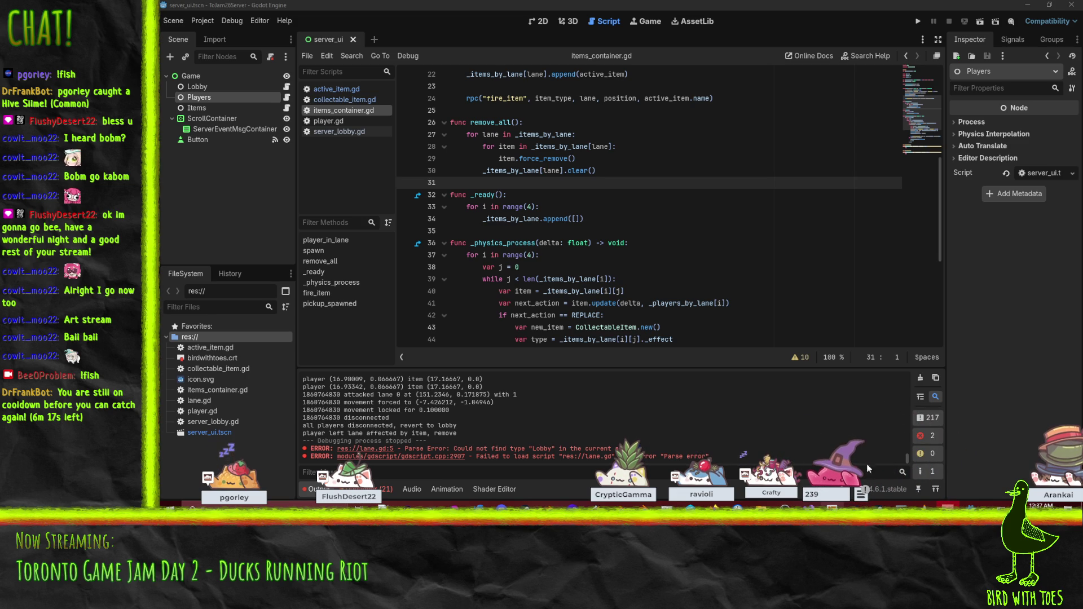
{"action": "left_click", "coordinate": [679, 231]}
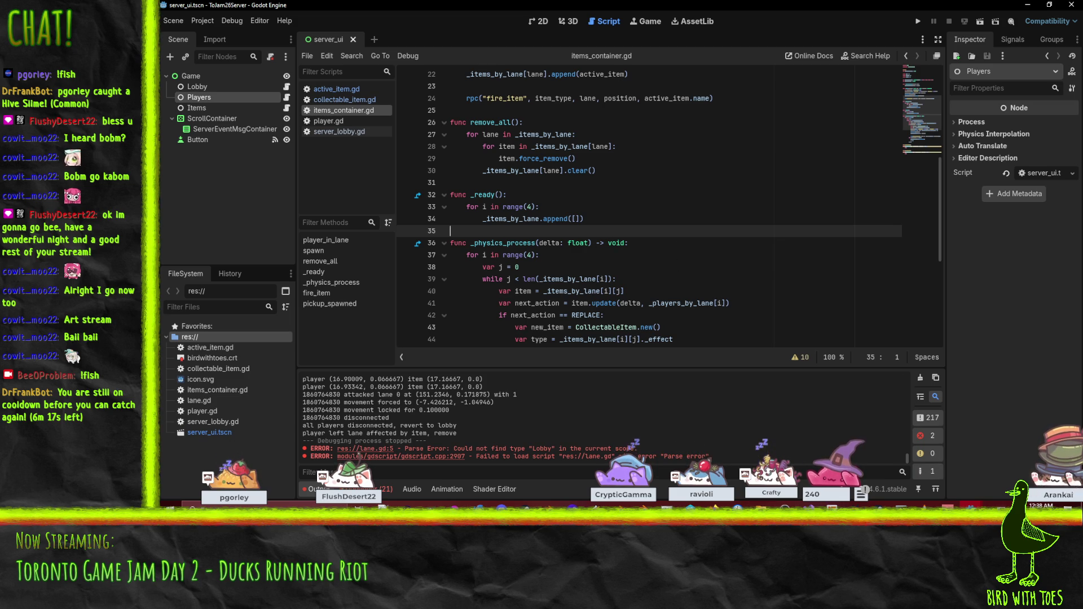
{"action": "mouse_move", "coordinate": [1005, 471]}
{"action": "mouse_move", "coordinate": [934, 465]}
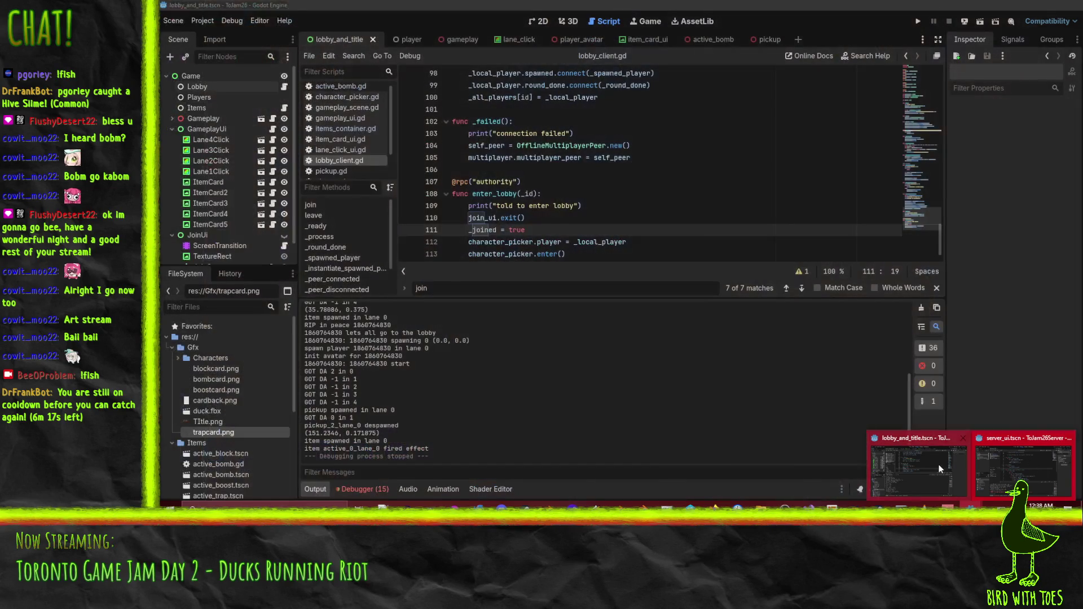
- Open the ItemCard scene and bring up its item_card_ui.gd script
{"action": "left_click", "coordinate": [939, 465]}
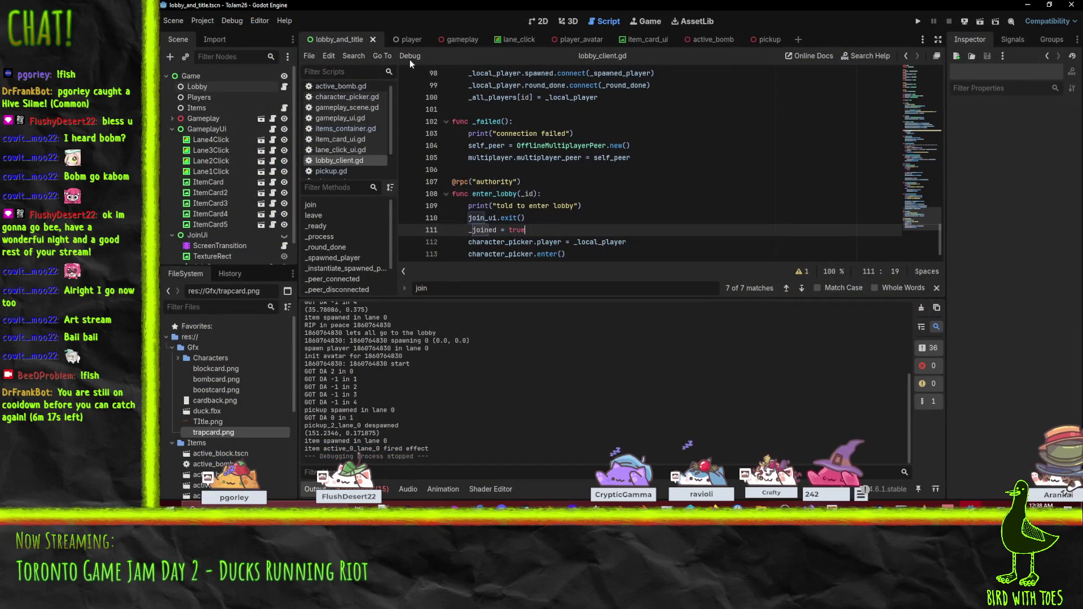
{"action": "scroll", "coordinate": [226, 180], "scroll_direction": "down", "scroll_amount": 2}
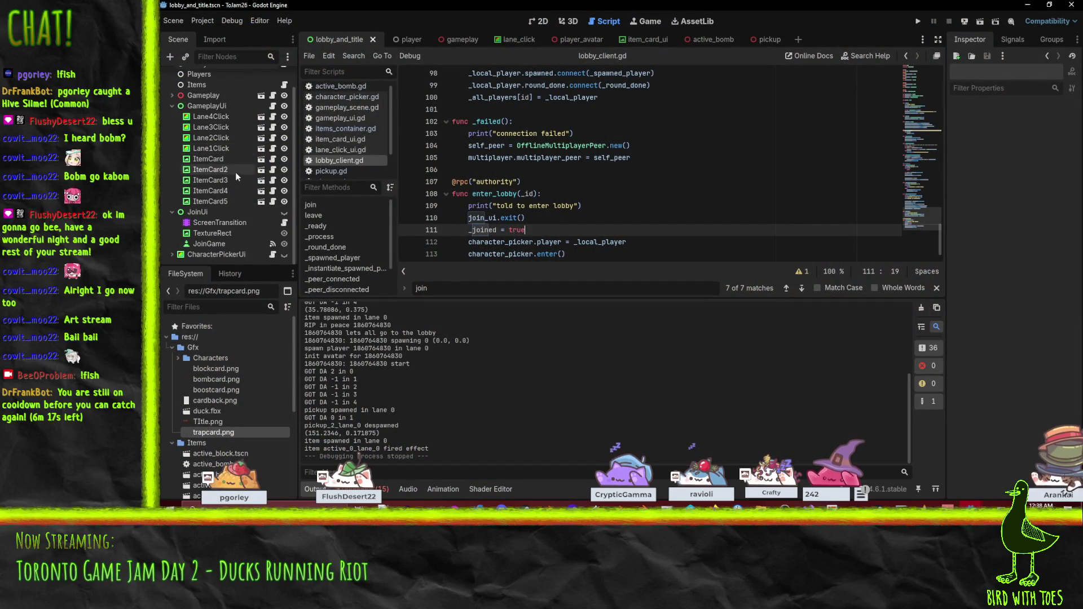
{"action": "left_click", "coordinate": [218, 160]}
{"action": "left_click", "coordinate": [261, 159]}
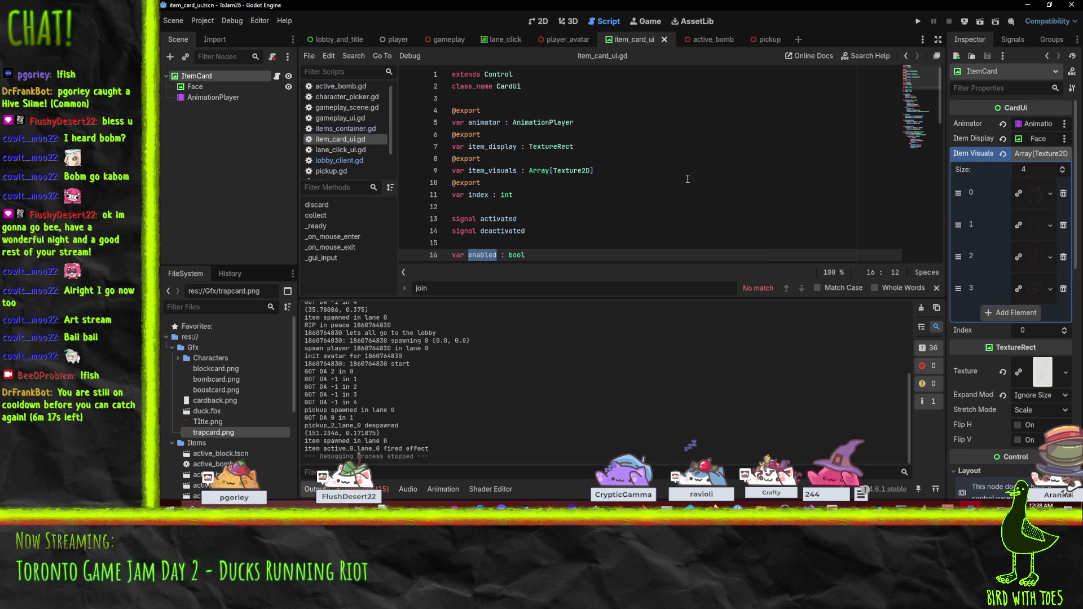
{"action": "scroll", "coordinate": [956, 403], "scroll_direction": "down", "scroll_amount": 10}
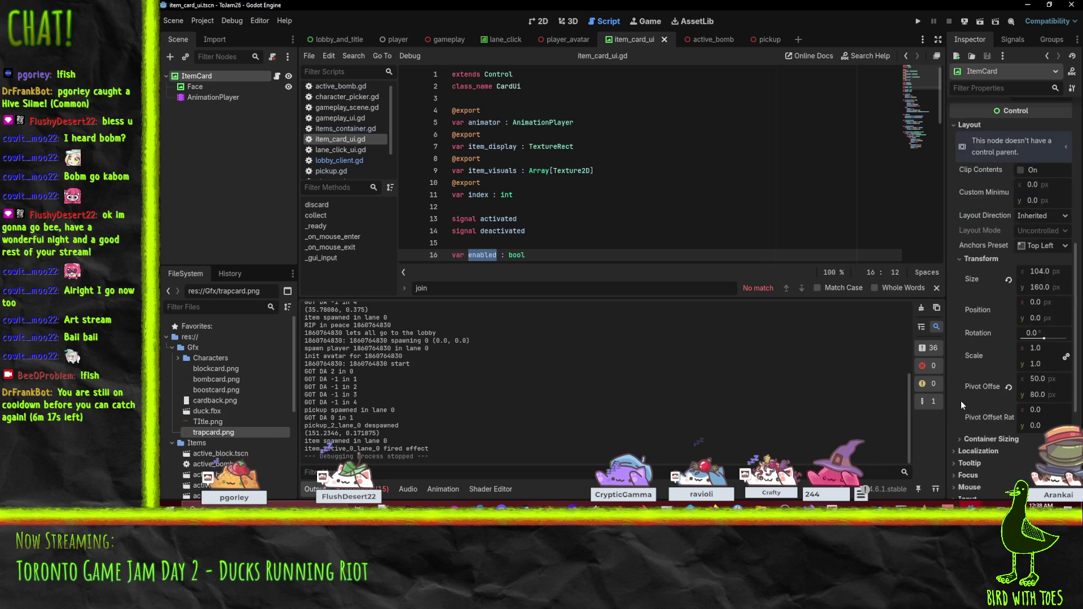
{"action": "left_click", "coordinate": [1023, 467]}
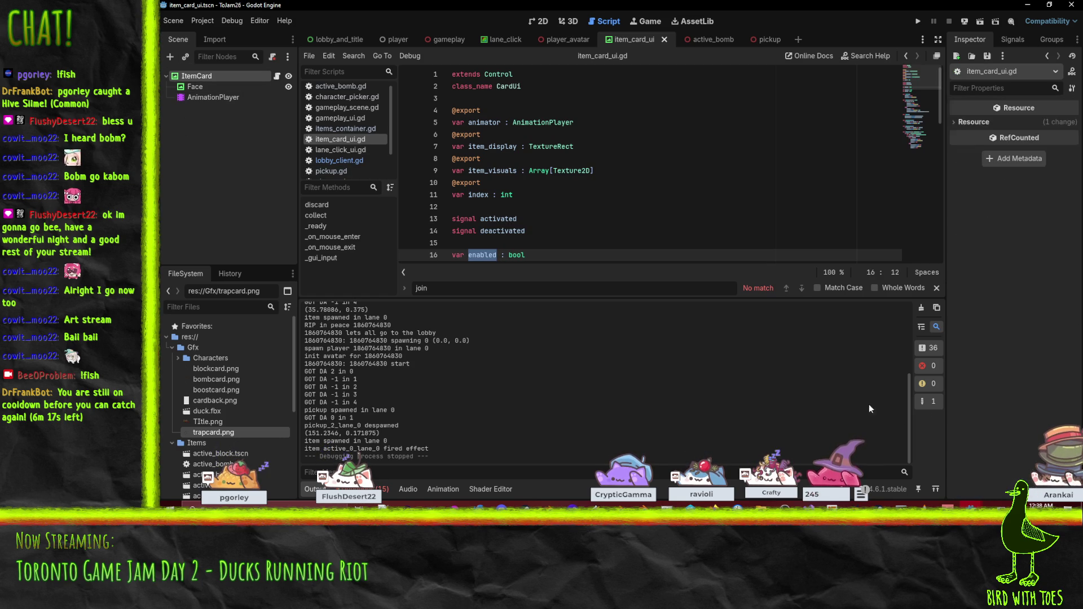
- Add animator.play("discard") as the first, unindented line of _ready()
{"action": "left_click", "coordinate": [623, 242]}
{"action": "scroll", "coordinate": [623, 228], "scroll_direction": "down", "scroll_amount": 6}
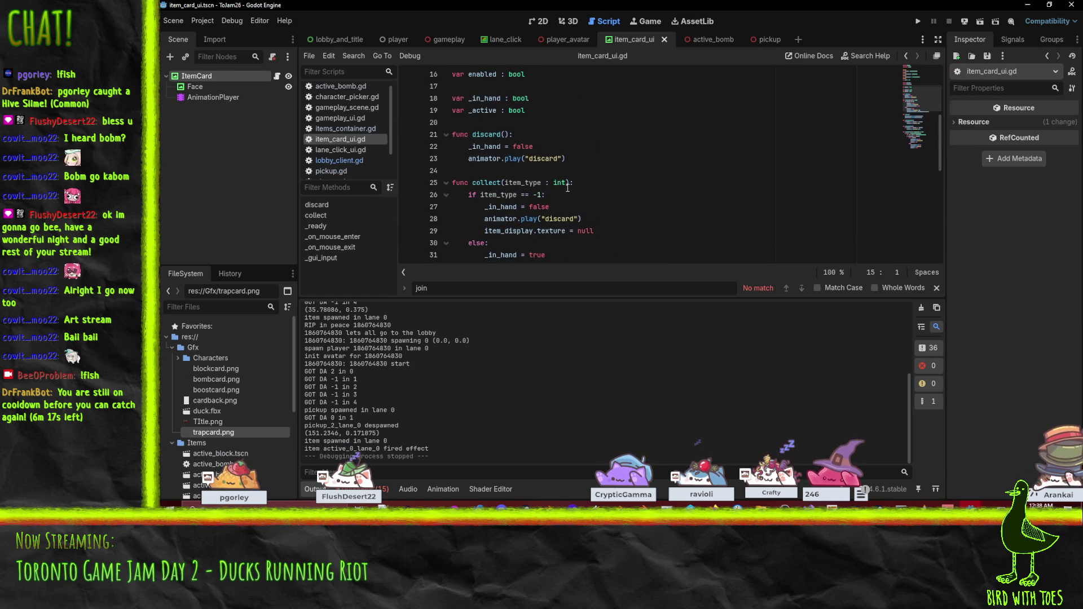
{"action": "scroll", "coordinate": [581, 193], "scroll_direction": "down", "scroll_amount": 3}
{"action": "scroll", "coordinate": [581, 193], "scroll_direction": "up", "scroll_amount": 3}
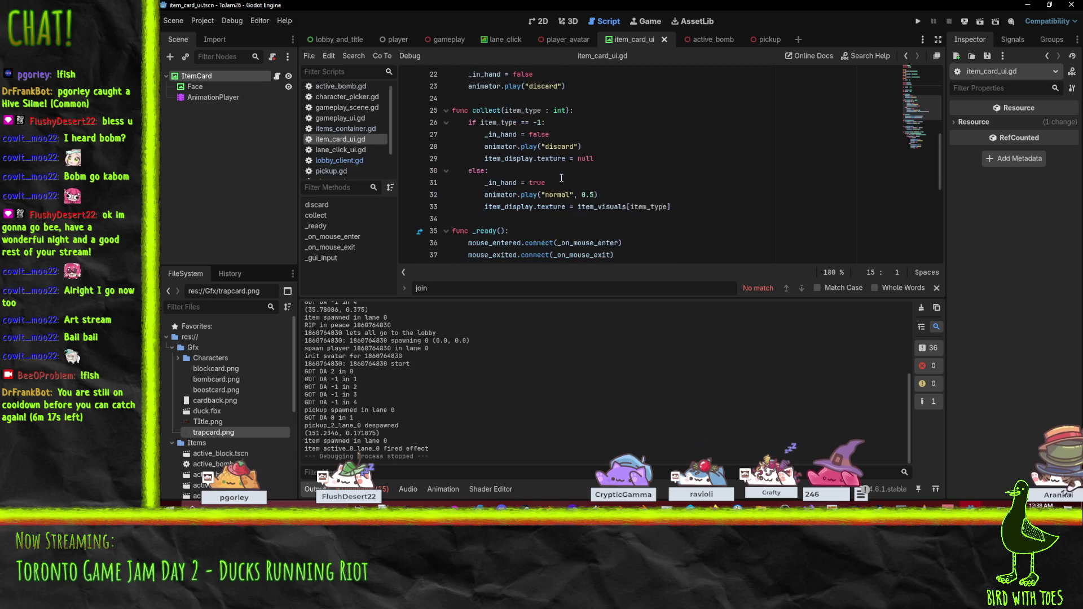
{"action": "left_click", "coordinate": [538, 182]}
{"action": "key", "text": "Down"}
{"action": "key", "text": "Down"}
{"action": "key", "text": "Down"}
{"action": "key", "text": "Up"}
{"action": "key", "text": "Up"}
{"action": "key", "text": "Up"}
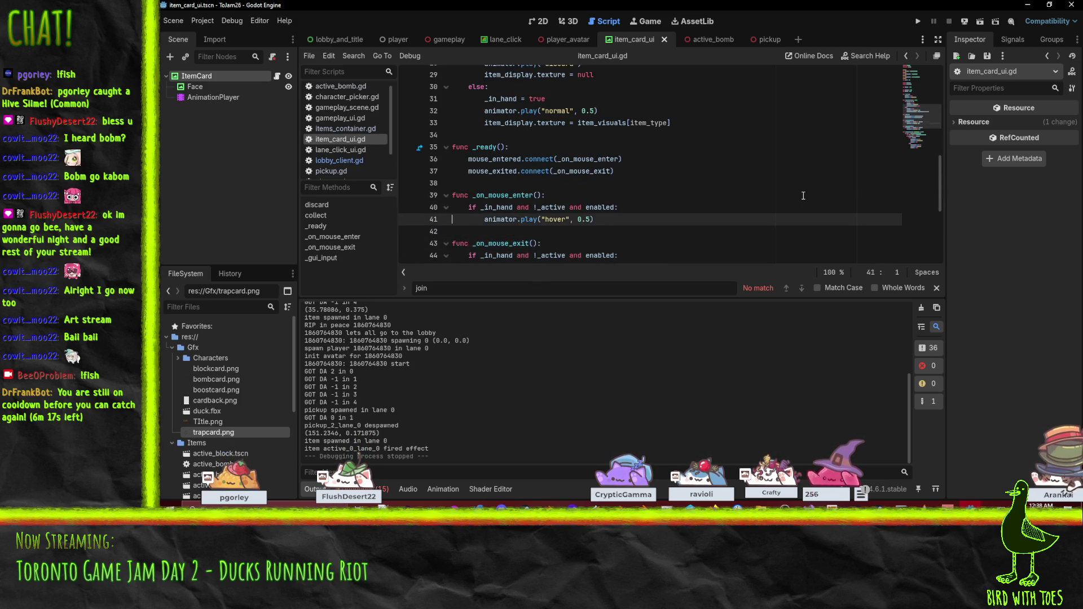
{"action": "type", "text": "animator.play(\"discard\")"}
{"action": "key", "text": "Up"}
{"action": "key", "text": "Delete"}
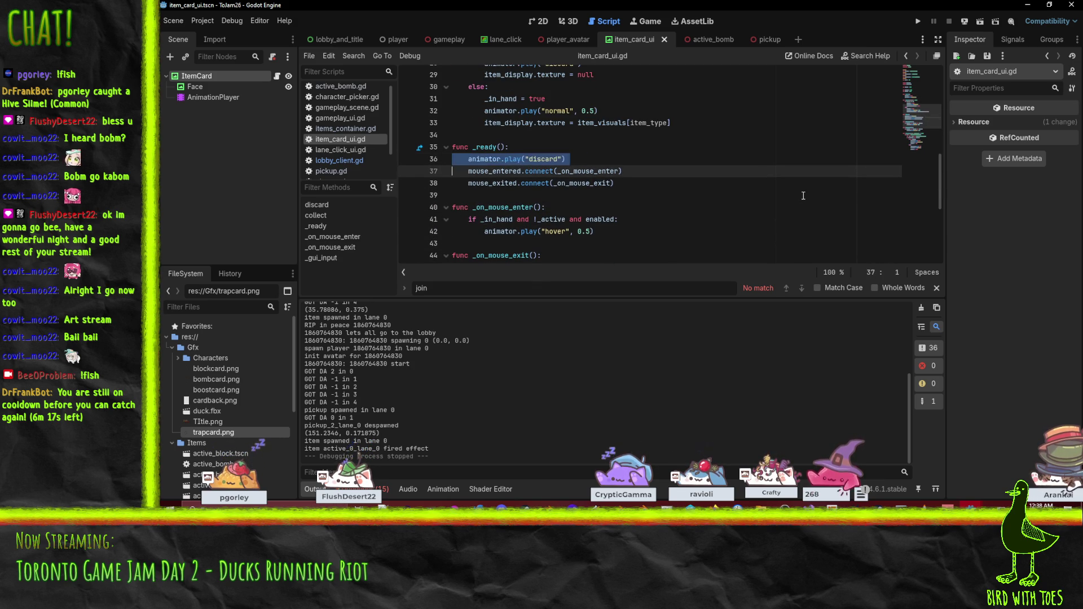
{"action": "key", "text": "Down"}
{"action": "key", "text": "Up"}
{"action": "key", "text": "Up"}
{"action": "key", "text": "Up"}
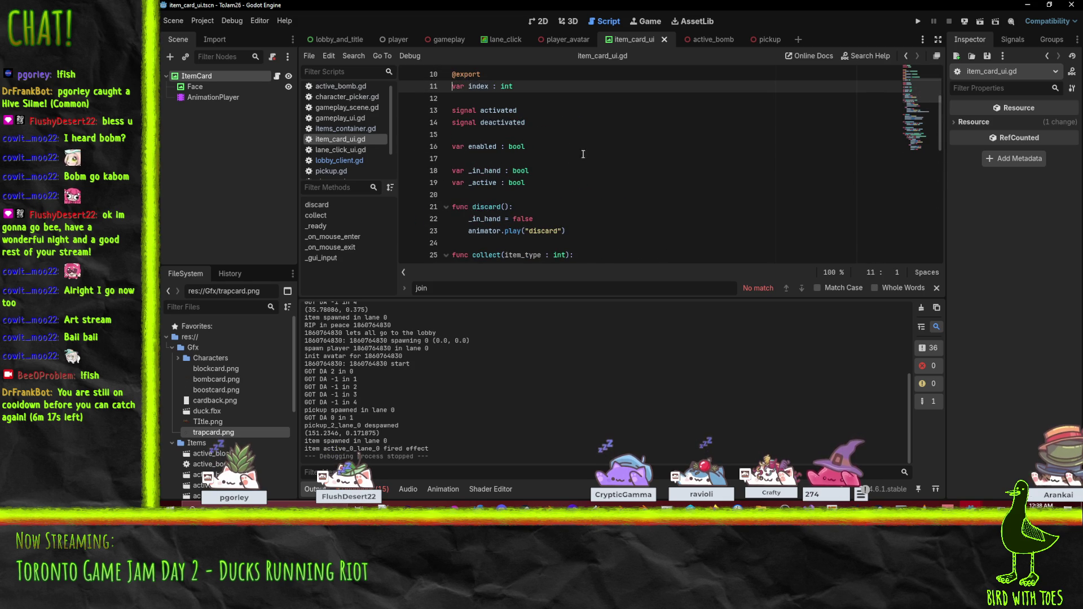
{"action": "key", "text": "Down"}
{"action": "key", "text": "Down"}
{"action": "key", "text": "Down"}
{"action": "key", "text": "End"}
- Run the project to test the discard animation change
{"action": "left_click", "coordinate": [573, 157]}
{"action": "scroll", "coordinate": [573, 169], "scroll_direction": "down", "scroll_amount": 6}
{"action": "left_click", "coordinate": [574, 195]}
{"action": "scroll", "coordinate": [643, 172], "scroll_direction": "down", "scroll_amount": 2}
{"action": "left_click", "coordinate": [672, 136]}
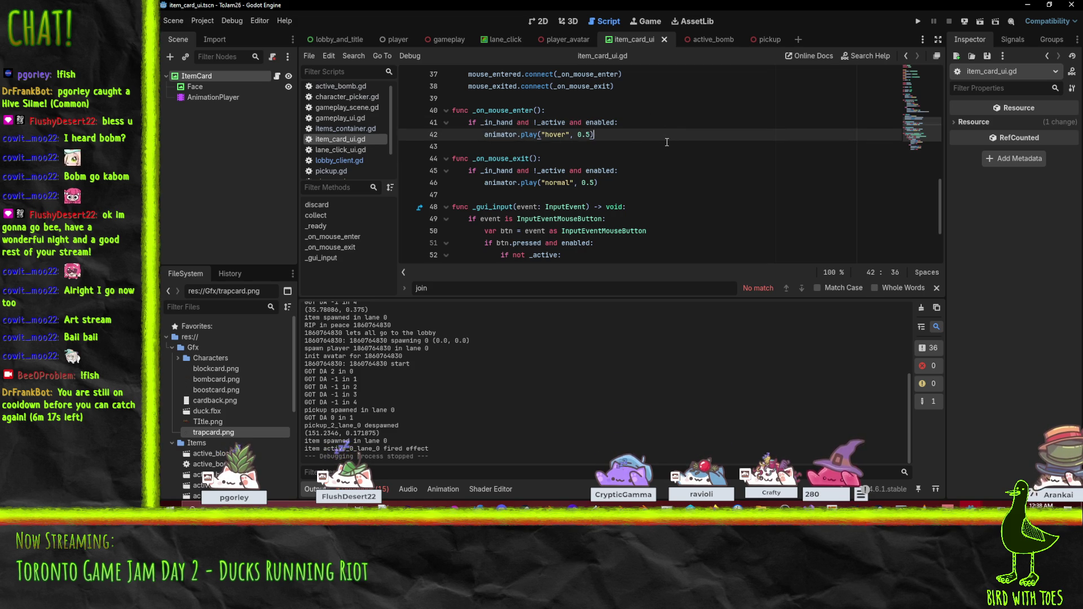
{"action": "left_click", "coordinate": [920, 20]}
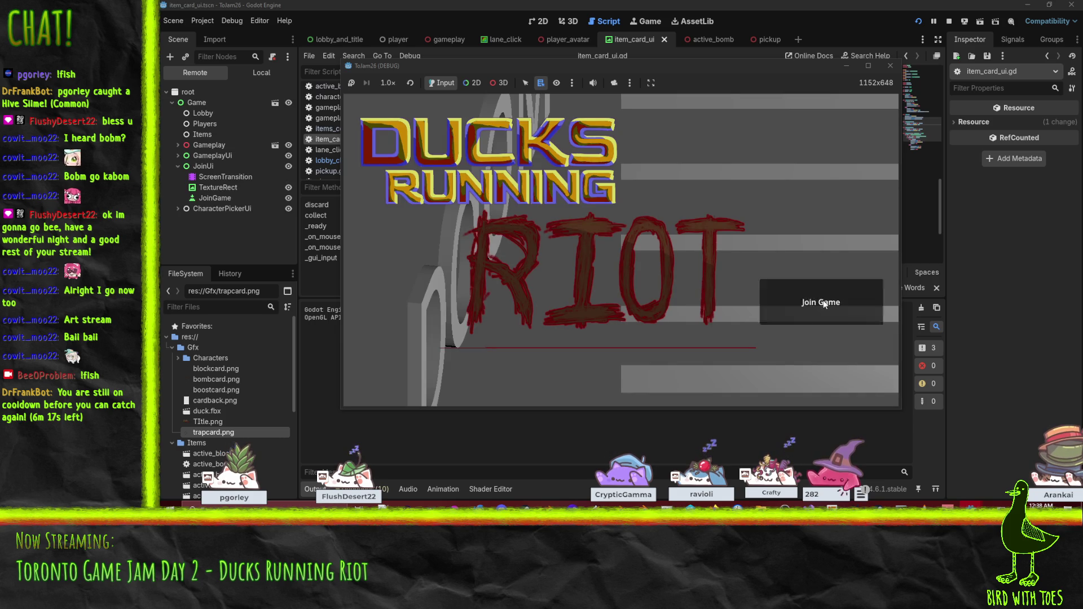
- Stop the game, run the server project with Start Listening, and launch the game client
{"action": "left_click", "coordinate": [949, 21]}
{"action": "left_click", "coordinate": [968, 508]}
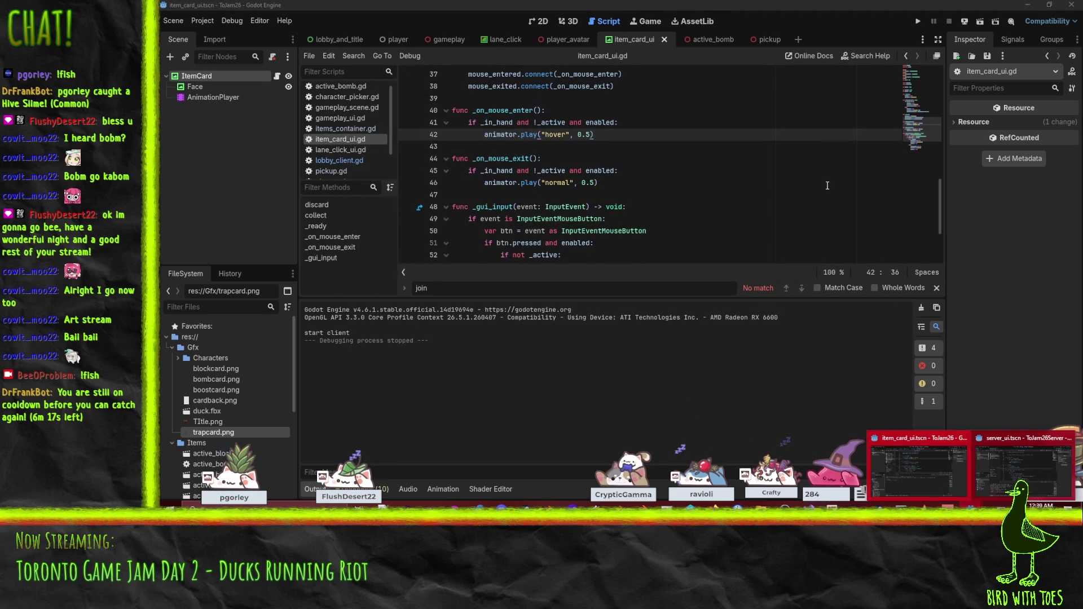
{"action": "left_click", "coordinate": [757, 171]}
{"action": "left_click", "coordinate": [968, 508]}
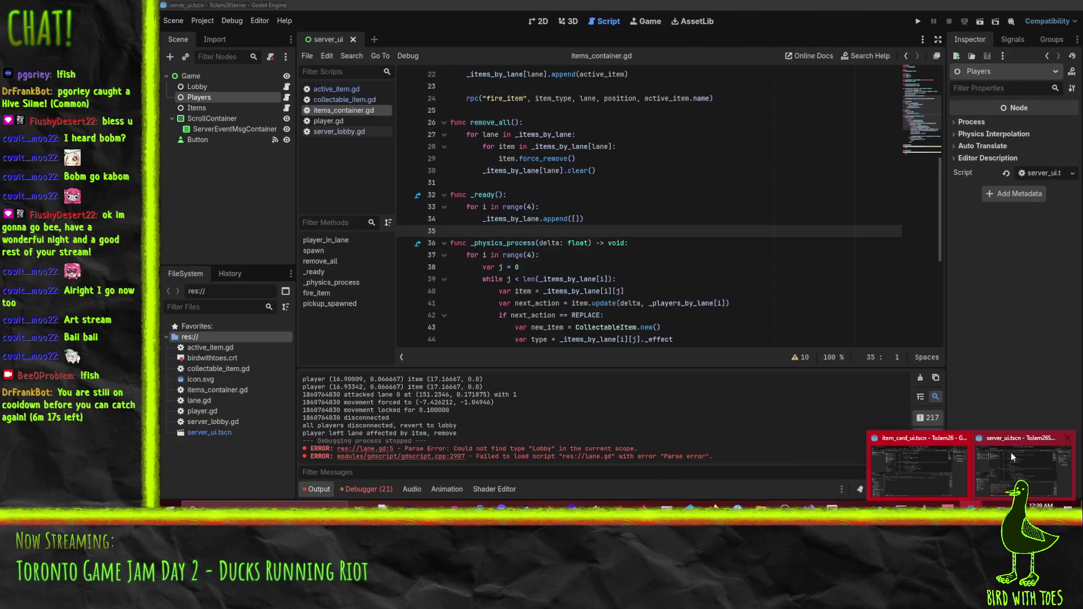
{"action": "left_click", "coordinate": [1011, 453]}
{"action": "key", "text": "F5"}
{"action": "left_click", "coordinate": [467, 95]}
{"action": "key", "text": "alt+Tab"}
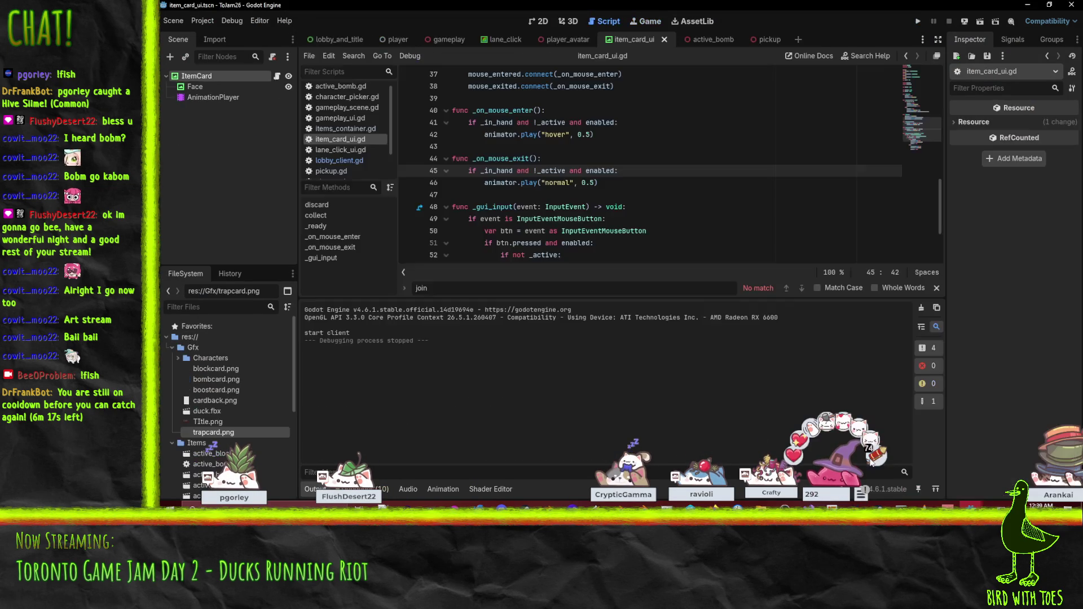
{"action": "left_click", "coordinate": [917, 20]}
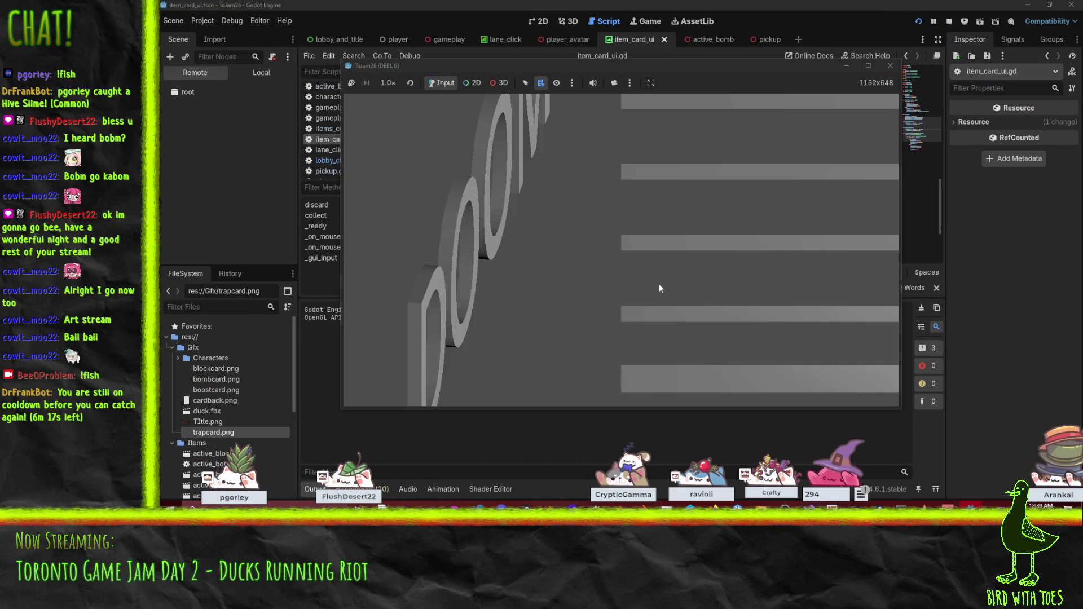
- Join the game, switch to a different character, and mark the player READY
{"action": "left_click", "coordinate": [788, 292]}
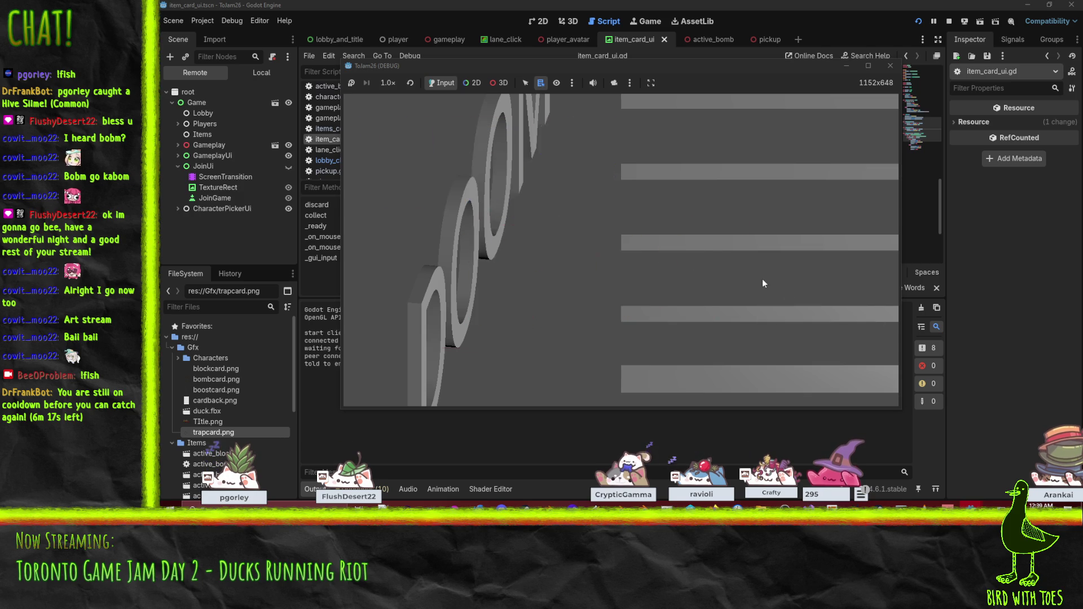
{"action": "left_click", "coordinate": [512, 247]}
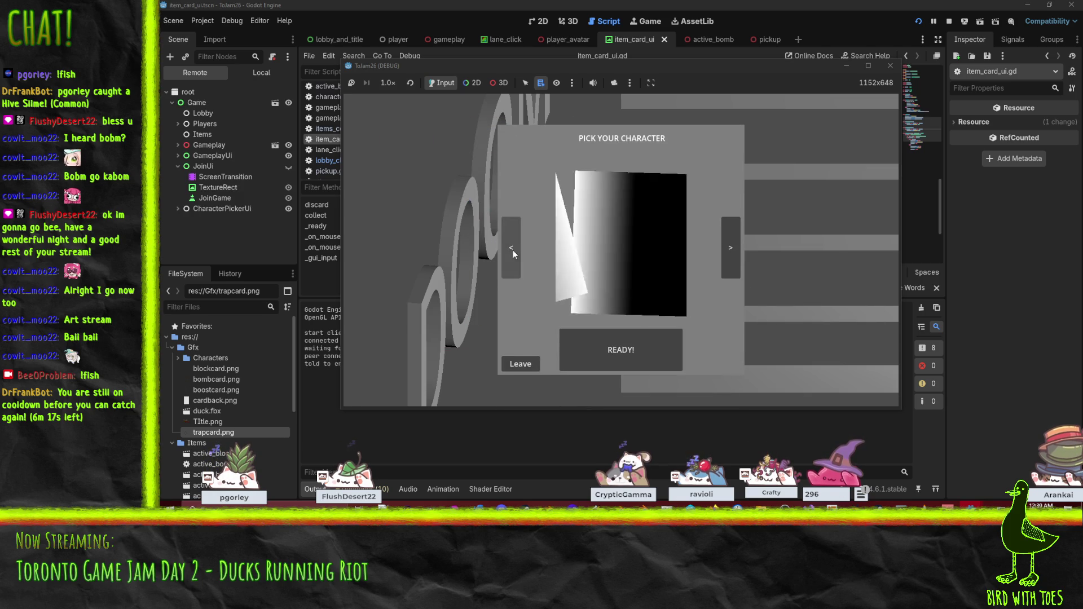
{"action": "left_click", "coordinate": [732, 251]}
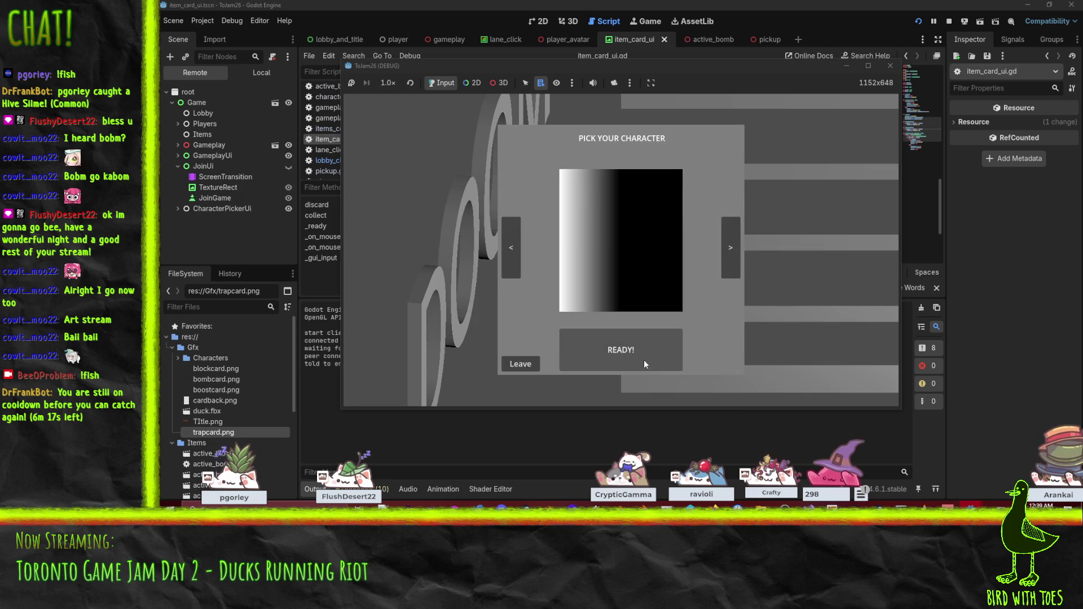
{"action": "left_click", "coordinate": [644, 353]}
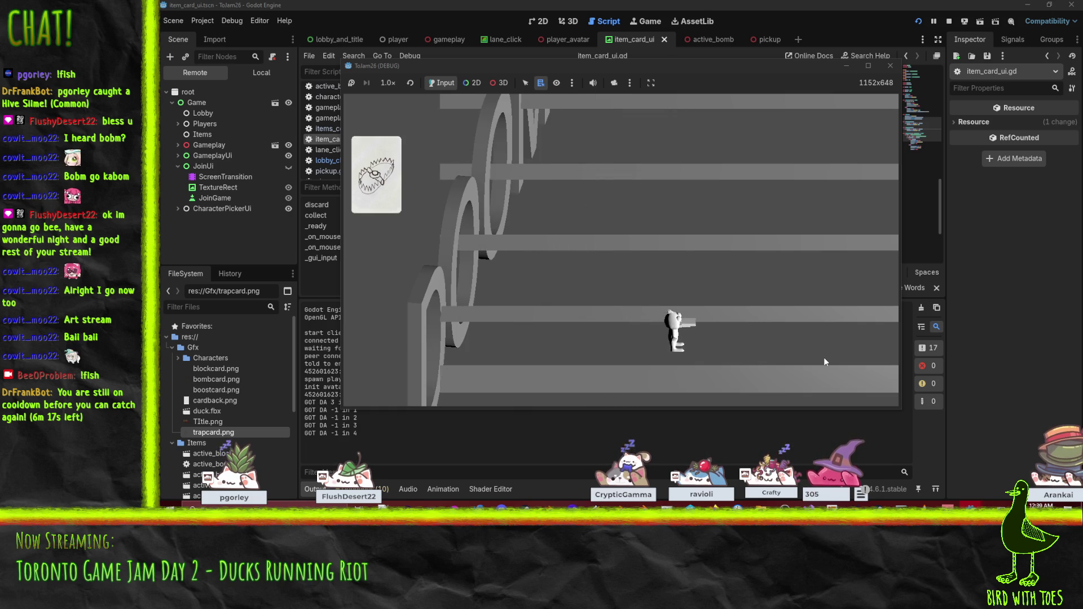
- Place a trap and a bomb in the lower lane, then stop the game
{"action": "left_click", "coordinate": [389, 179]}
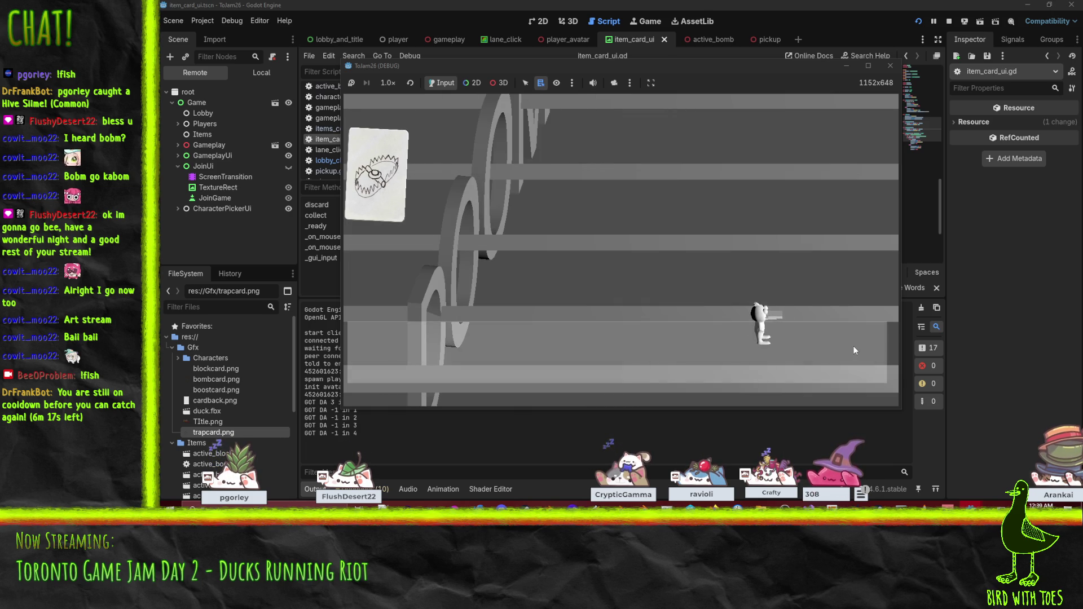
{"action": "left_click", "coordinate": [854, 348]}
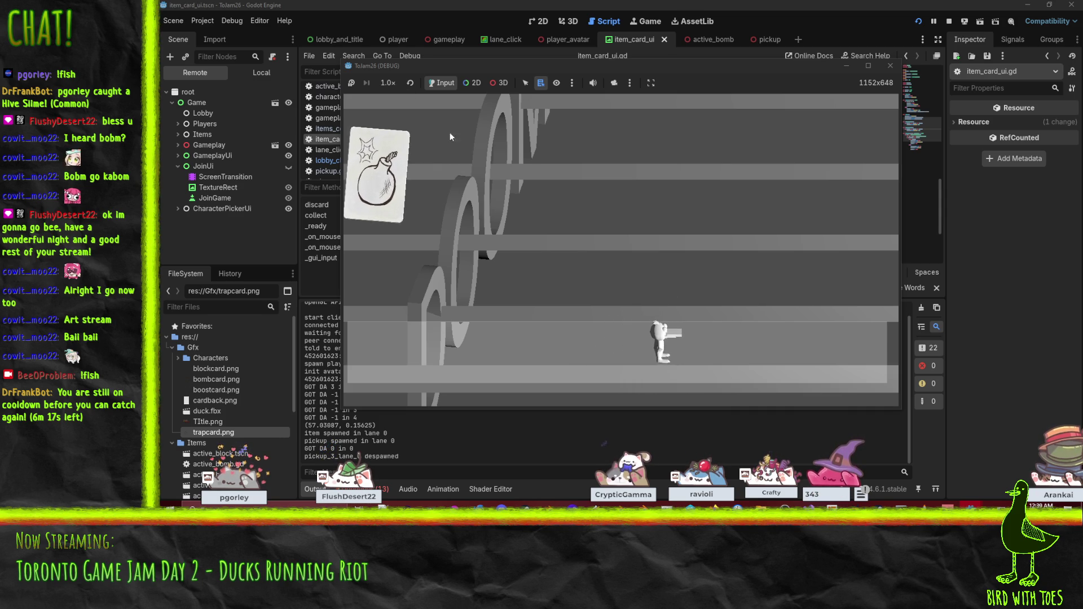
{"action": "left_click", "coordinate": [745, 339]}
{"action": "left_click", "coordinate": [747, 347]}
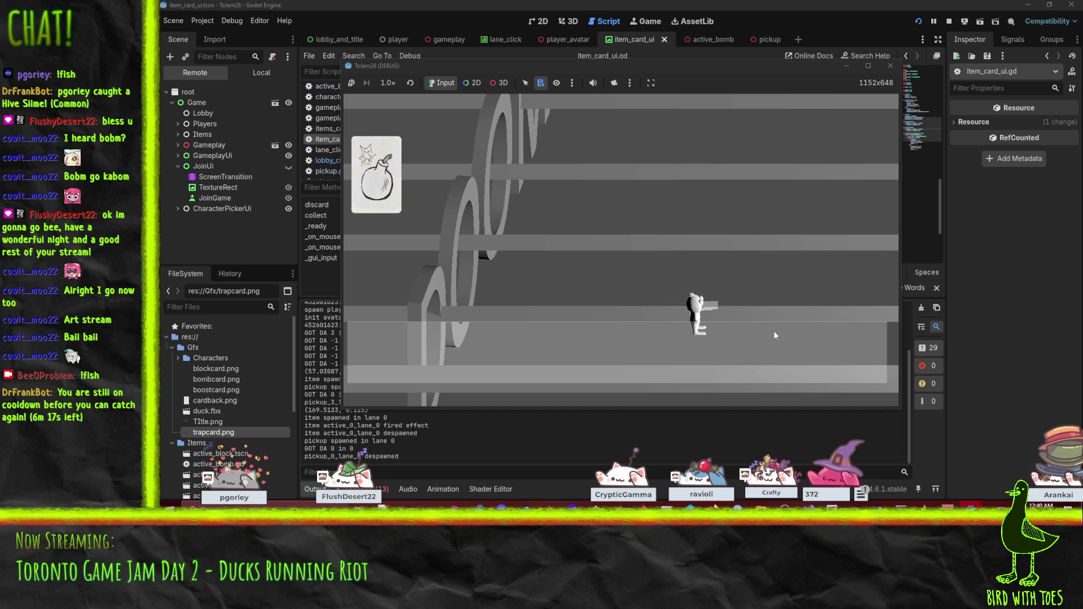
{"action": "key", "text": "F8"}
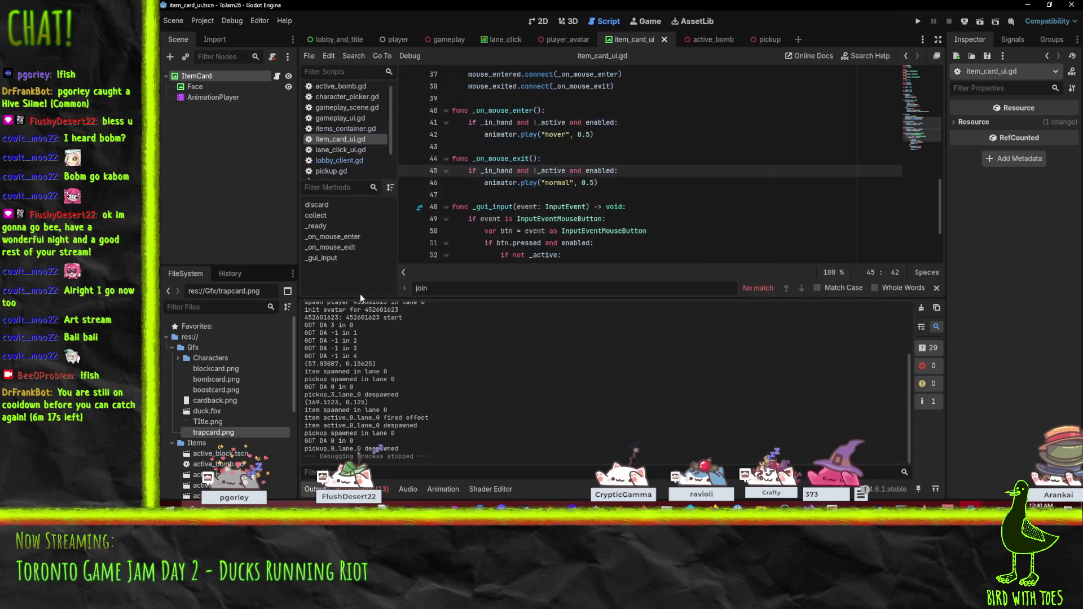
- Pan across the lobby_and_title scene's lanes in the 2D view
{"action": "left_click", "coordinate": [359, 40]}
{"action": "left_click", "coordinate": [449, 40]}
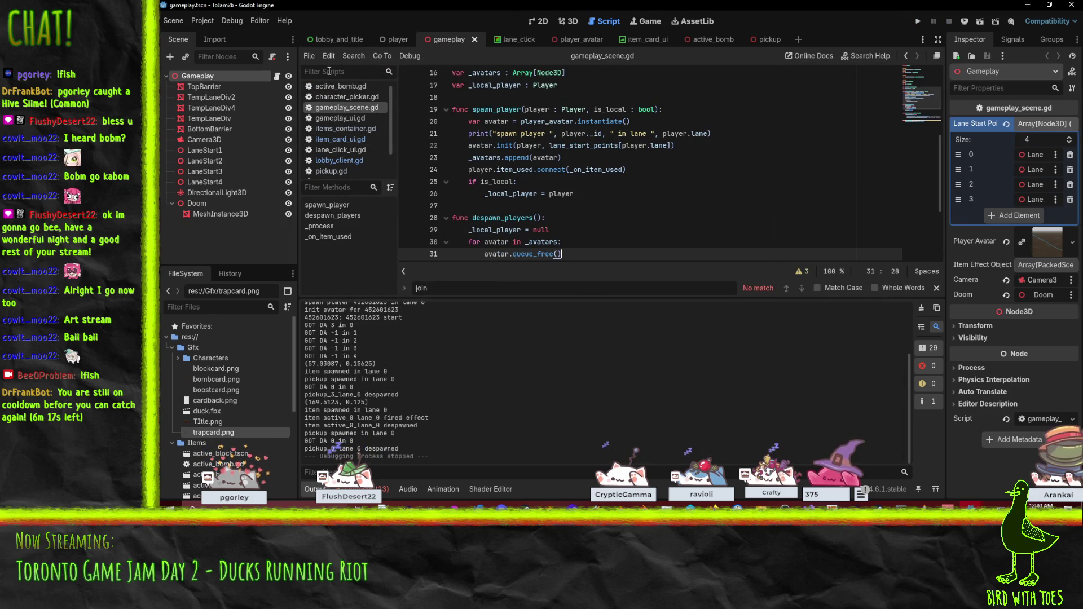
{"action": "left_click", "coordinate": [337, 40]}
{"action": "left_click", "coordinate": [540, 21]}
{"action": "mouse_move", "coordinate": [619, 237]}
{"action": "left_mouse_down"}
{"action": "mouse_move", "coordinate": [539, 200]}
{"action": "mouse_move", "coordinate": [537, 165]}
{"action": "left_mouse_up"}
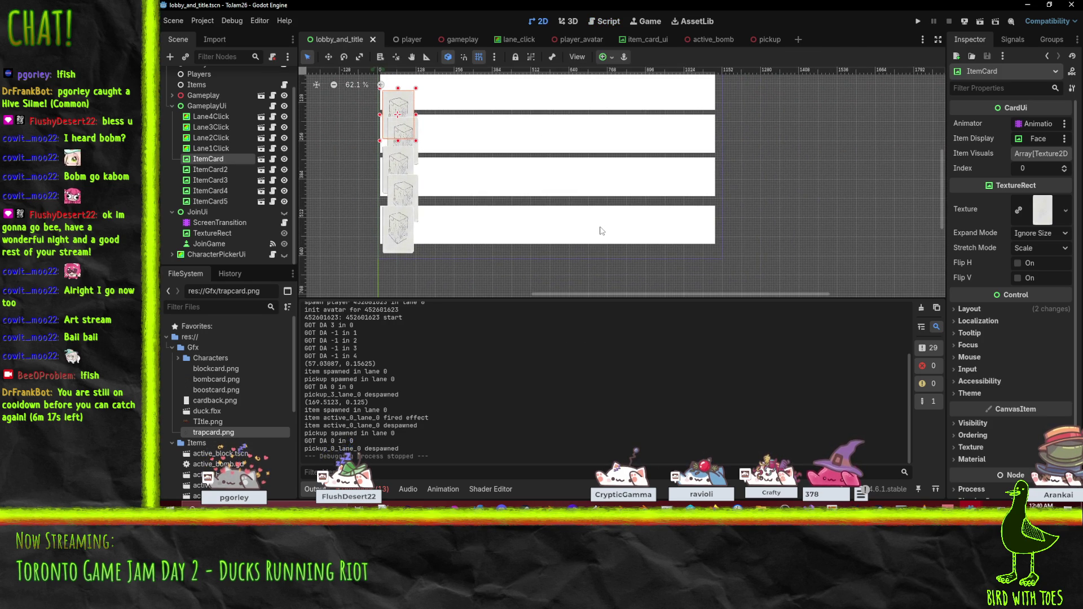
{"action": "left_click_drag", "start_coordinate": [498, 222], "coordinate": [538, 243]}
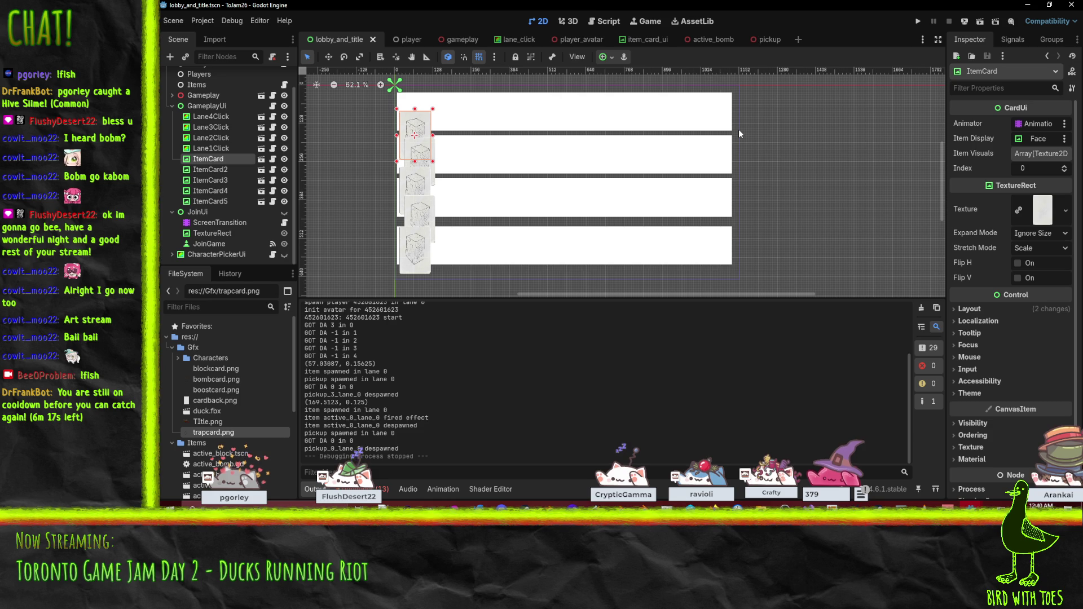
- Open lane_click_ui.gd in the script editor
{"action": "left_click", "coordinate": [614, 22]}
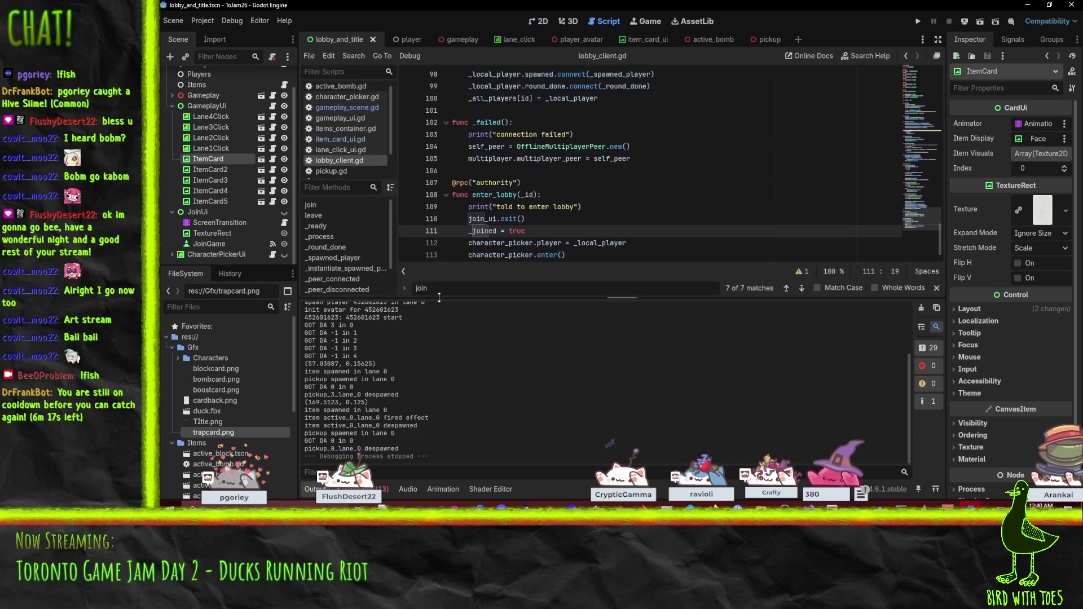
{"action": "left_click", "coordinate": [338, 149]}
{"action": "scroll", "coordinate": [616, 189], "scroll_direction": "down", "scroll_amount": 1}
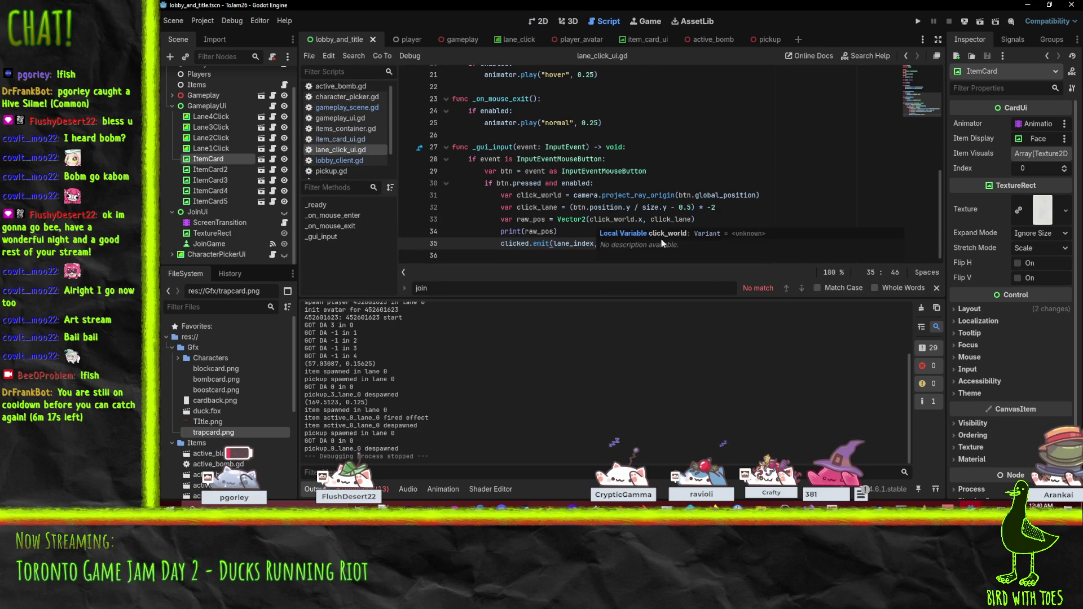
- Add animator.play("normal", 0.25) after print(raw_pos) in lane_click_ui.gd
{"action": "scroll", "coordinate": [567, 163], "scroll_direction": "up", "scroll_amount": 1}
{"action": "left_click", "coordinate": [520, 160]}
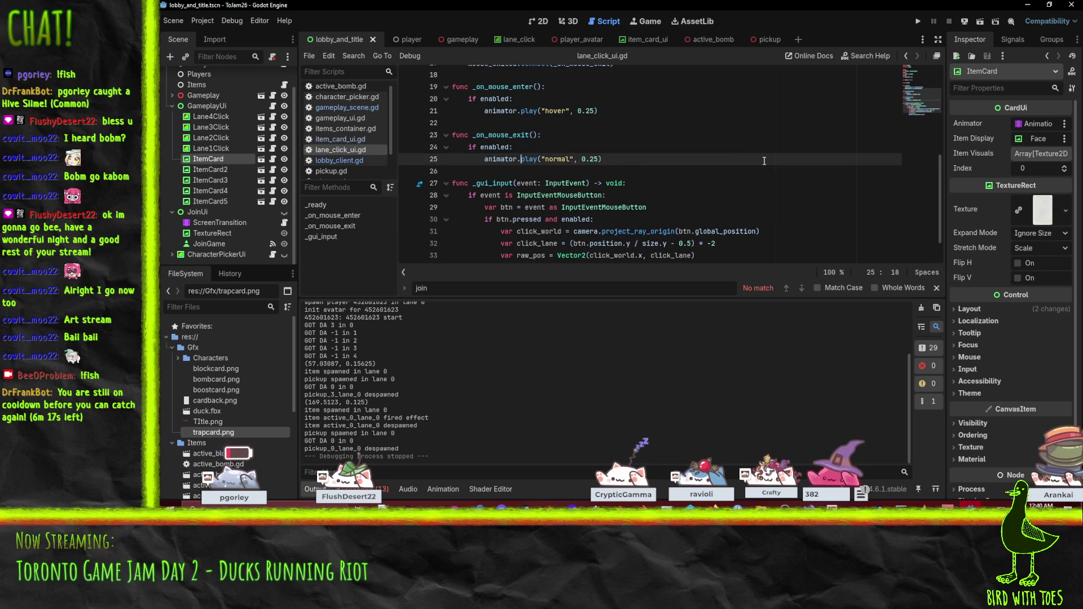
{"action": "scroll", "coordinate": [759, 162], "scroll_direction": "down", "scroll_amount": 1}
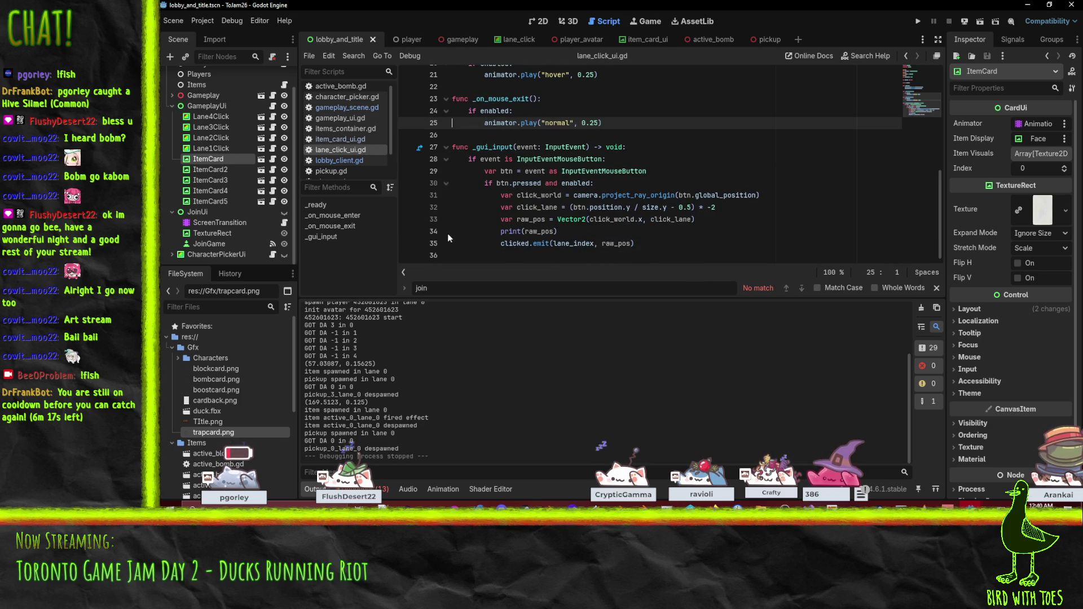
{"action": "left_click", "coordinate": [489, 232]}
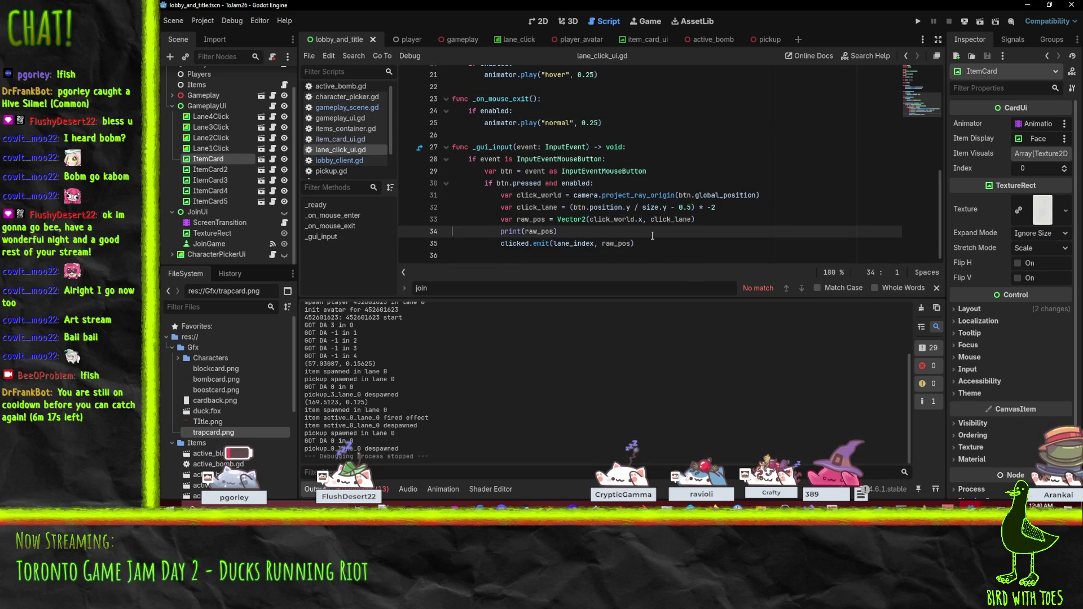
{"action": "type", "text": "animator.play(\"normal\", 0.25)"}
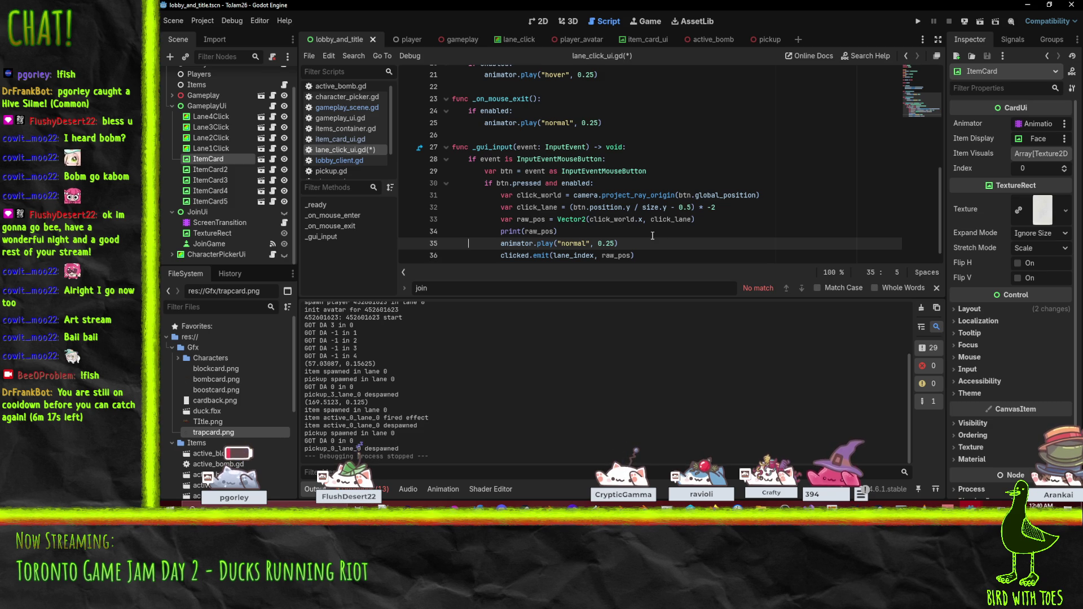
{"action": "left_click", "coordinate": [629, 233]}
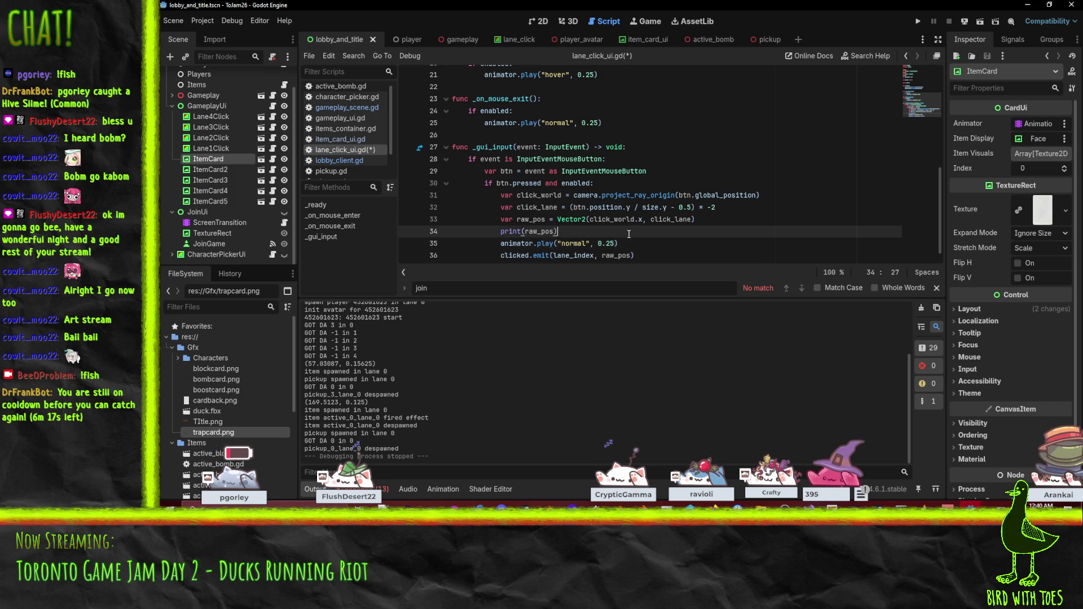
- Insert a lane-scale # TODO comment line above var raw_pos
{"action": "key", "text": "Up"}
{"action": "key", "text": "Up"}
{"action": "key", "text": "End"}
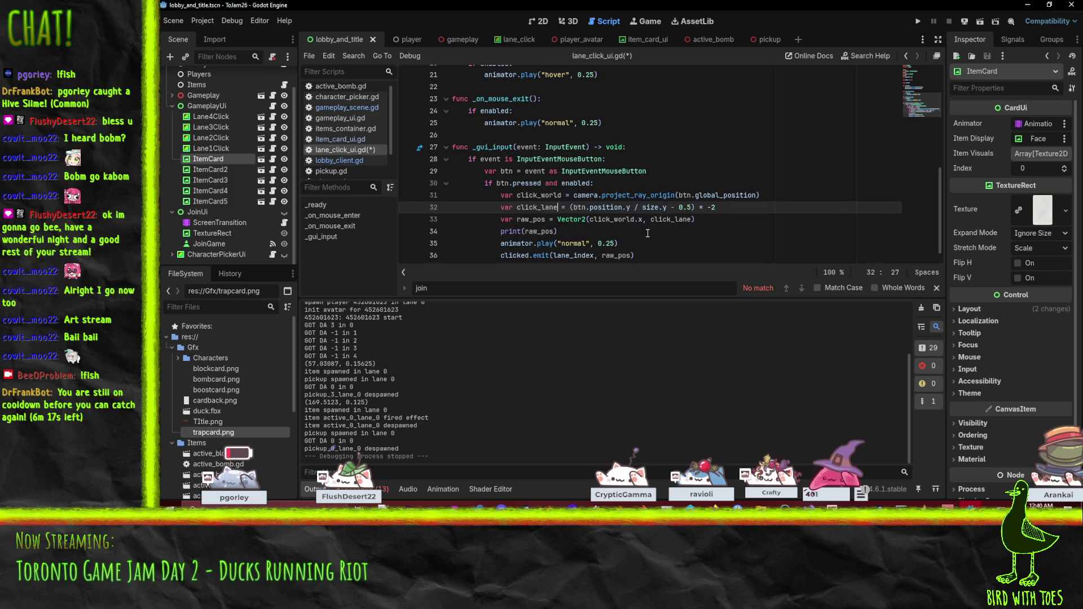
{"action": "key", "text": "Return"}
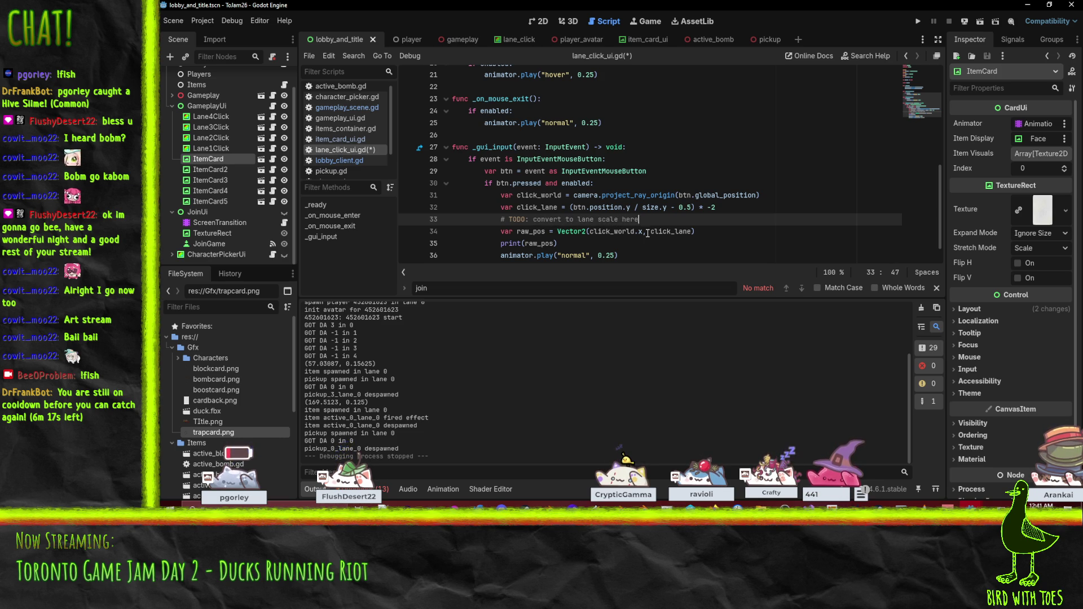
{"action": "type", "text": "!"}
- Save lane_click_ui.gd and run the project
{"action": "key", "text": "ctrl+s"}
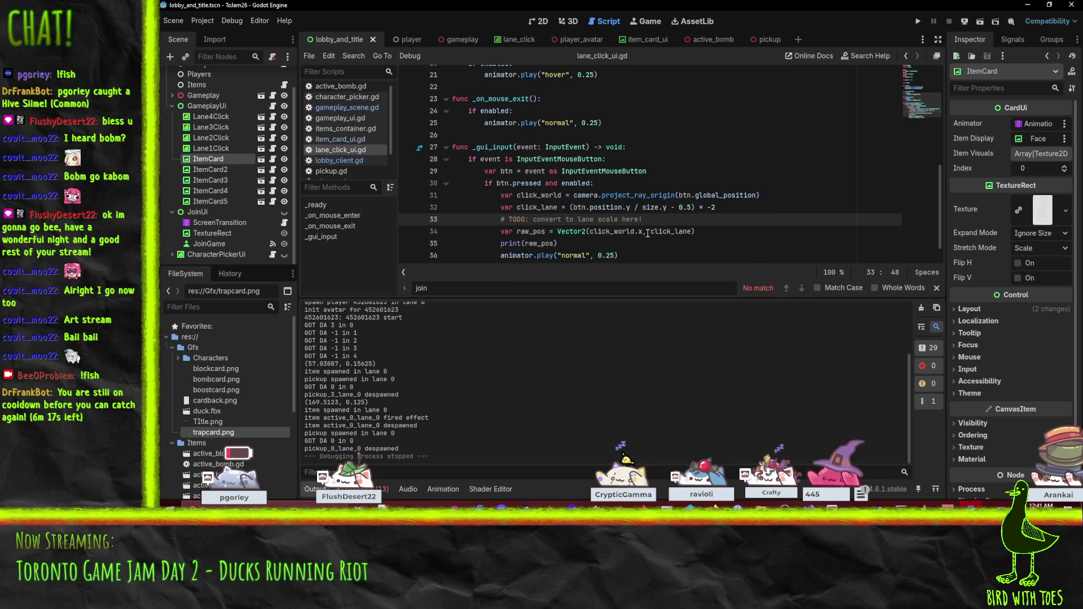
{"action": "key", "text": "Return"}
{"action": "left_click", "coordinate": [669, 195]}
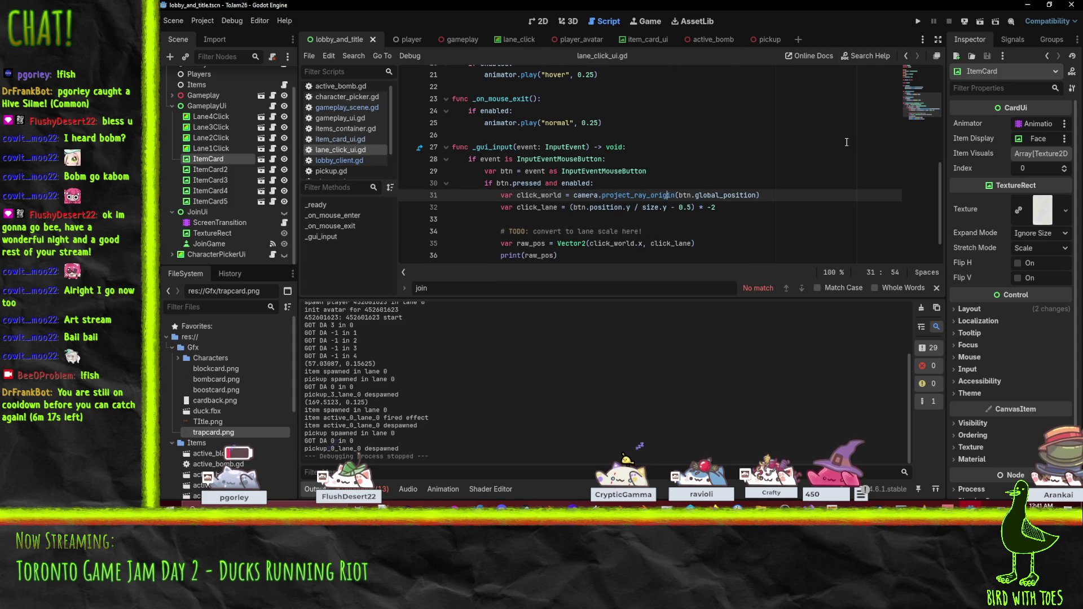
{"action": "left_click", "coordinate": [915, 21]}
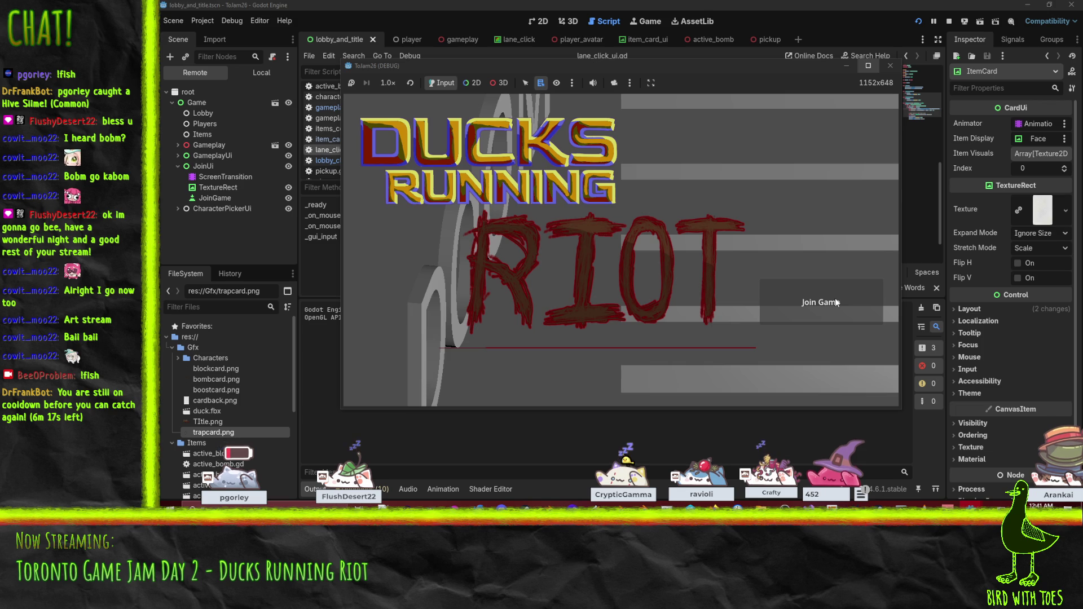
- Join, switch character, start the match, play a card into lane 0, then stop the run
{"action": "left_click", "coordinate": [837, 303]}
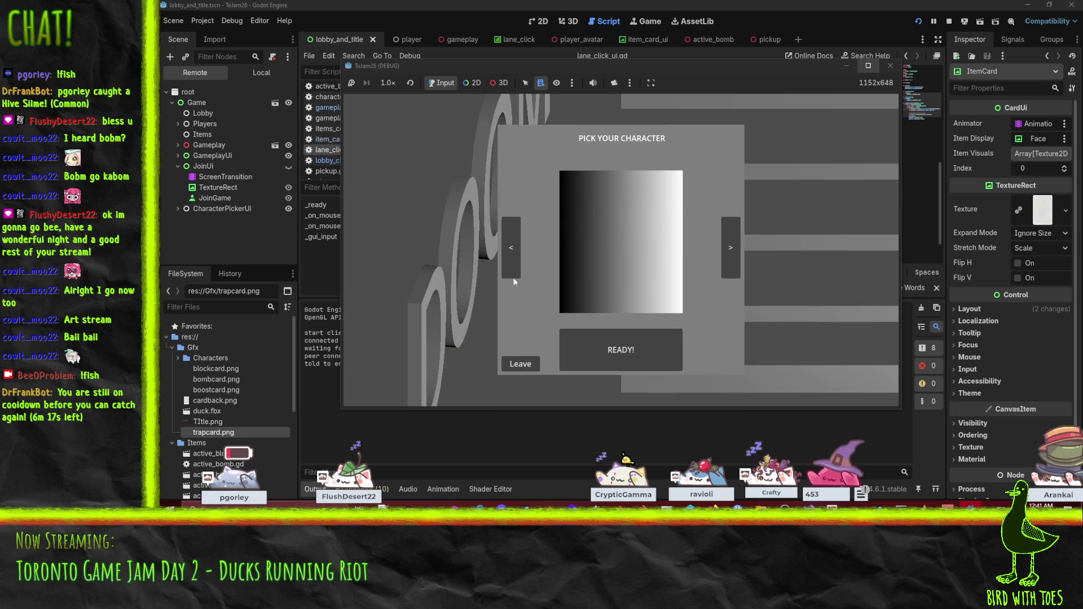
{"action": "left_click", "coordinate": [513, 269]}
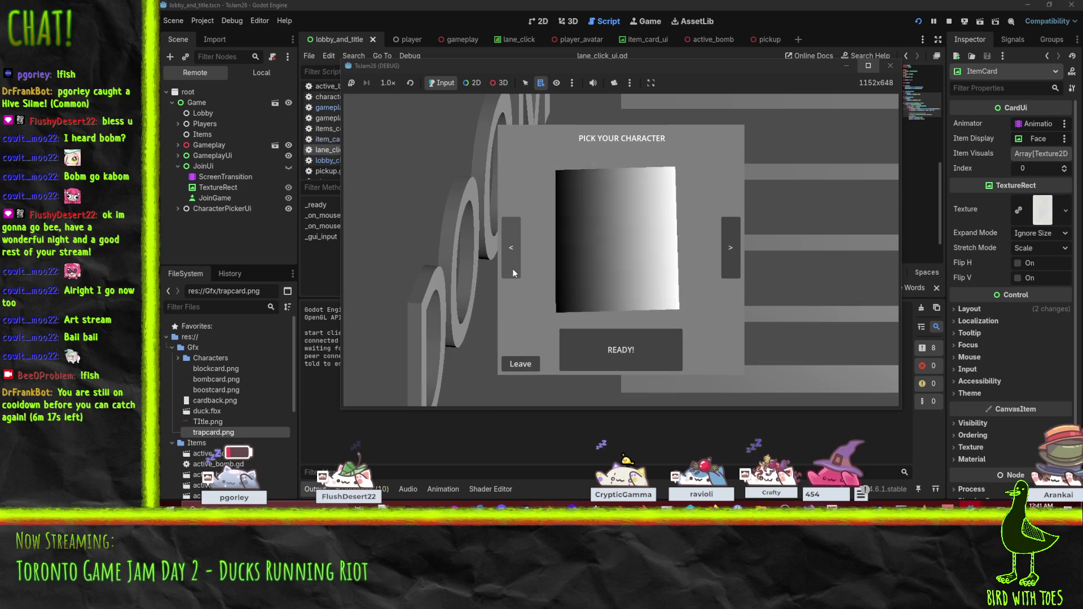
{"action": "left_click", "coordinate": [639, 351]}
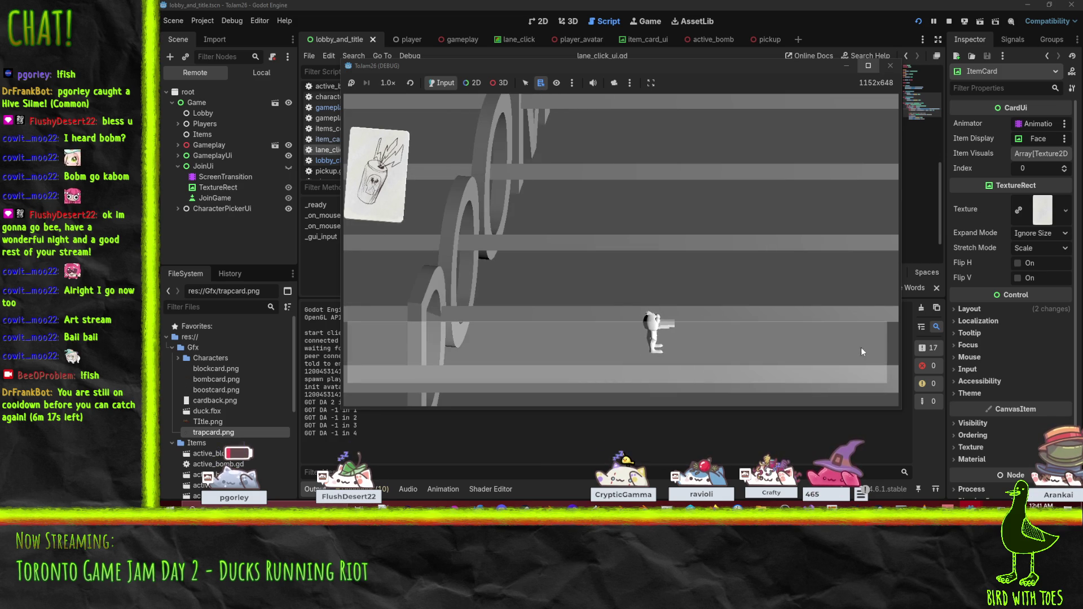
{"action": "left_click", "coordinate": [863, 348]}
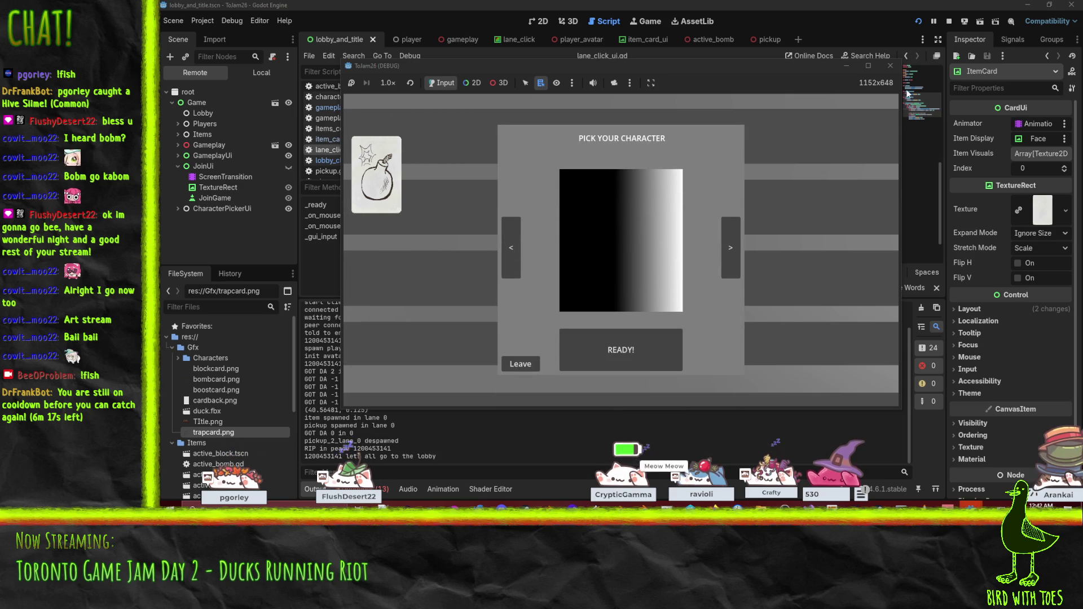
{"action": "left_click", "coordinate": [892, 66]}
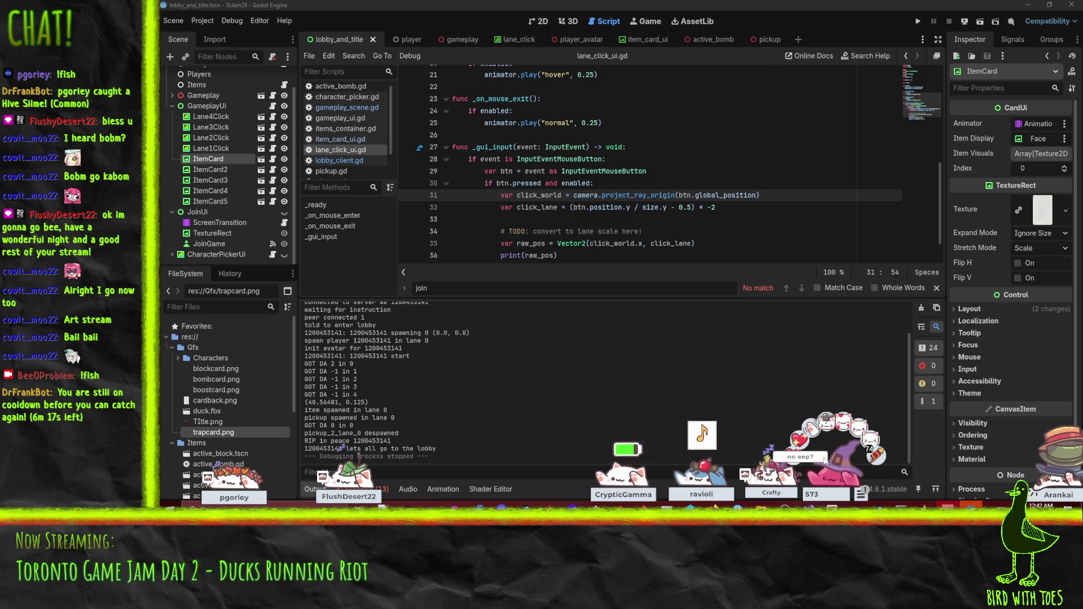
- Check the project_ray_origin documentation in the lane click code
{"action": "left_click", "coordinate": [702, 189]}
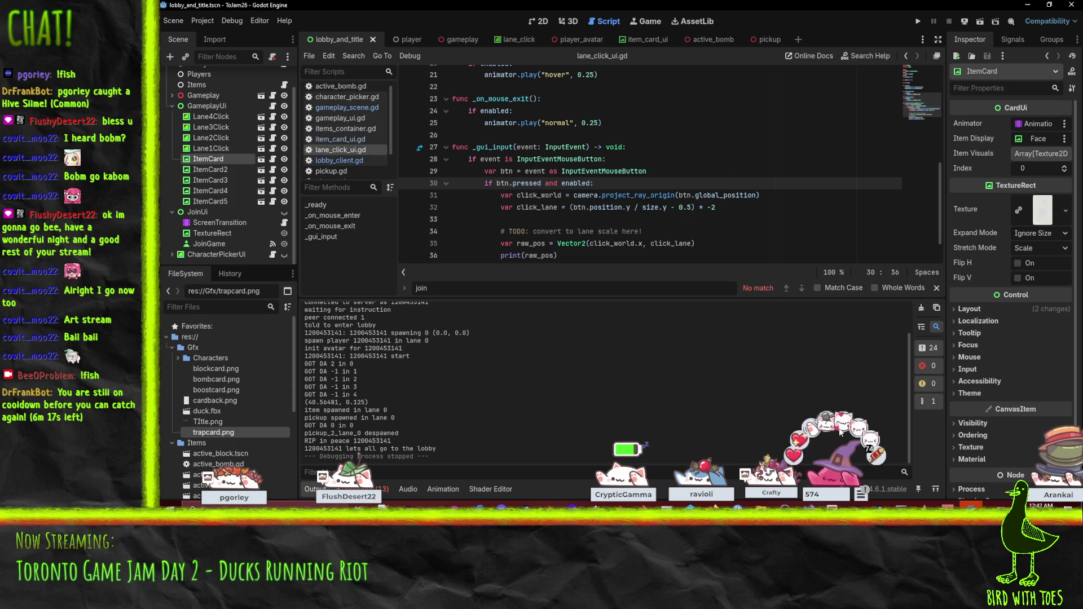
{"action": "left_click", "coordinate": [655, 194]}
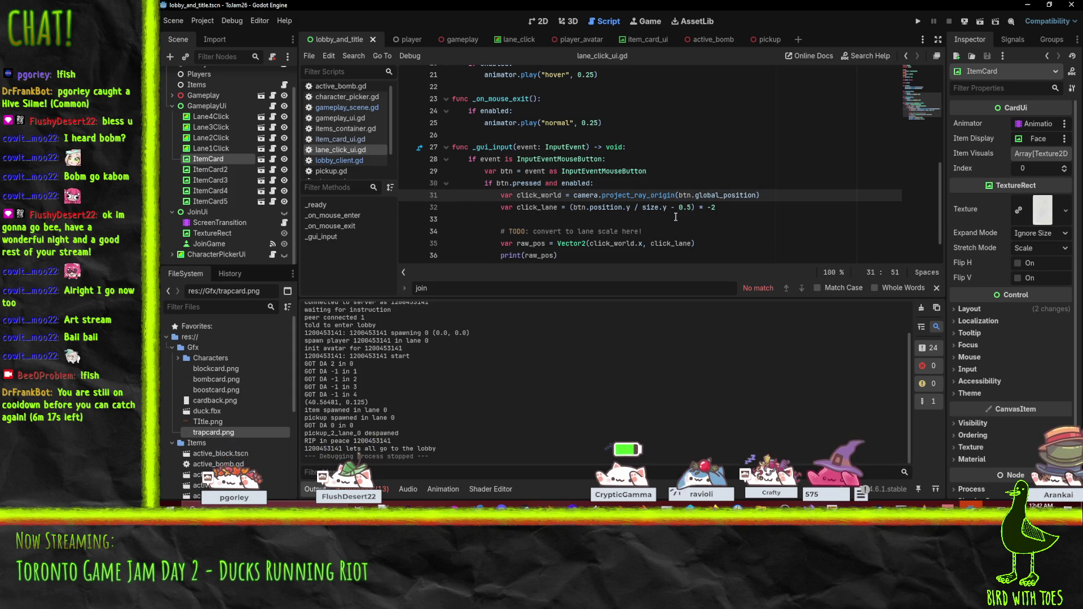
{"action": "scroll", "coordinate": [562, 172], "scroll_direction": "down", "scroll_amount": 1}
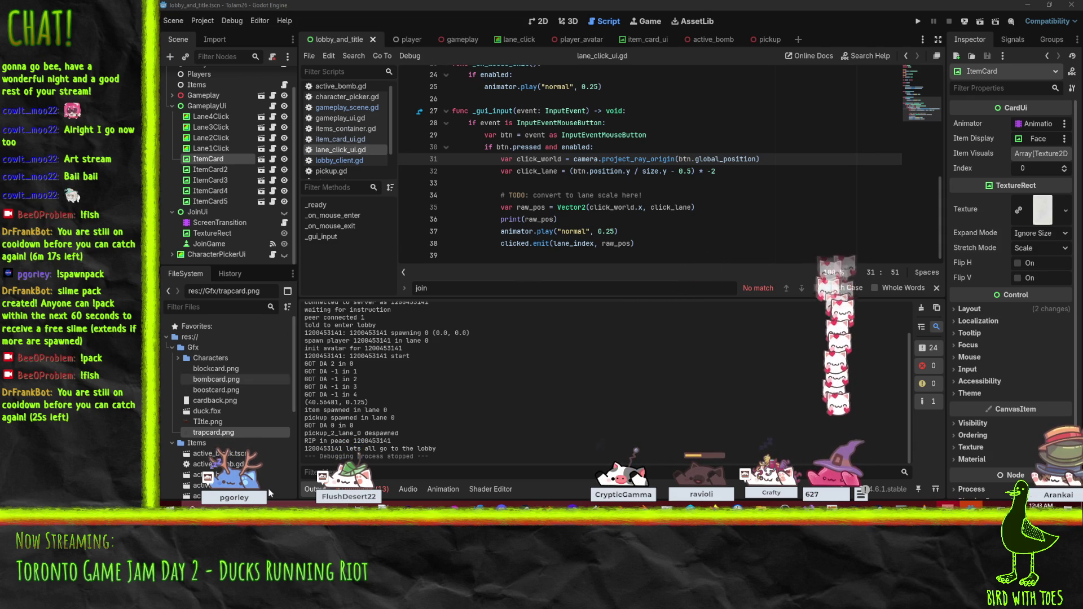
- Scroll the Output log to the top, then open active_bomb.gd
{"action": "scroll", "coordinate": [466, 398], "scroll_direction": "up", "scroll_amount": 2}
{"action": "scroll", "coordinate": [466, 398], "scroll_direction": "up", "scroll_amount": 1}
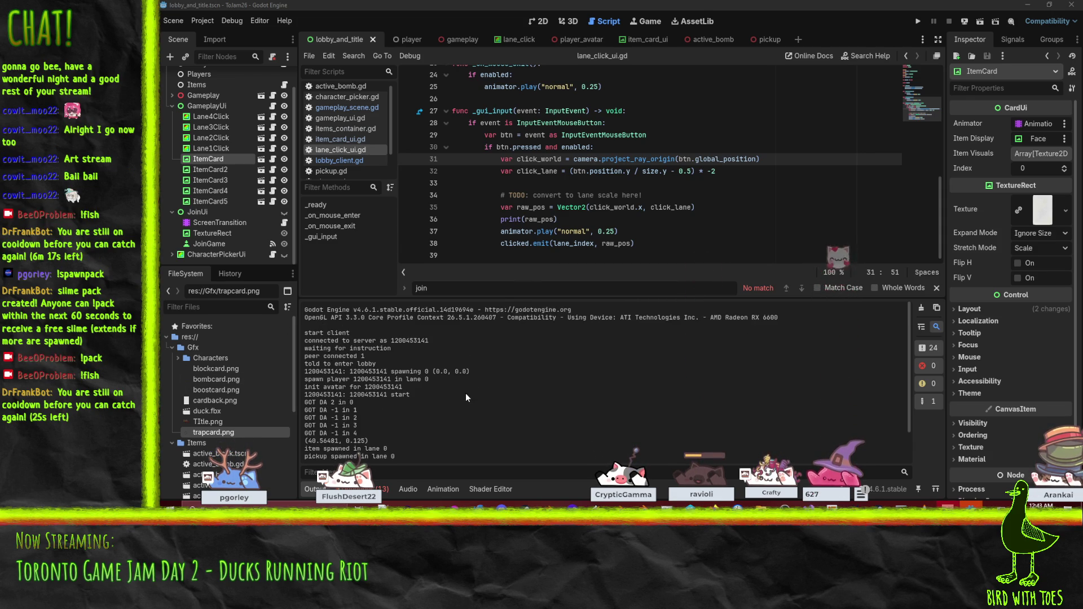
{"action": "left_click_drag", "start_coordinate": [304, 371], "coordinate": [374, 365]}
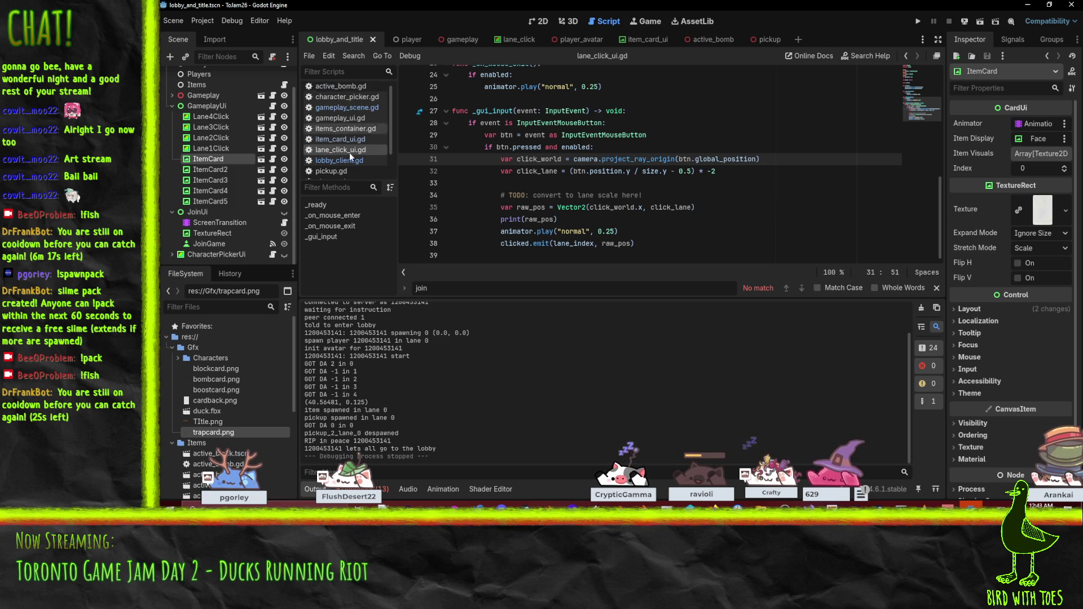
{"action": "left_click", "coordinate": [339, 87]}
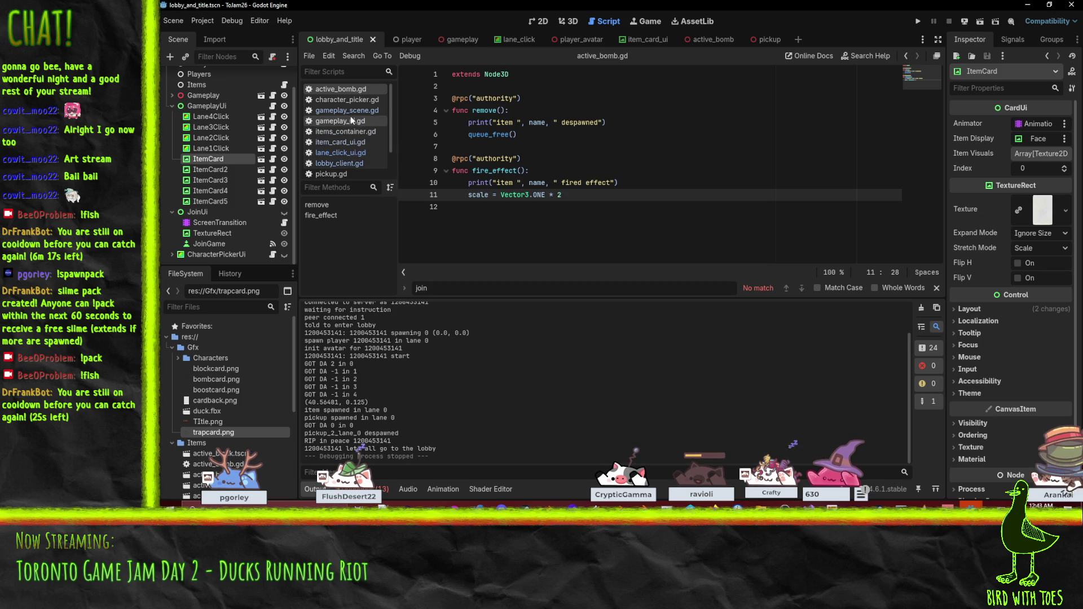
- Open active_boost.tscn from the FileSystem Items folder in a new scene tab
{"action": "scroll", "coordinate": [350, 117], "scroll_direction": "down", "scroll_amount": 2}
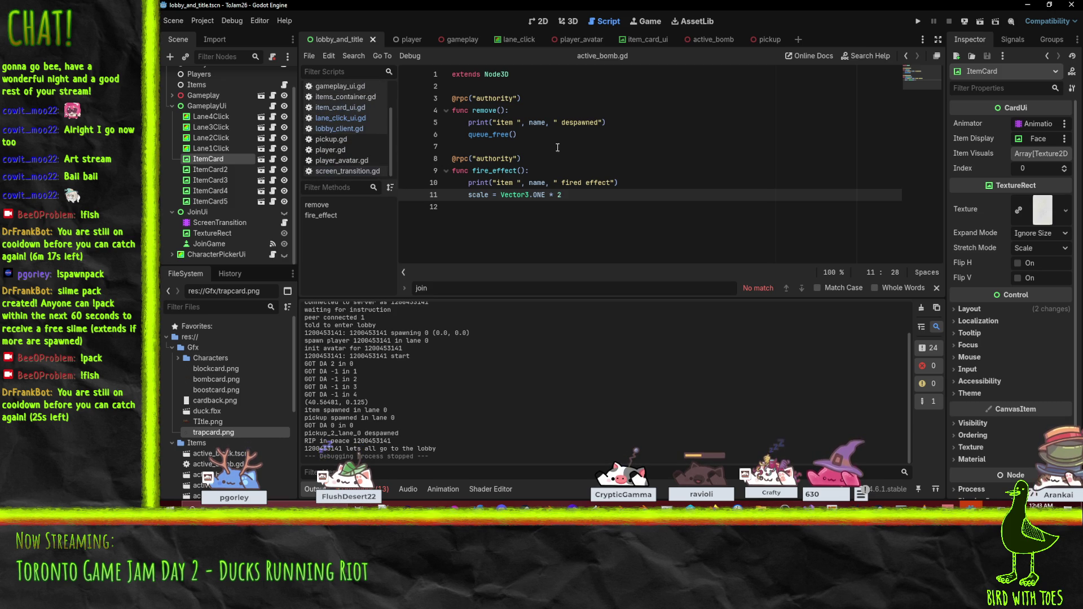
{"action": "scroll", "coordinate": [367, 128], "scroll_direction": "up", "scroll_amount": 2}
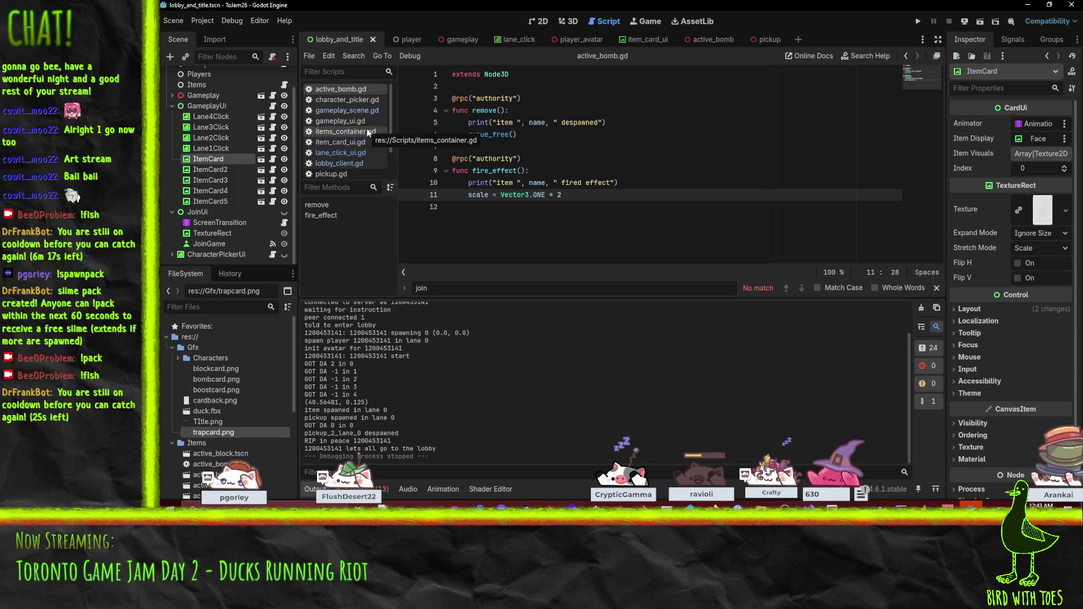
{"action": "left_click", "coordinate": [674, 201]}
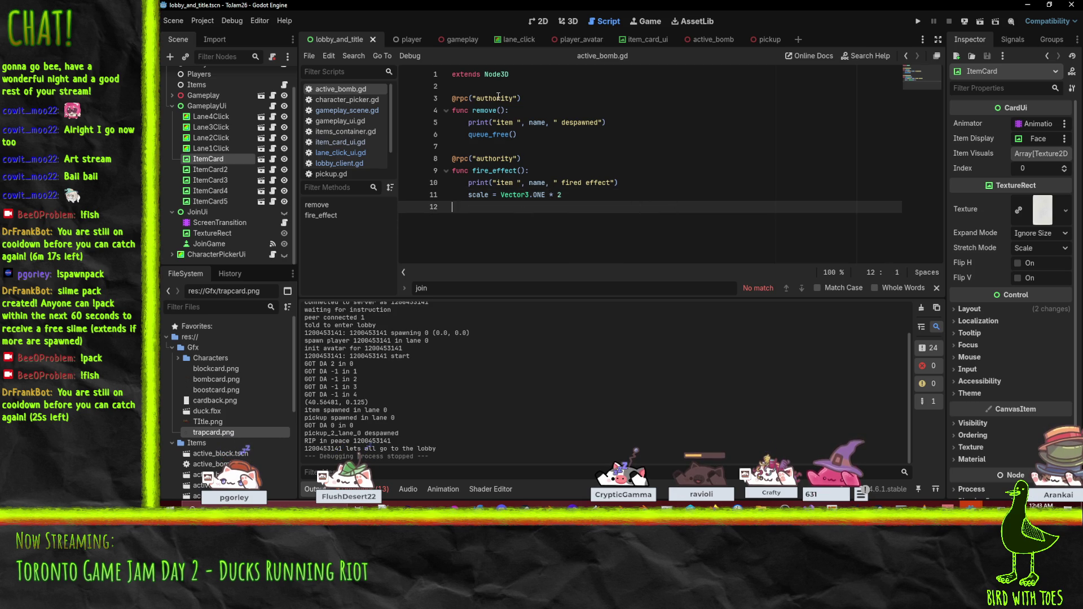
{"action": "right_click", "coordinate": [347, 90]}
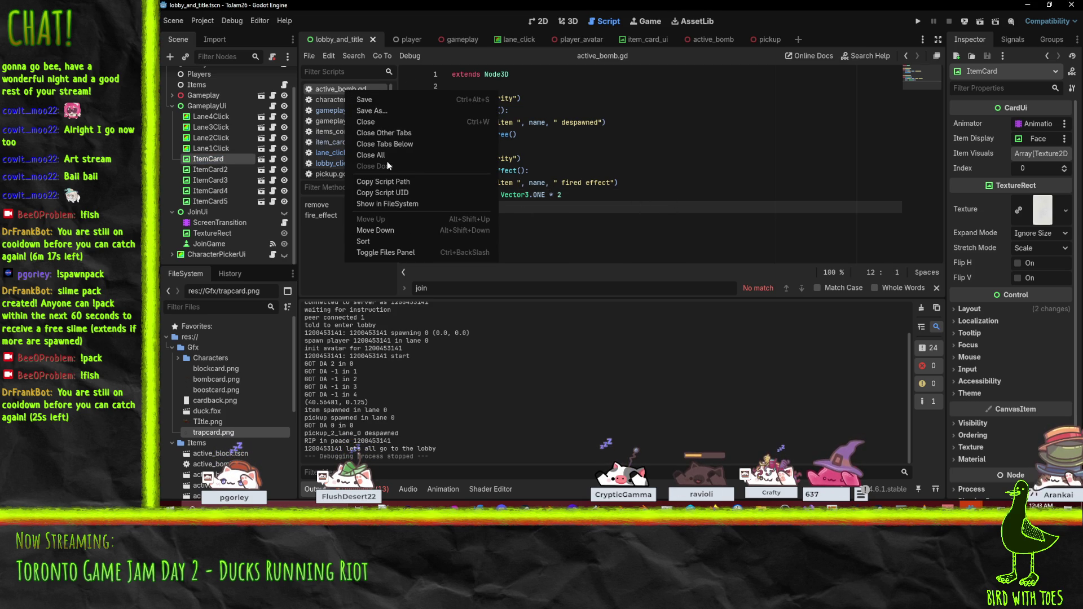
{"action": "left_click", "coordinate": [661, 199]}
{"action": "scroll", "coordinate": [232, 385], "scroll_direction": "down", "scroll_amount": 5}
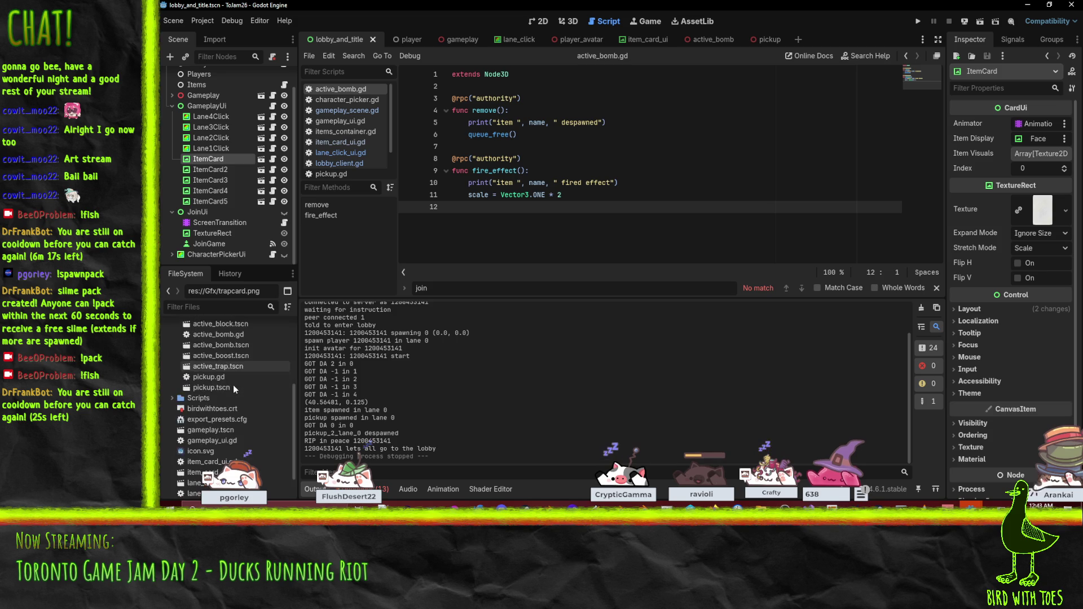
{"action": "scroll", "coordinate": [240, 407], "scroll_direction": "up", "scroll_amount": 2}
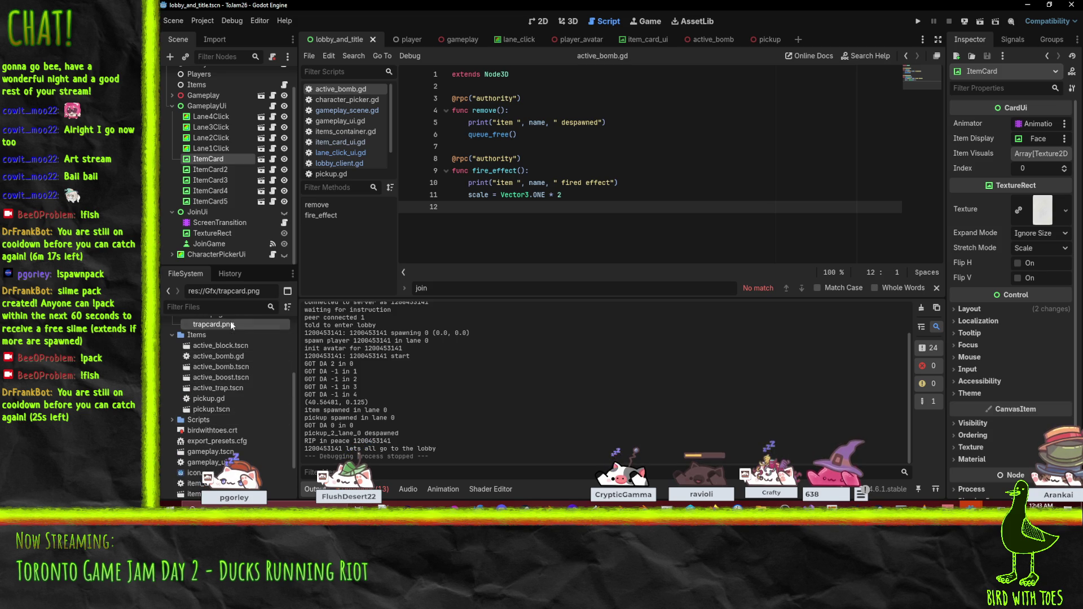
{"action": "left_click", "coordinate": [241, 378]}
{"action": "double_click", "coordinate": [240, 378]}
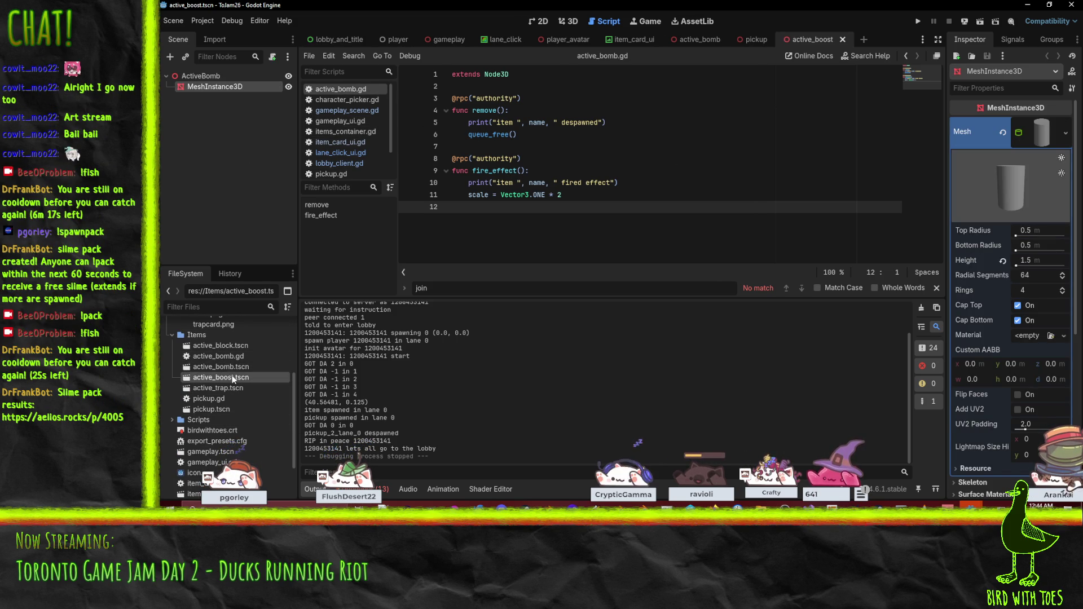
- Rename active_bomb.gd to active_item.gd in the FileSystem dock
{"action": "left_click", "coordinate": [238, 356]}
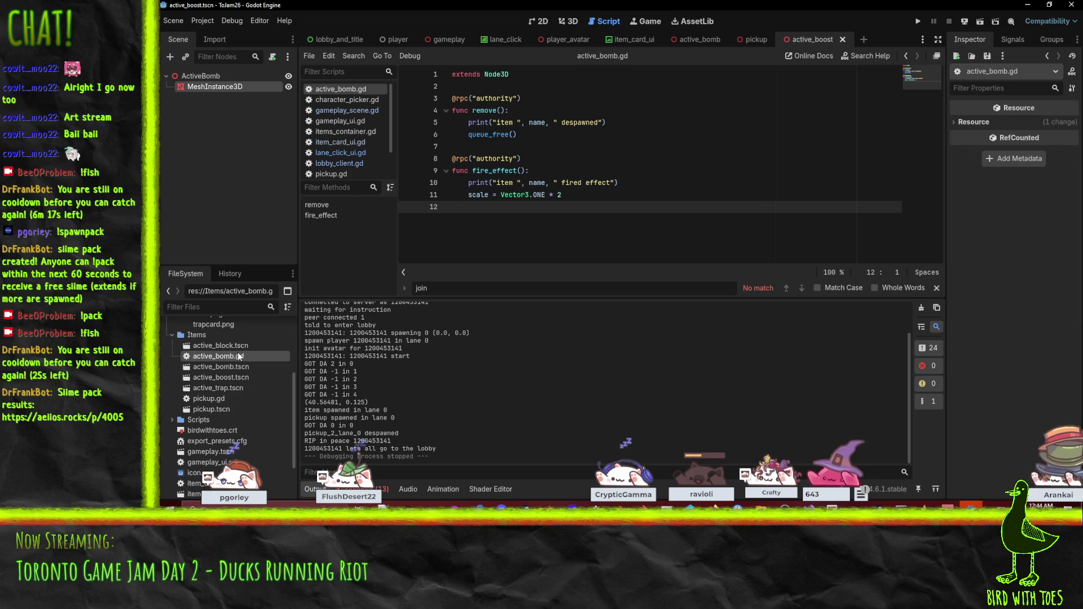
{"action": "left_click", "coordinate": [238, 355]}
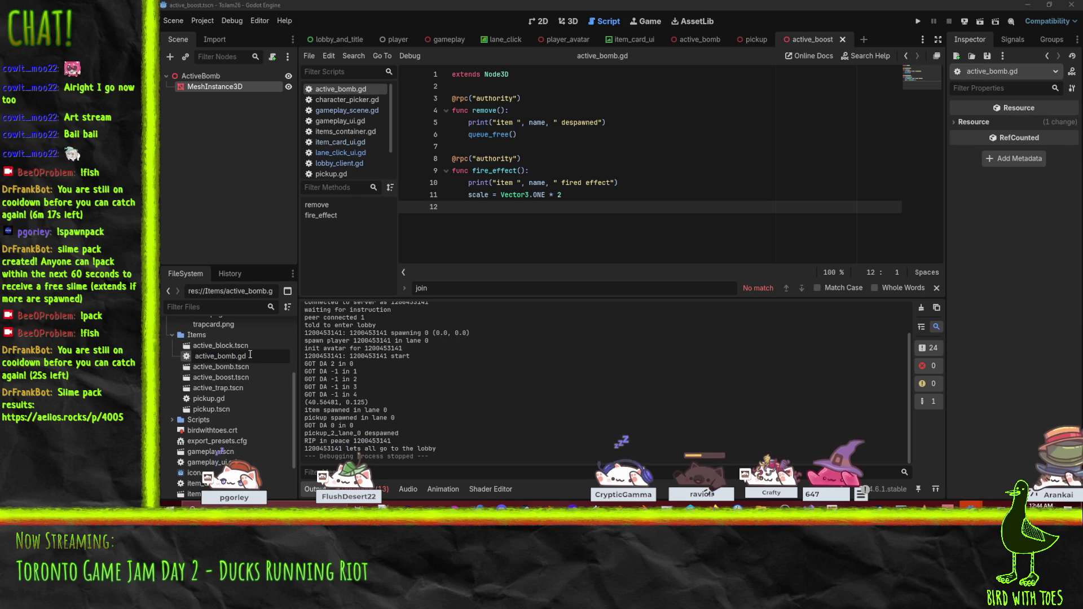
{"action": "key", "text": "BackSpace"}
{"action": "key", "text": "BackSpace"}
{"action": "key", "text": "BackSpace"}
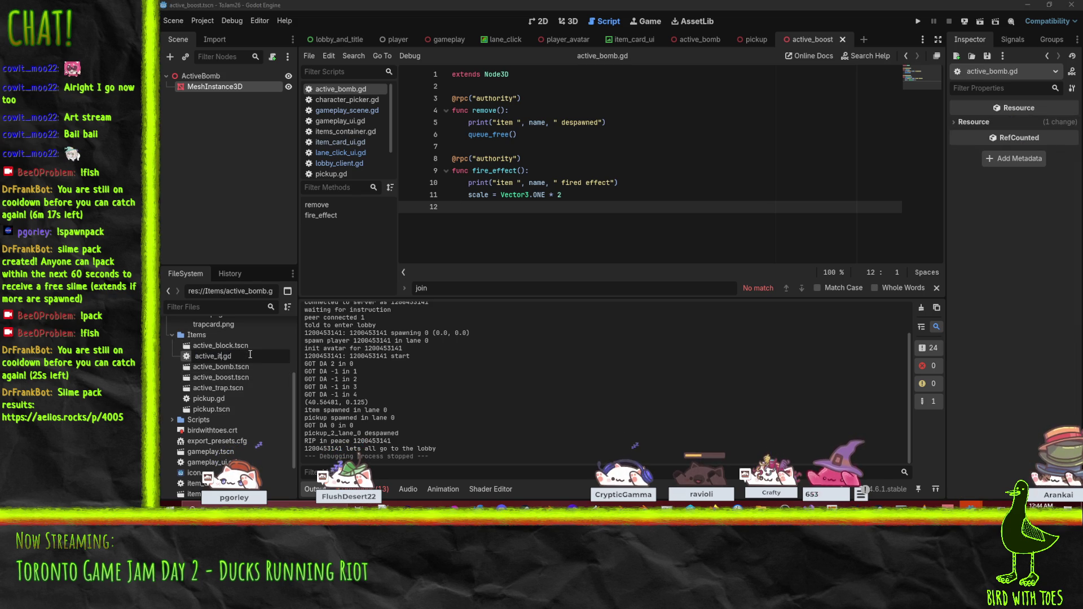
{"action": "type", "text": "item"}
{"action": "key", "text": "Return"}
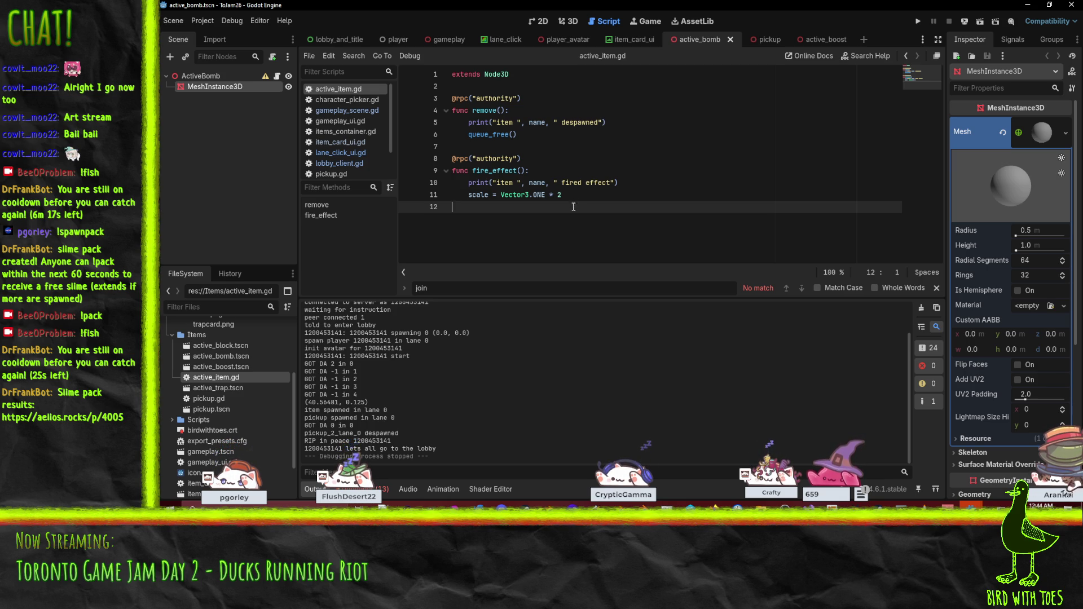
- Add an empty line at the script's end and go to the fire_effect function
{"action": "key", "text": "Tab"}
{"action": "key", "text": "Return"}
{"action": "key", "text": "Up"}
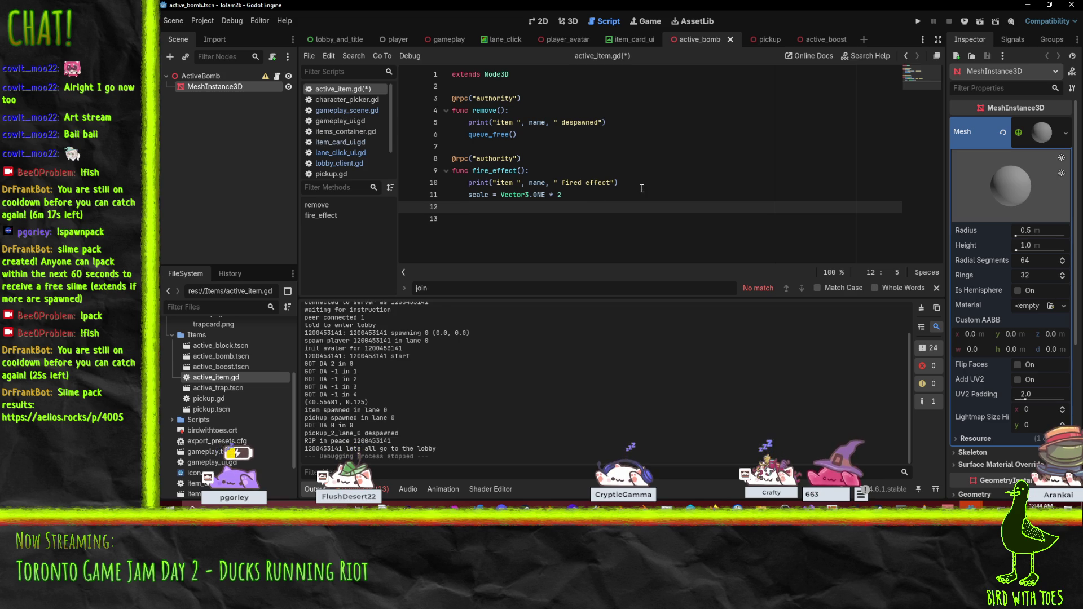
{"action": "left_click", "coordinate": [570, 171]}
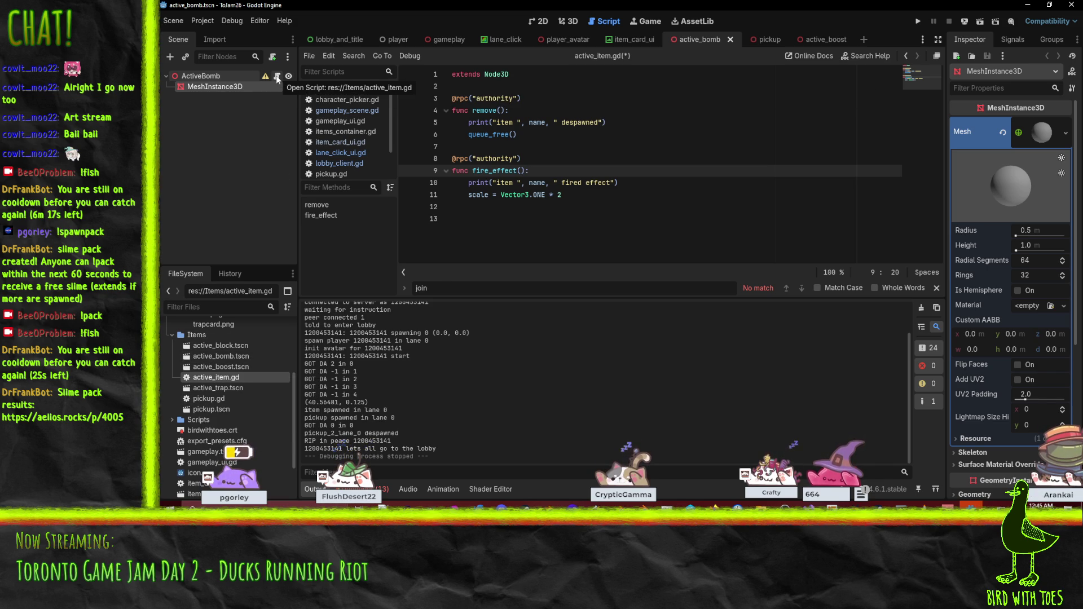
{"action": "mouse_move", "coordinate": [266, 75]}
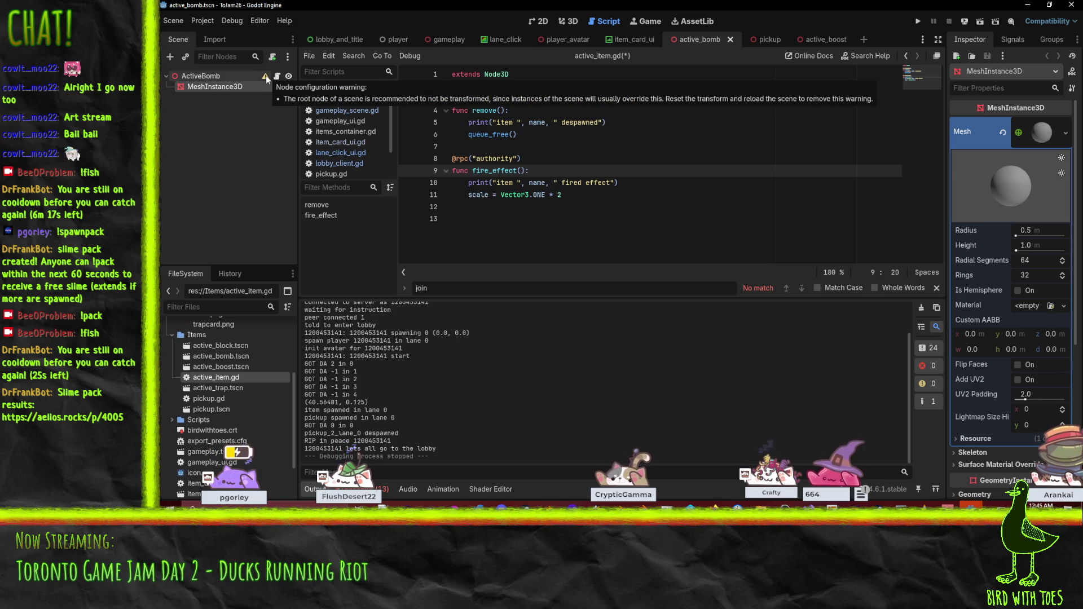
- Set the ActiveBomb root's Transform Position y to 0
{"action": "left_click", "coordinate": [248, 75]}
{"action": "left_click", "coordinate": [975, 122]}
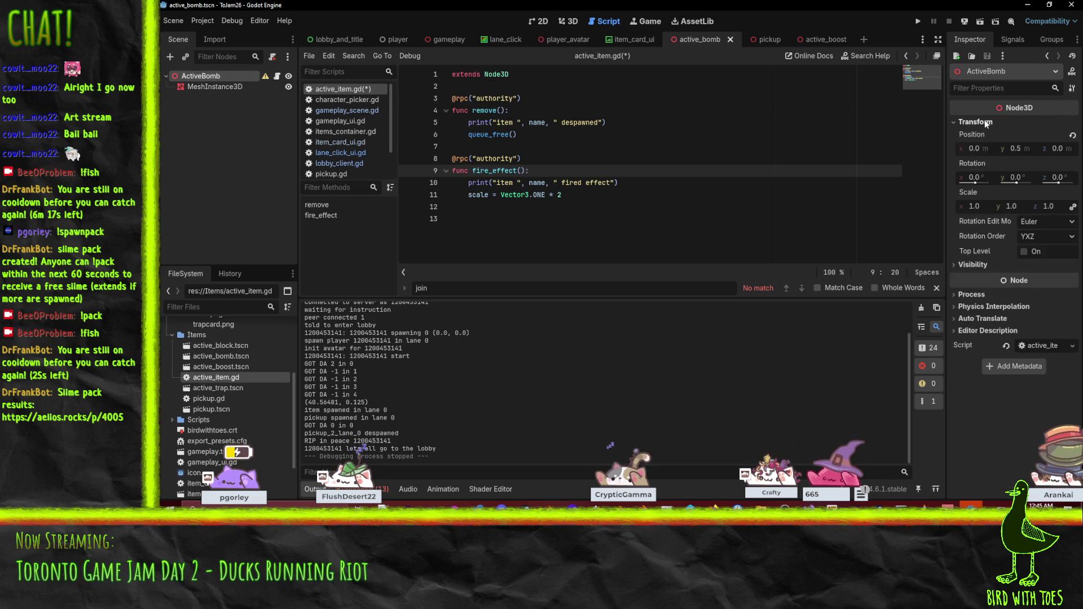
{"action": "left_click", "coordinate": [1015, 149]}
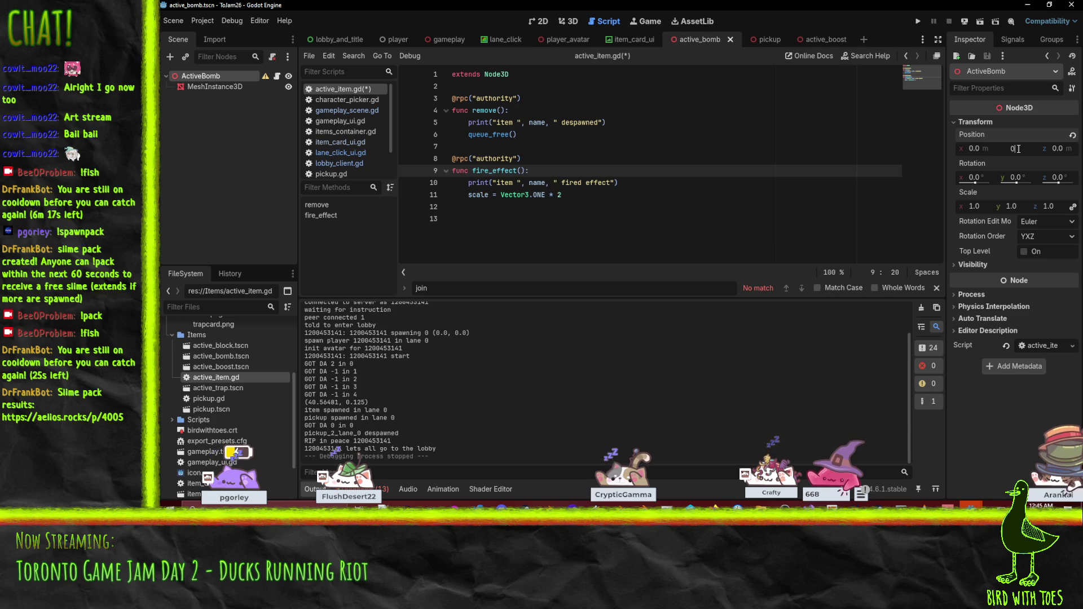
{"action": "key", "text": "Return"}
- Set the MeshInstance3D's Position y to 0.5
{"action": "left_click", "coordinate": [213, 87]}
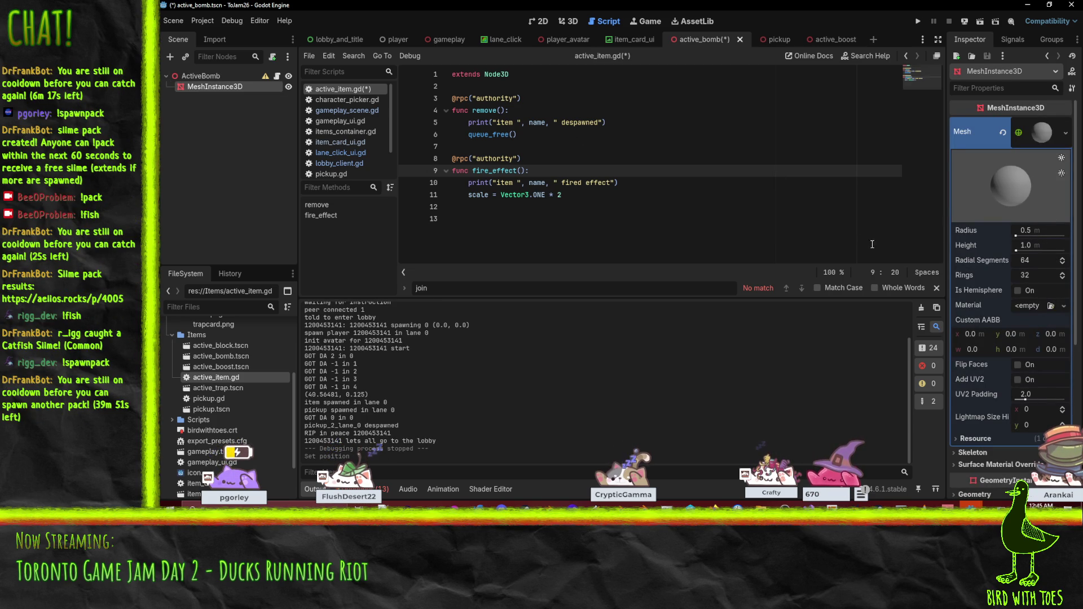
{"action": "scroll", "coordinate": [1016, 372], "scroll_direction": "down", "scroll_amount": 3}
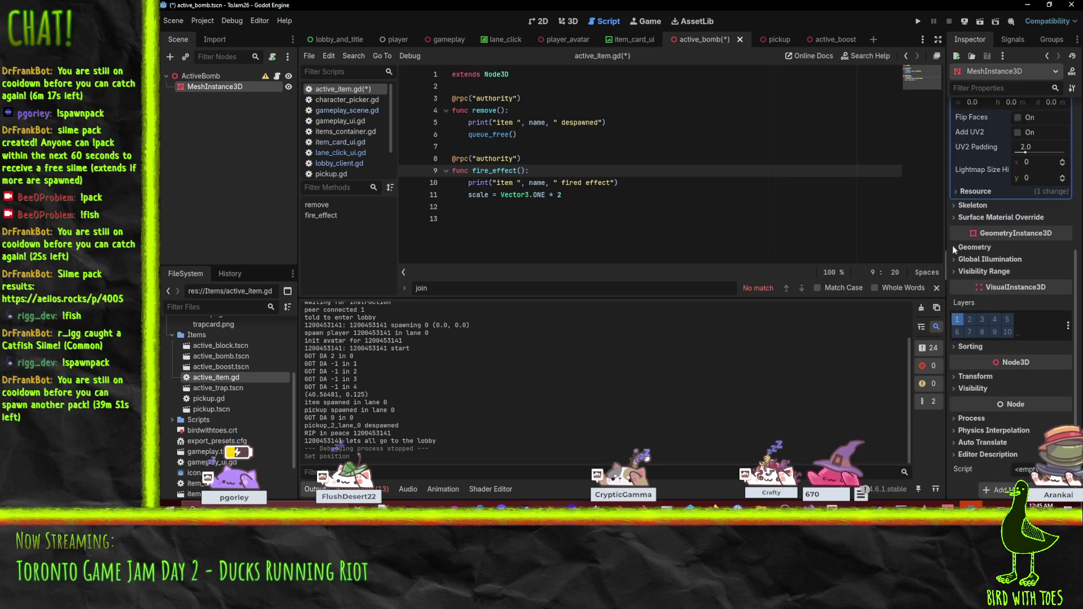
{"action": "left_click", "coordinate": [989, 377]}
{"action": "left_click", "coordinate": [1020, 402]}
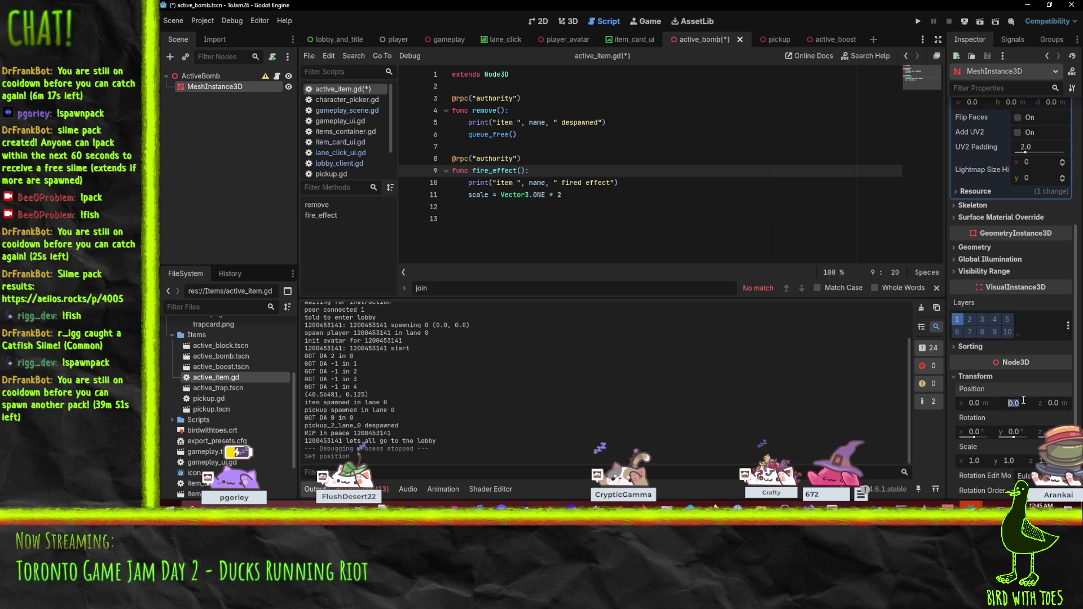
{"action": "type", "text": ".5"}
{"action": "key", "text": "Return"}
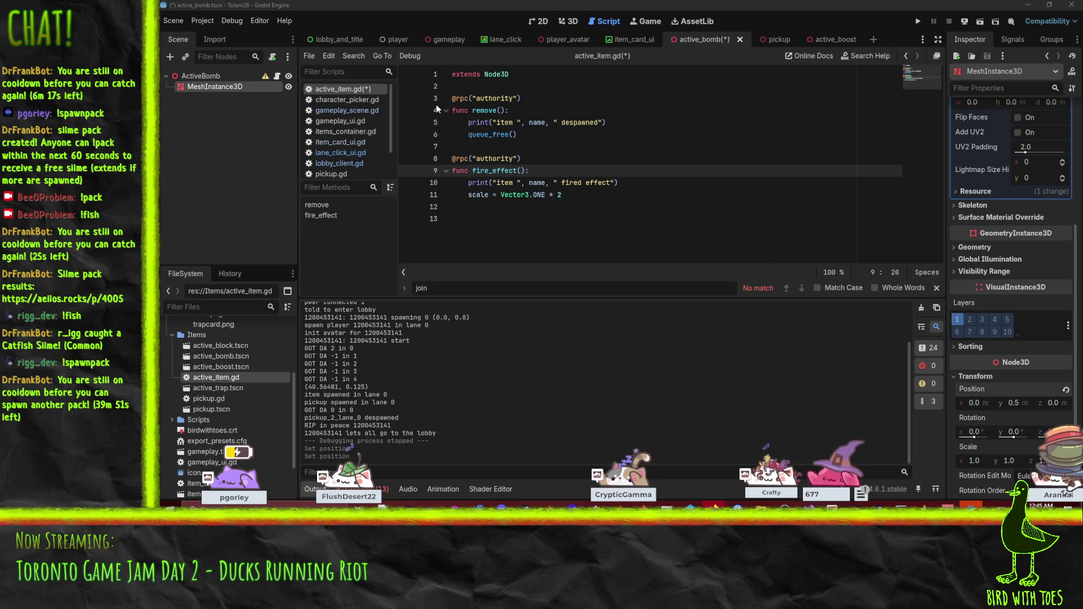
{"action": "left_click", "coordinate": [662, 179]}
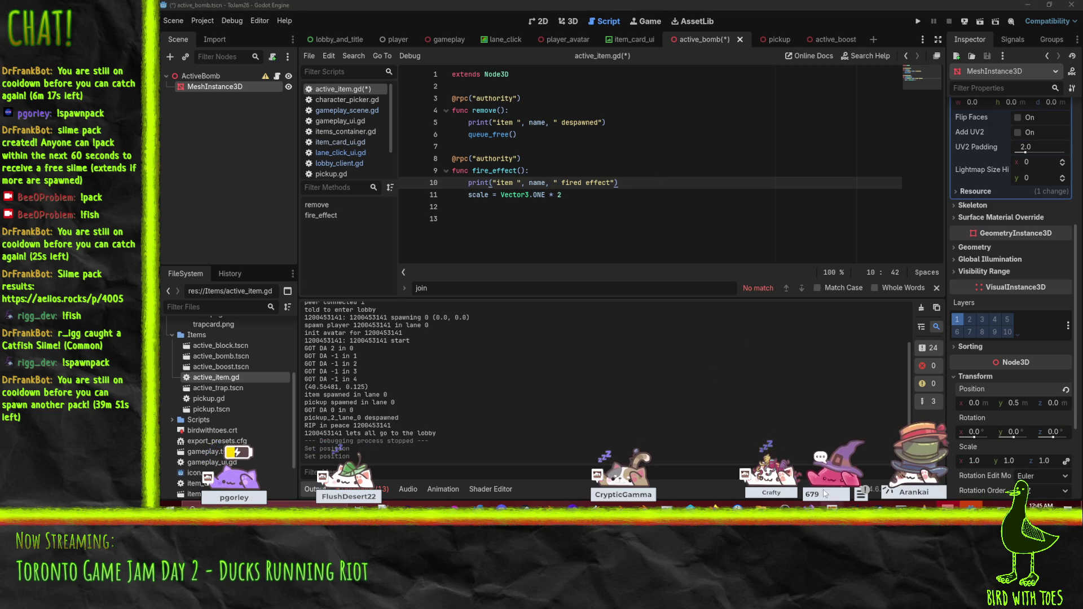
- Delete the empty indented line 12 of active_item.gd and save with Ctrl+S
{"action": "left_click", "coordinate": [462, 207]}
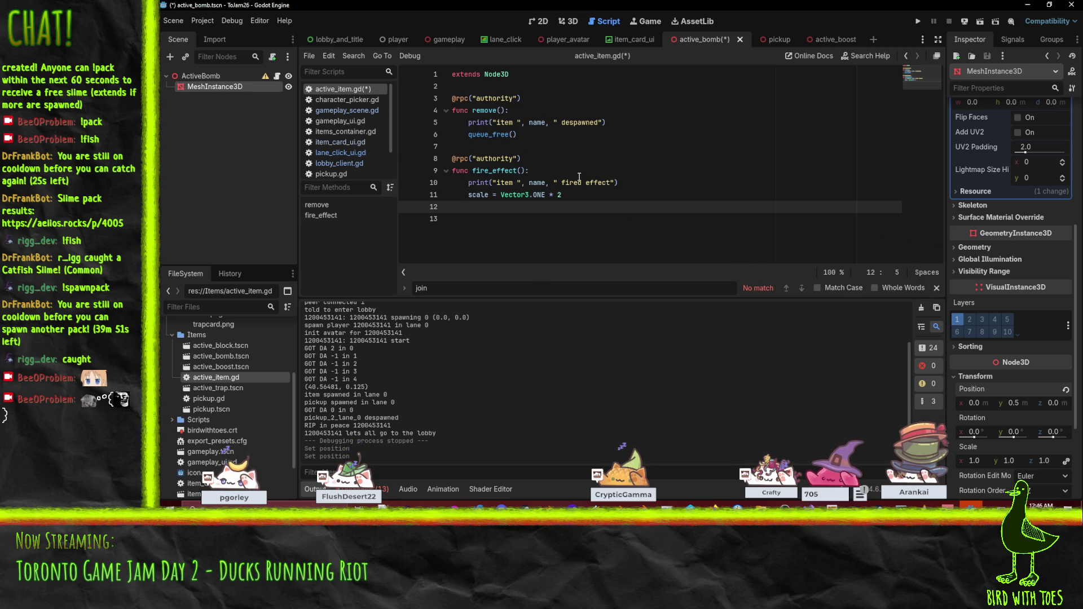
{"action": "key", "text": "BackSpace"}
{"action": "key", "text": "BackSpace"}
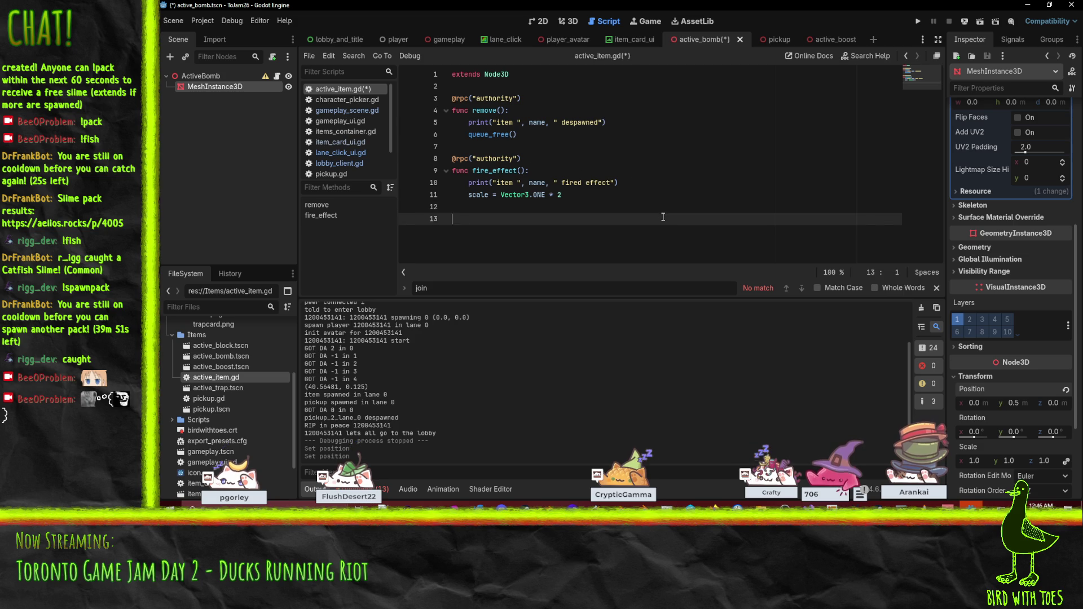
{"action": "key", "text": "ctrl+s"}
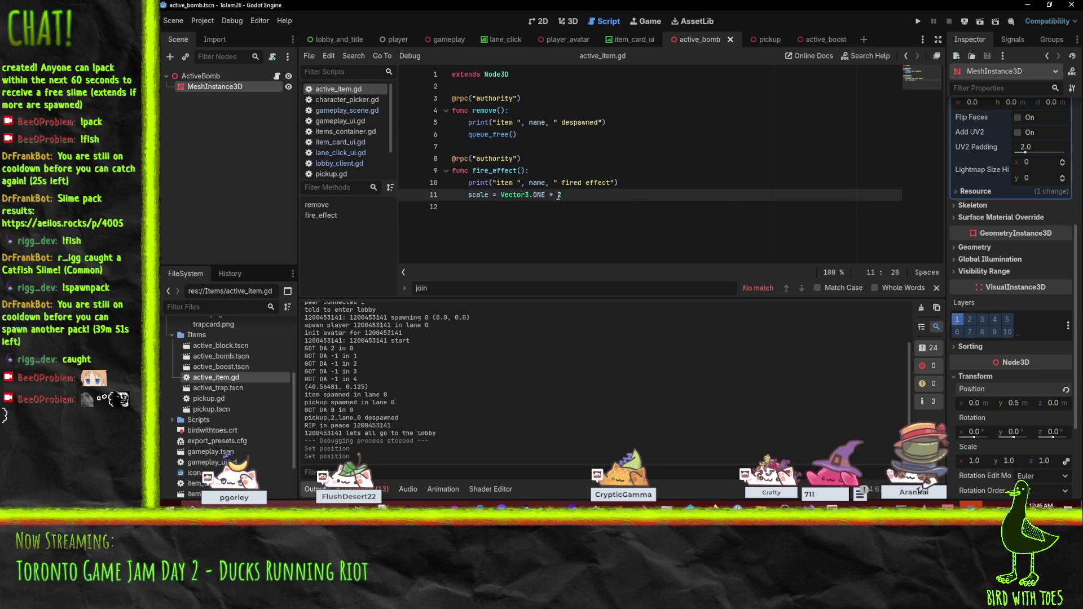
{"action": "left_click", "coordinate": [199, 76]}
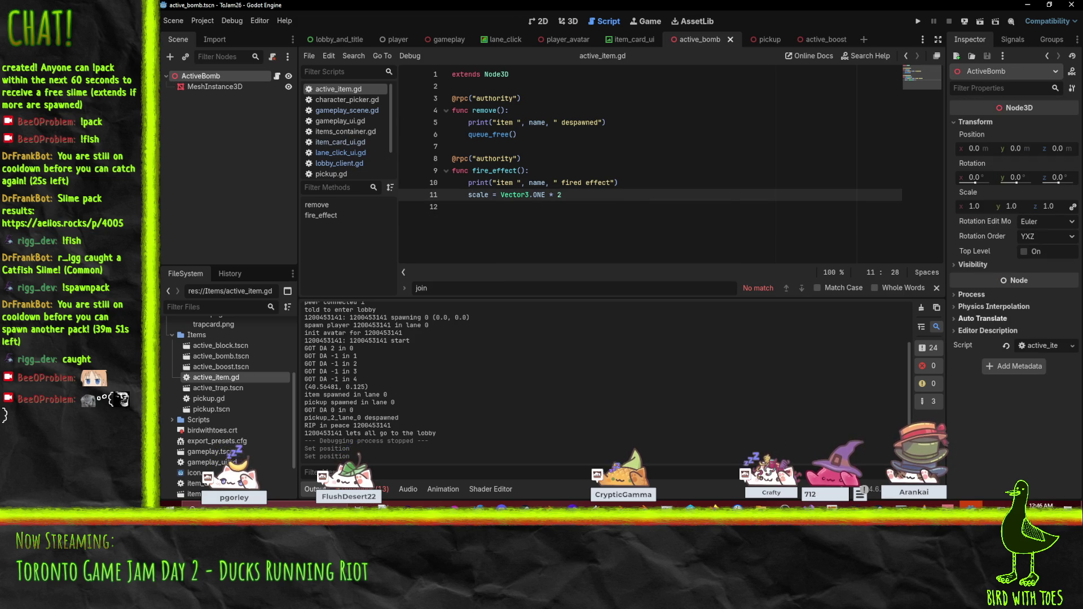
- Attach active_item.gd to the active_block and active_boost root nodes and save active_boost
{"action": "double_click", "coordinate": [237, 346]}
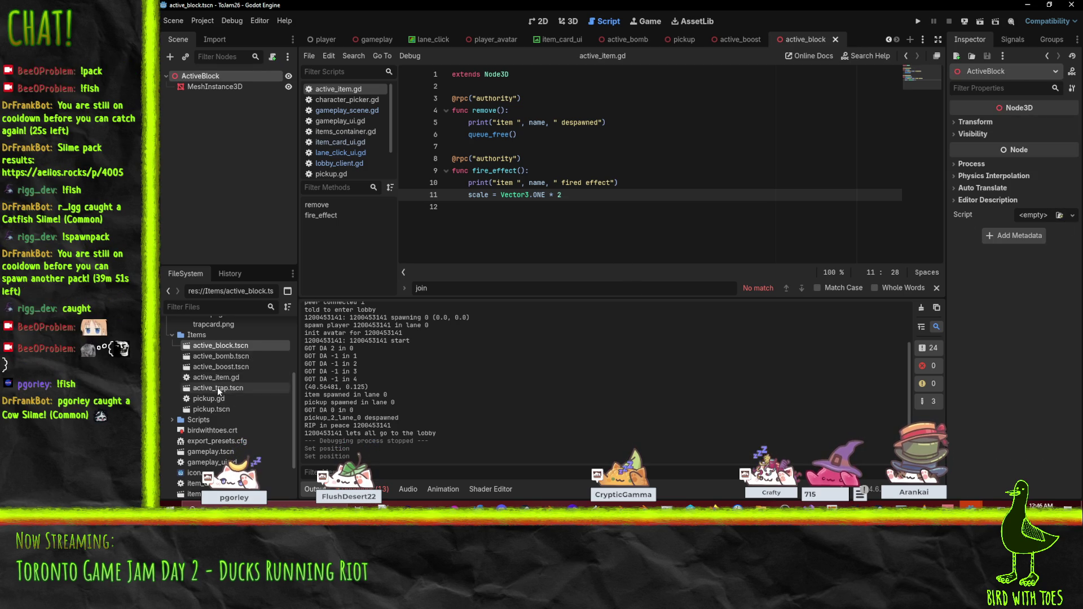
{"action": "left_click_drag", "start_coordinate": [216, 378], "coordinate": [1040, 219]}
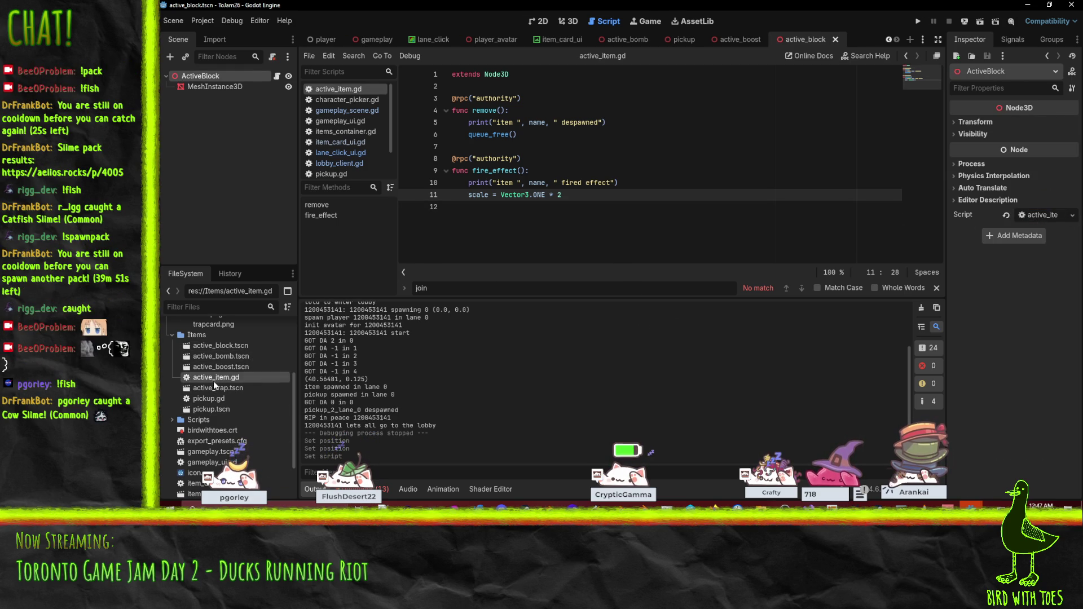
{"action": "double_click", "coordinate": [238, 356]}
{"action": "double_click", "coordinate": [236, 366]}
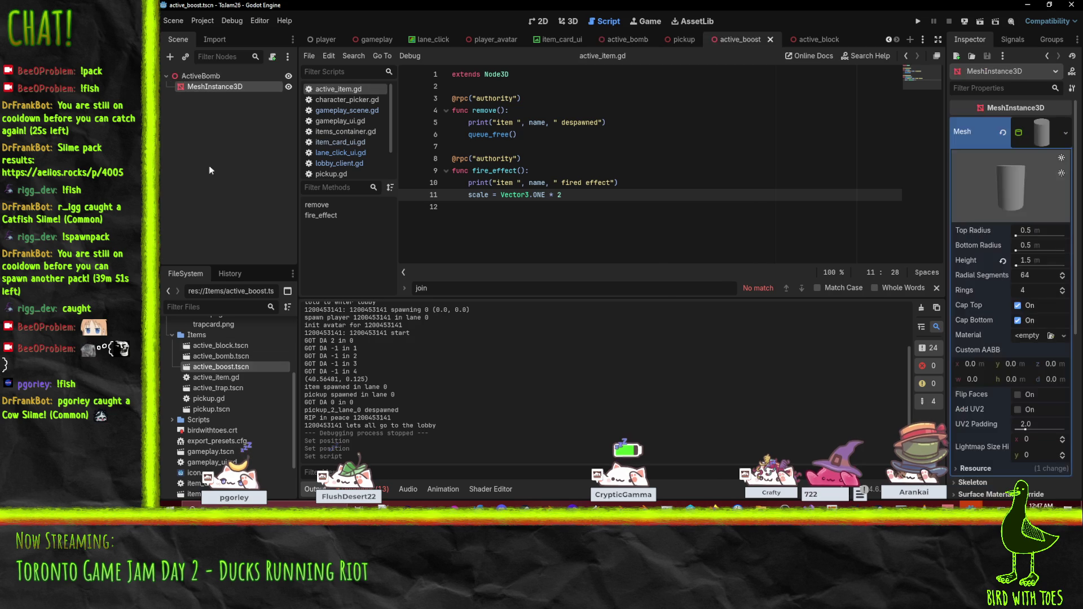
{"action": "left_click", "coordinate": [196, 76]}
{"action": "left_click", "coordinate": [227, 377]}
{"action": "left_click_drag", "start_coordinate": [226, 377], "coordinate": [1040, 219]}
{"action": "key", "text": "ctrl+s"}
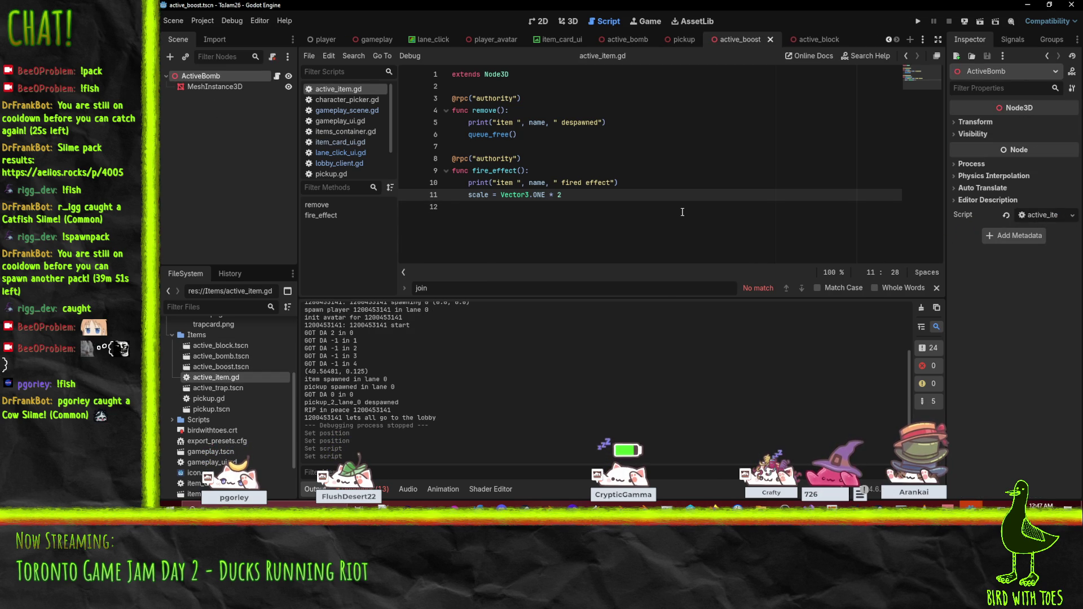
- Give the active_trap scene's root the active_item.gd script and save it
{"action": "double_click", "coordinate": [215, 387]}
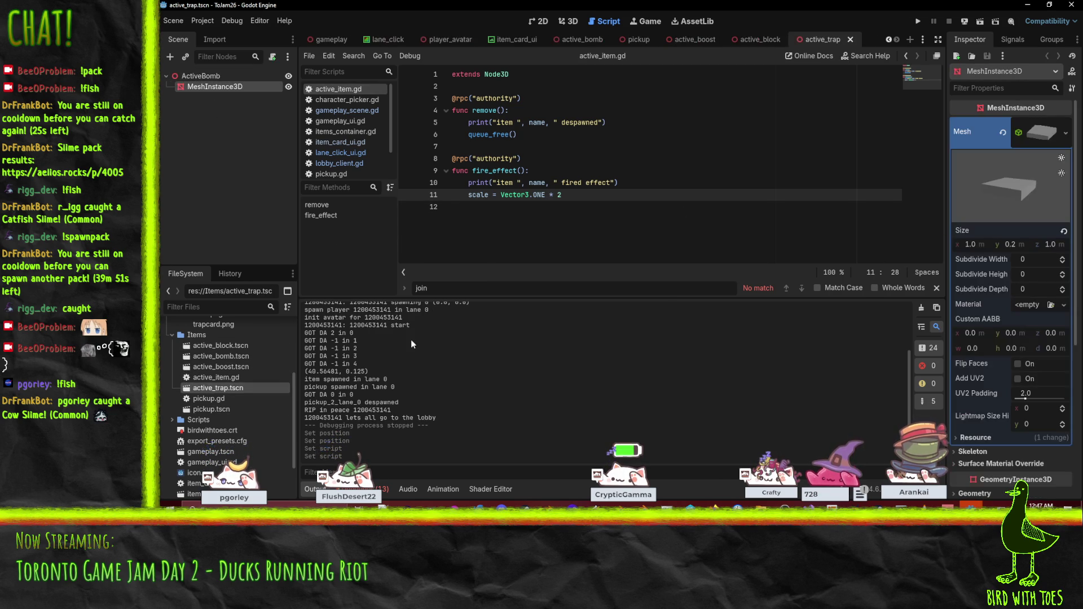
{"action": "left_click", "coordinate": [203, 76]}
{"action": "mouse_move", "coordinate": [217, 377]}
{"action": "left_mouse_down"}
{"action": "mouse_move", "coordinate": [780, 320]}
{"action": "mouse_move", "coordinate": [1033, 215]}
{"action": "left_mouse_up"}
{"action": "key", "text": "ctrl+s"}
- Reopen the active_bomb, active_boost and active_block scenes to verify their scripts
{"action": "left_click", "coordinate": [239, 388]}
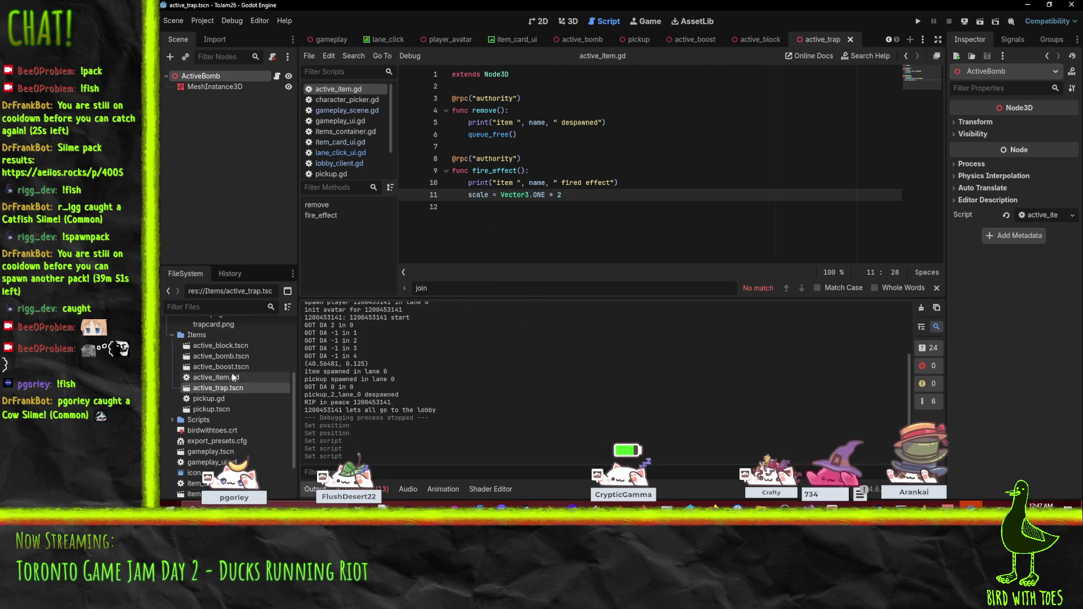
{"action": "double_click", "coordinate": [232, 357]}
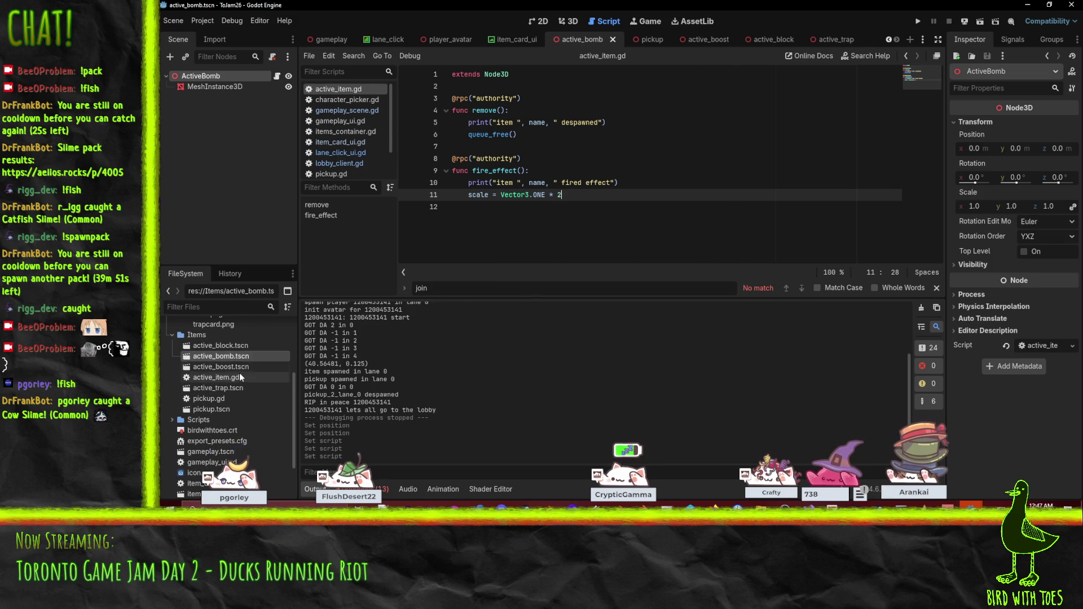
{"action": "double_click", "coordinate": [240, 367]}
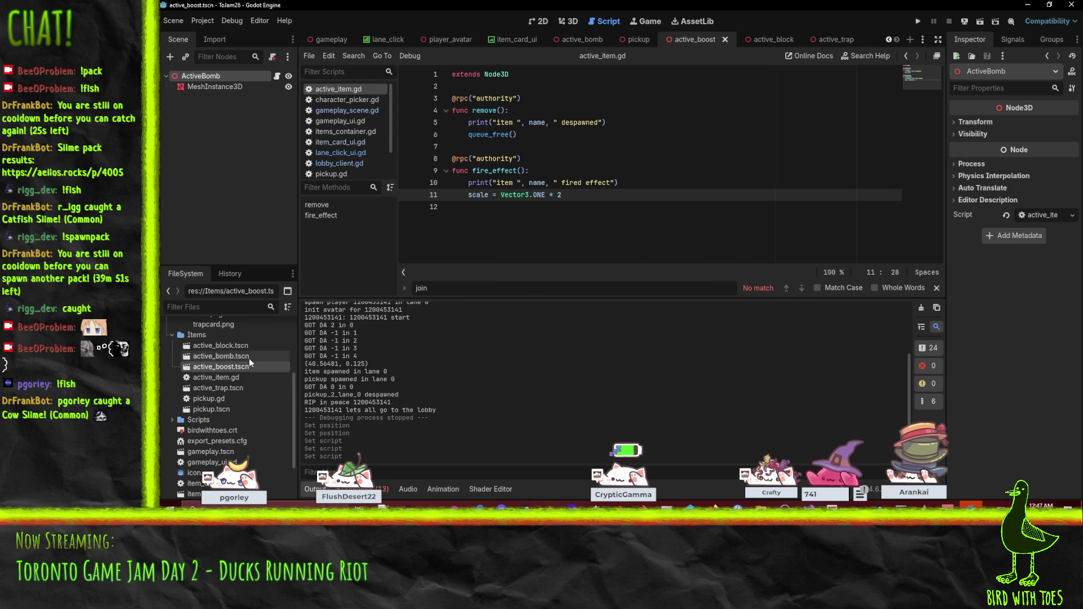
{"action": "double_click", "coordinate": [243, 356]}
{"action": "double_click", "coordinate": [233, 344]}
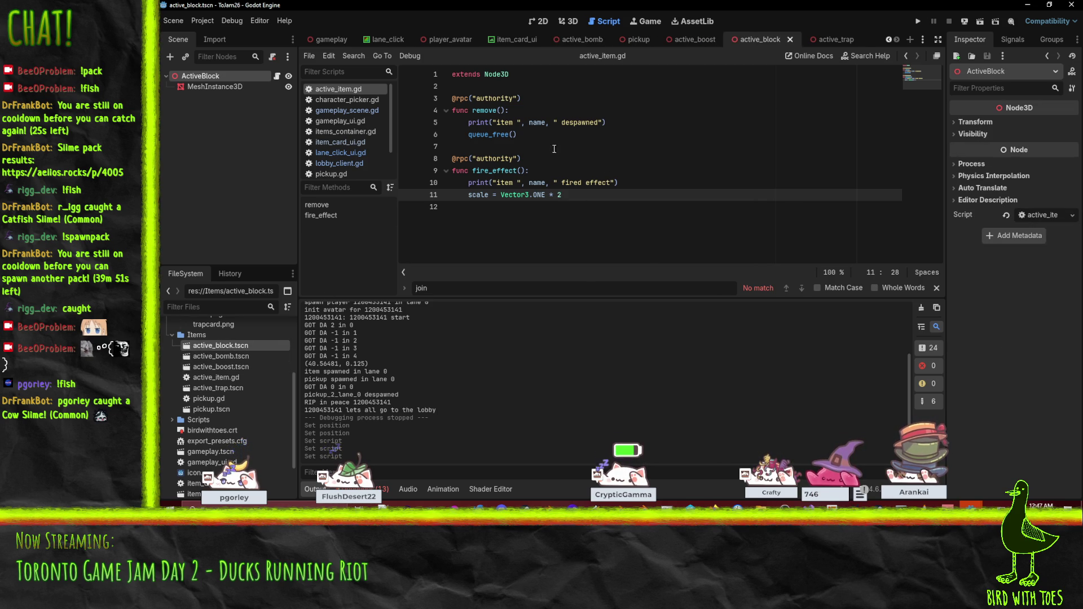
- Launch the game with F5 and switch to the server project's editor window
{"action": "key", "text": "F5"}
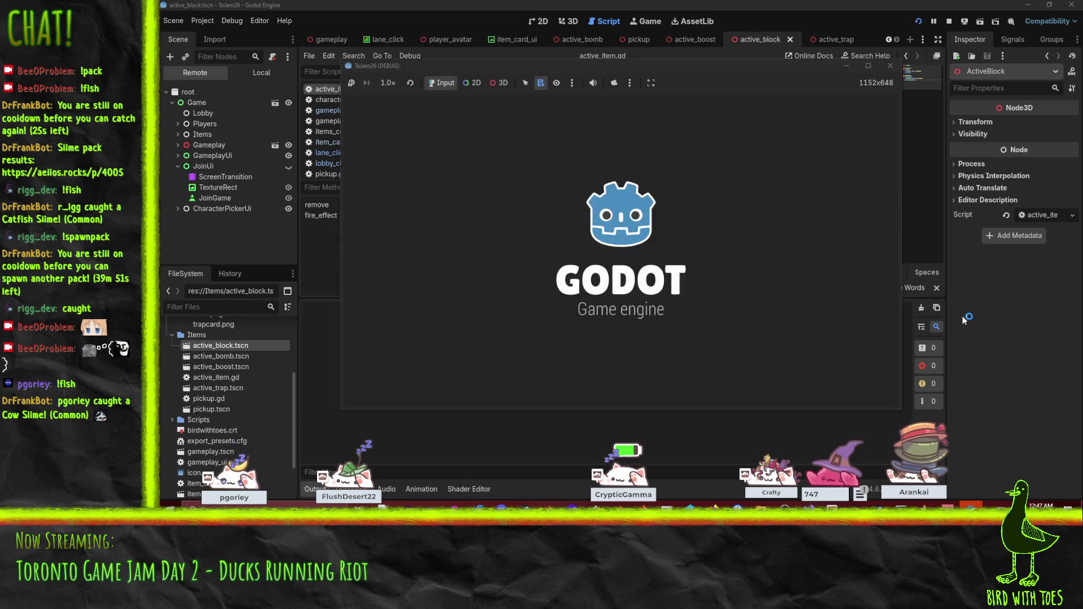
{"action": "mouse_move", "coordinate": [971, 506]}
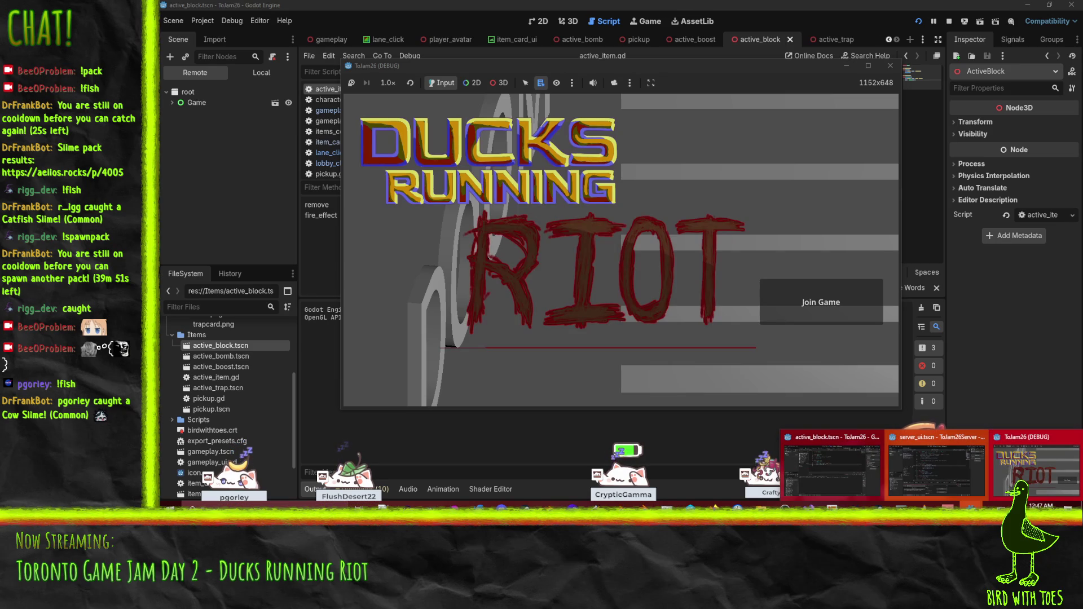
{"action": "left_click", "coordinate": [918, 451]}
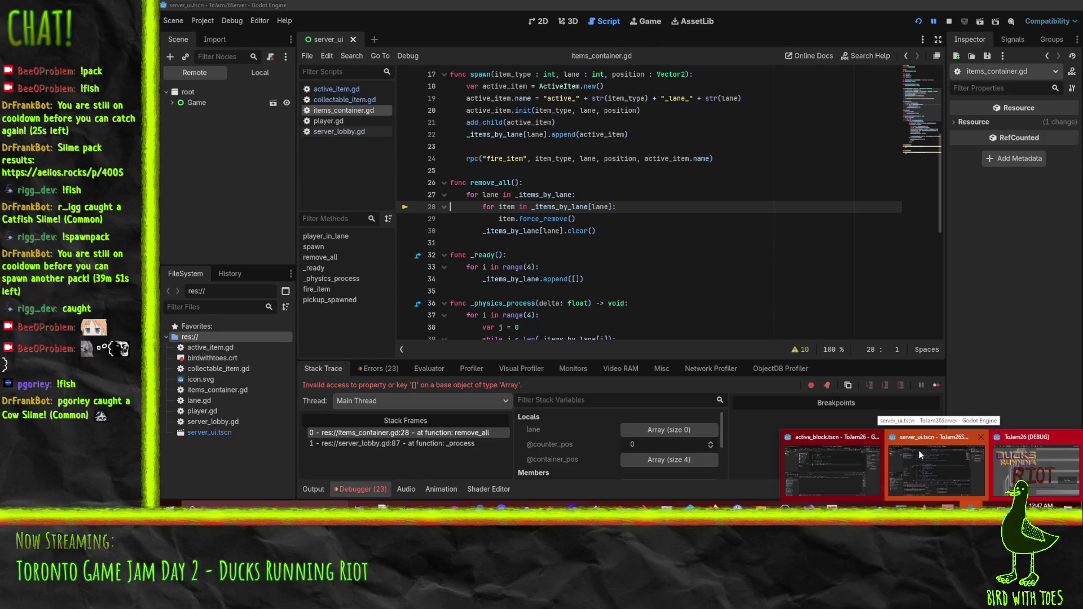
{"action": "mouse_move", "coordinate": [832, 463]}
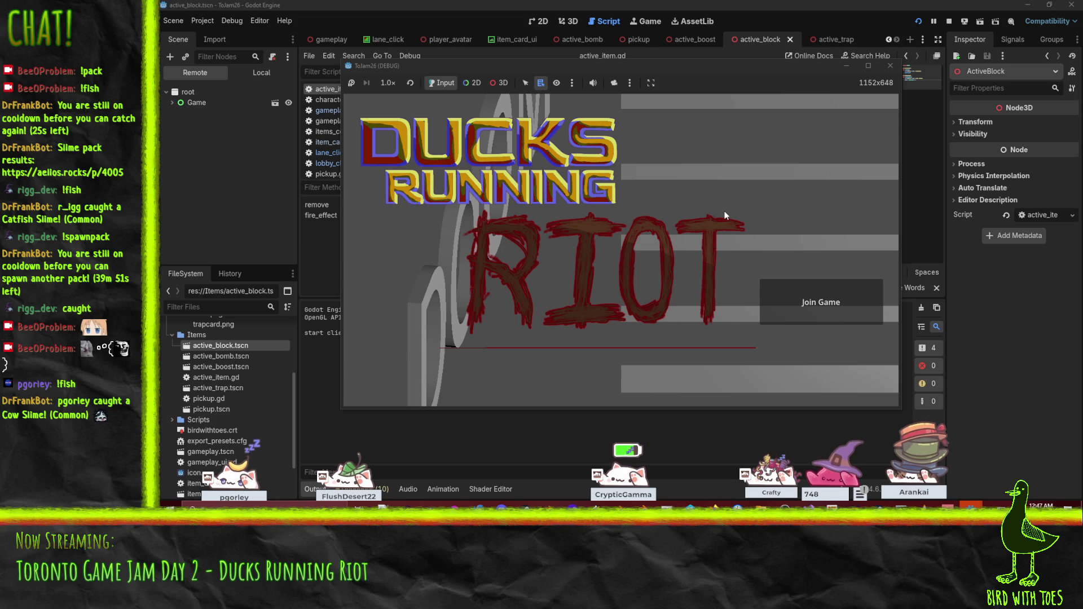
- Restart the game client, return to the server editor showing the remove_all Array error, and stop it
{"action": "left_click", "coordinate": [949, 21]}
{"action": "left_click", "coordinate": [919, 21]}
{"action": "mouse_move", "coordinate": [972, 507]}
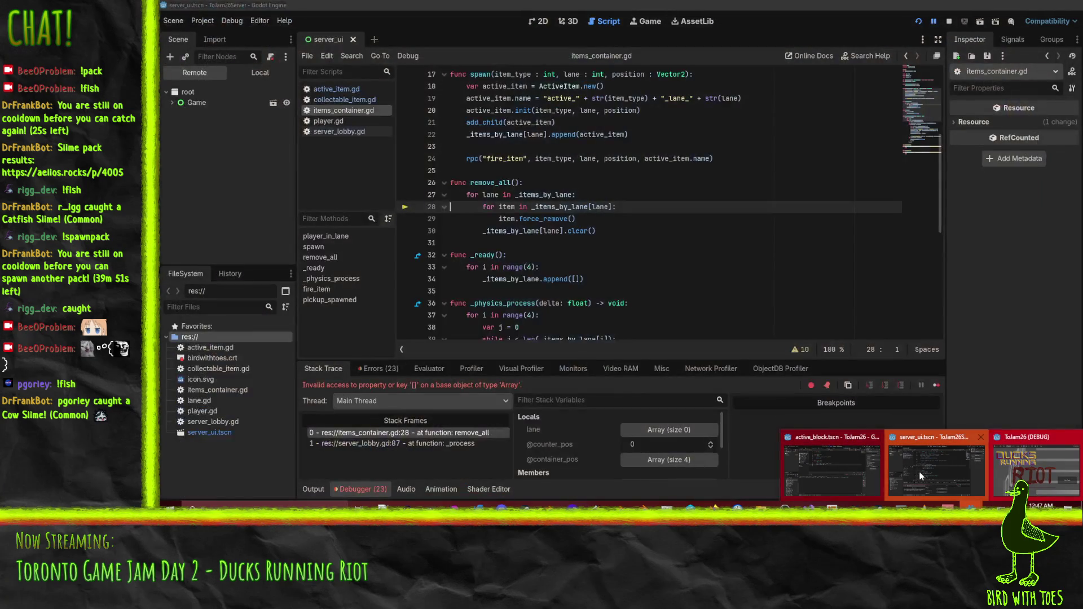
{"action": "left_click", "coordinate": [919, 474]}
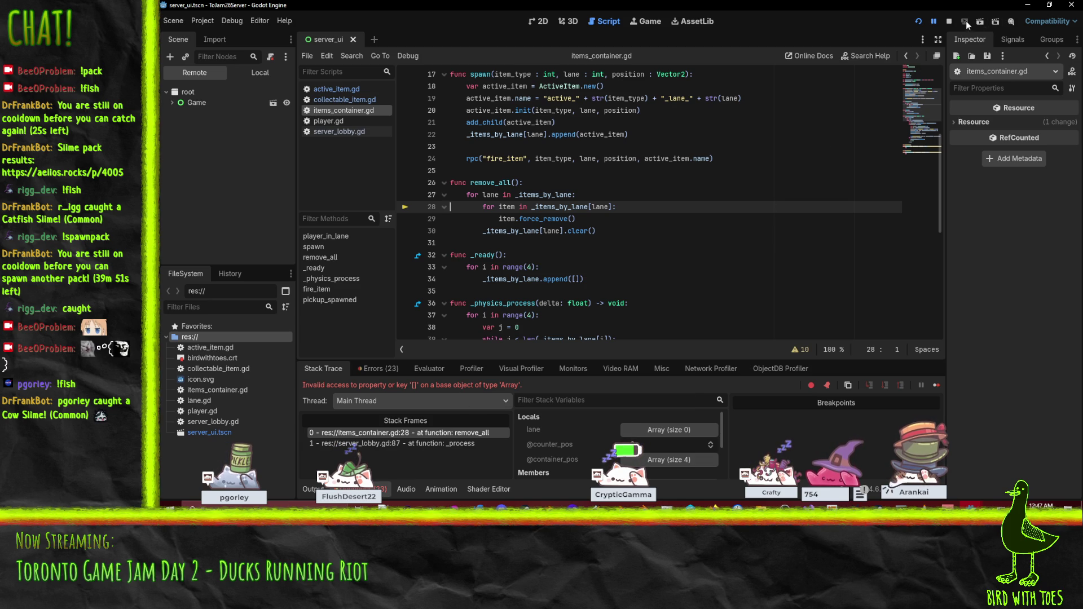
{"action": "left_click", "coordinate": [950, 20]}
- Go to line 28 of remove_all in items_container.gd and inspect _items_by_lane
{"action": "scroll", "coordinate": [731, 242], "scroll_direction": "up", "scroll_amount": 2}
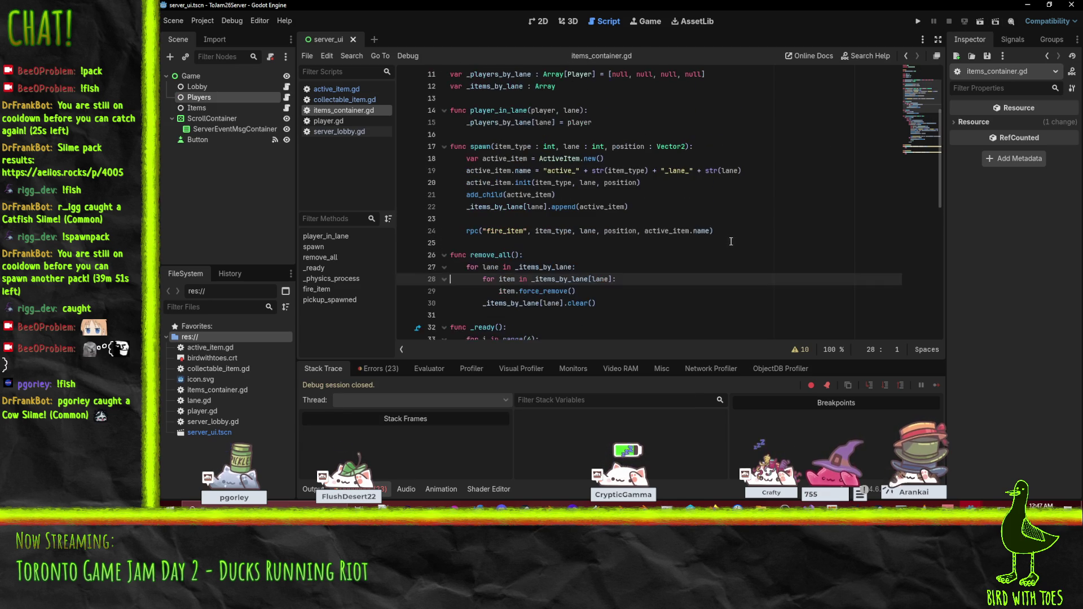
{"action": "left_click", "coordinate": [540, 255]}
{"action": "double_click", "coordinate": [559, 279]}
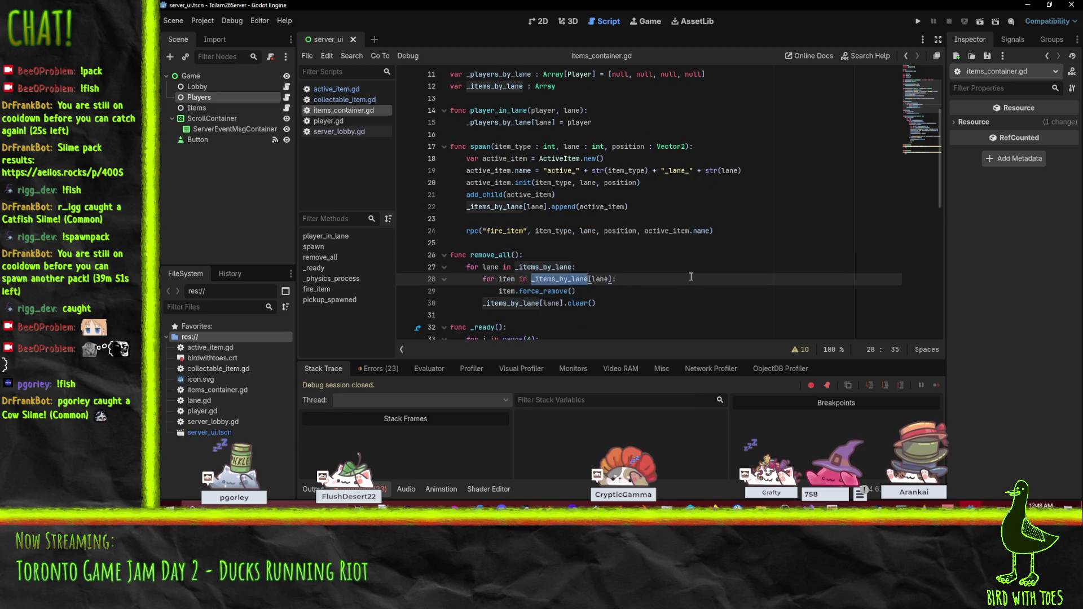
{"action": "scroll", "coordinate": [689, 277], "scroll_direction": "up", "scroll_amount": 1}
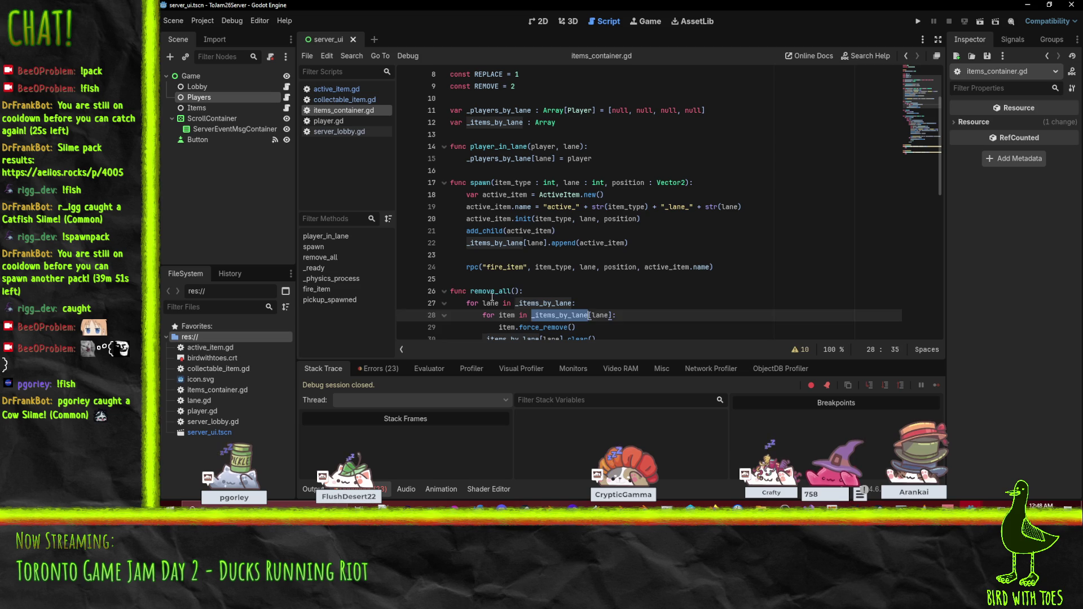
{"action": "double_click", "coordinate": [492, 294]}
{"action": "key", "text": "End"}
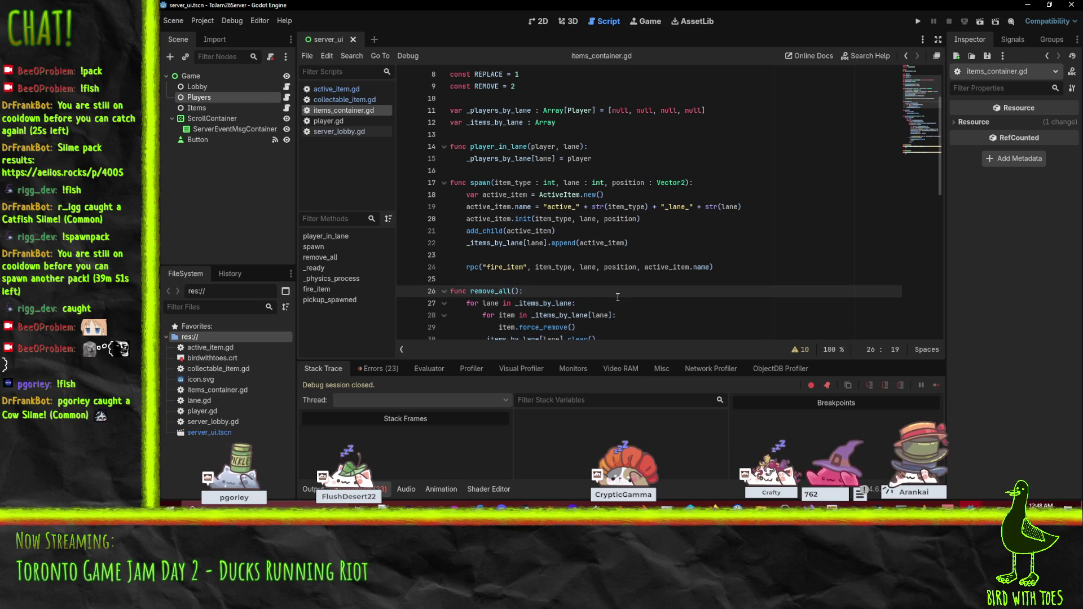
- Highlight every use of _players_by_lane and _items_by_lane around the remove_all loop
{"action": "double_click", "coordinate": [474, 163]}
{"action": "scroll", "coordinate": [502, 230], "scroll_direction": "down", "scroll_amount": 4}
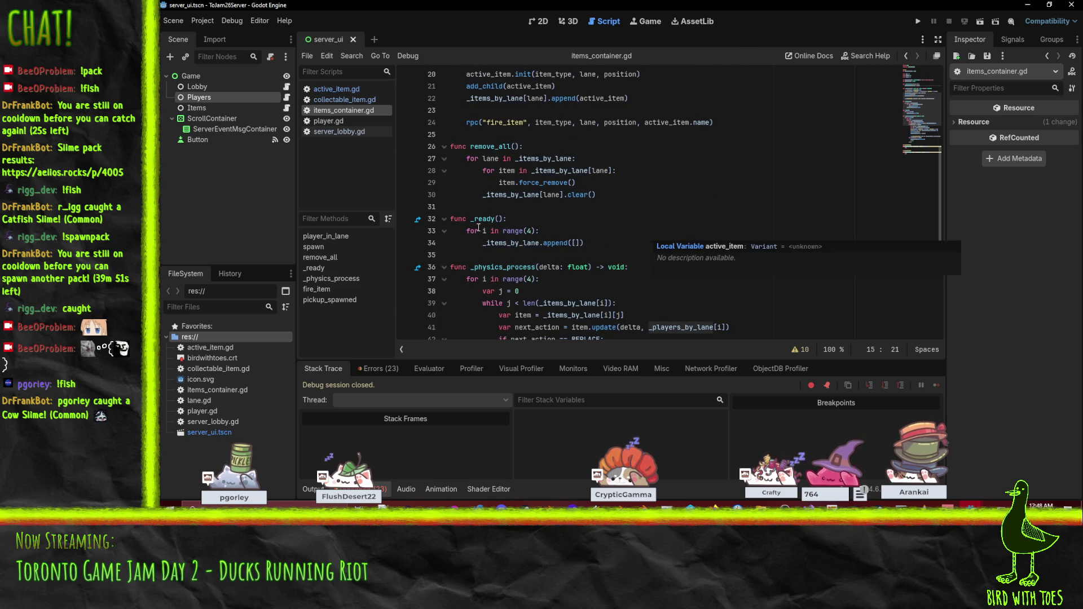
{"action": "double_click", "coordinate": [511, 242]}
{"action": "scroll", "coordinate": [669, 225], "scroll_direction": "up", "scroll_amount": 1}
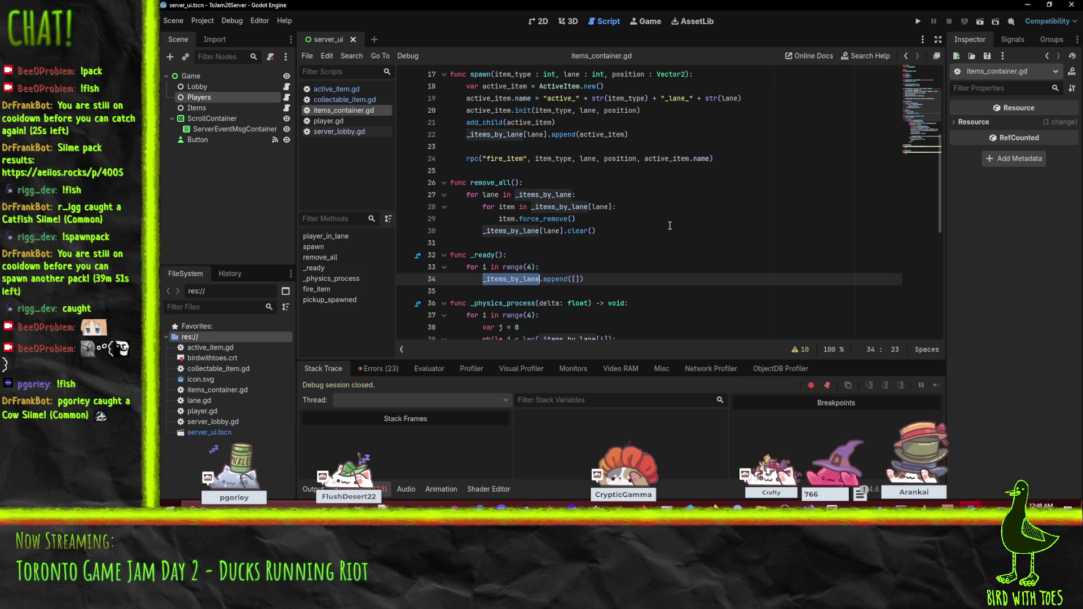
{"action": "scroll", "coordinate": [670, 226], "scroll_direction": "up", "scroll_amount": 1}
{"action": "scroll", "coordinate": [670, 225], "scroll_direction": "down", "scroll_amount": 1}
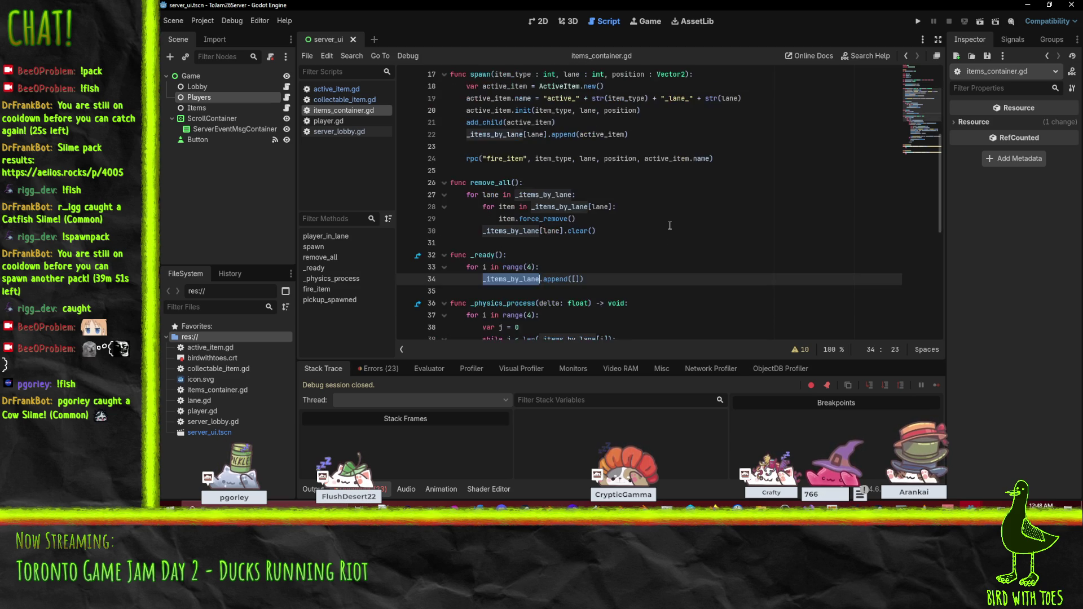
{"action": "left_click", "coordinate": [638, 206]}
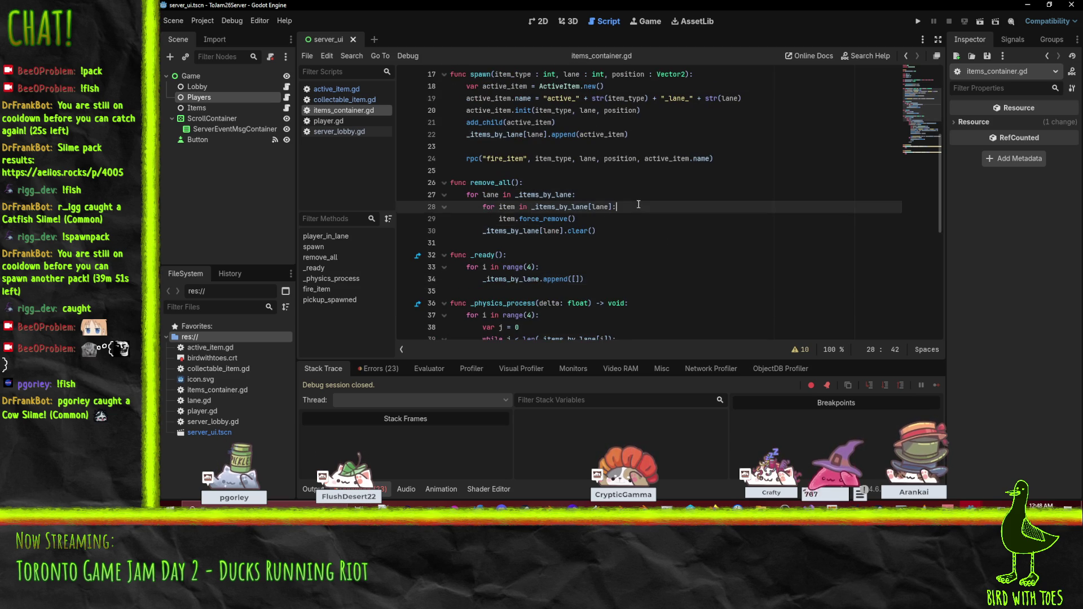
{"action": "double_click", "coordinate": [552, 207]}
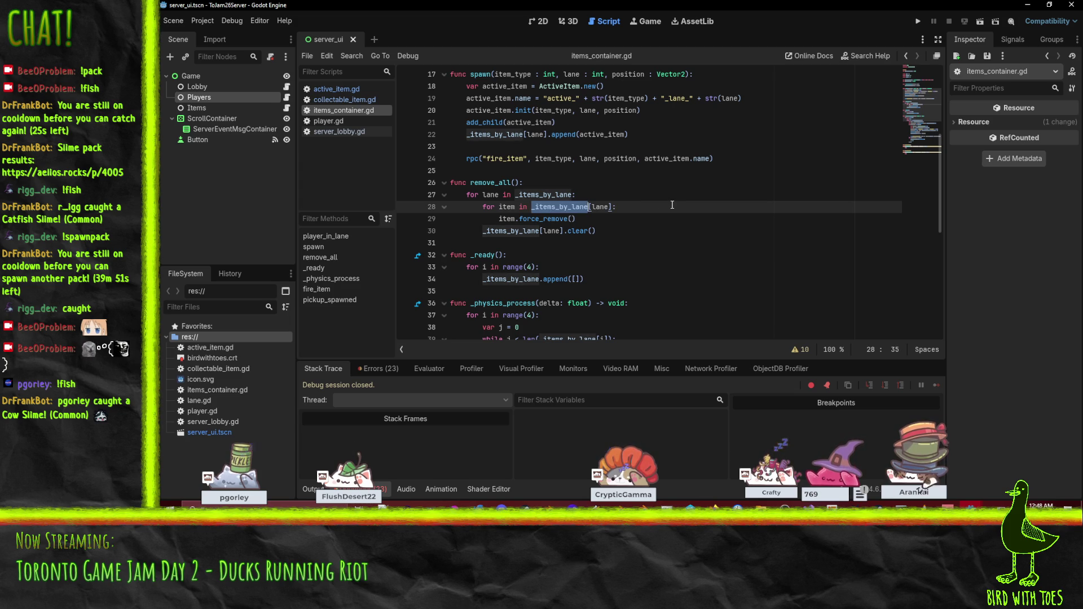
{"action": "scroll", "coordinate": [672, 205], "scroll_direction": "up", "scroll_amount": 1}
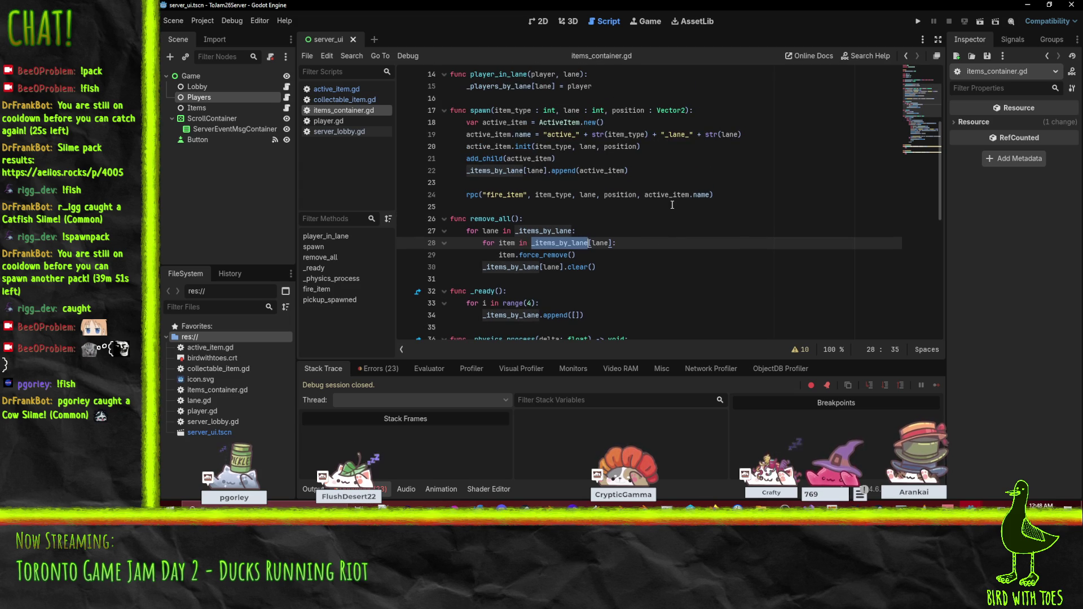
- Add 'if len(_items_by_lane[lane]) == 0: continue' at the top of the lane loop
{"action": "left_click", "coordinate": [609, 229]}
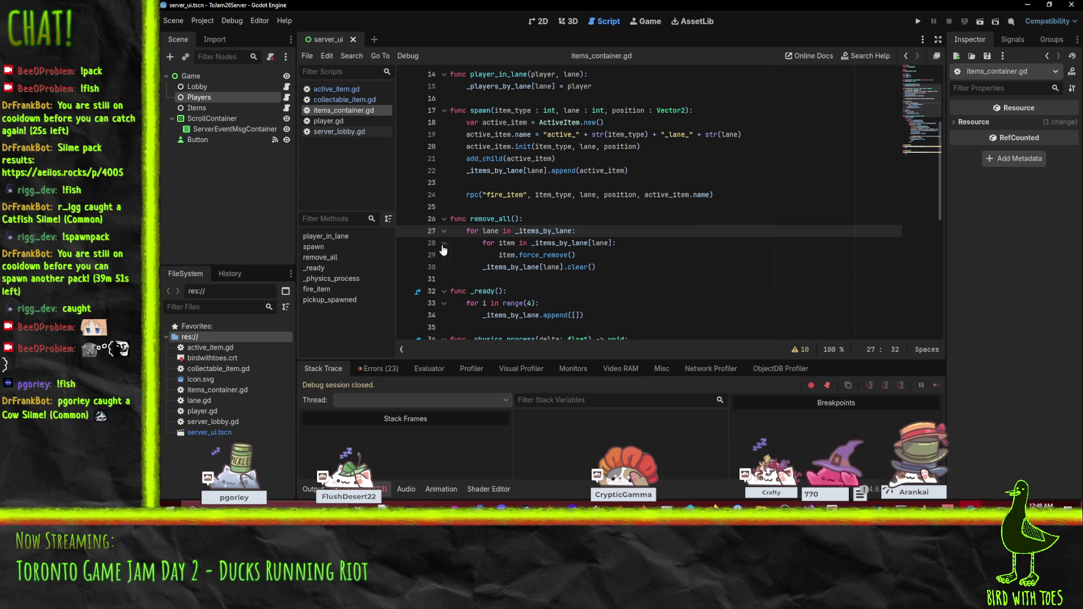
{"action": "key", "text": "Return"}
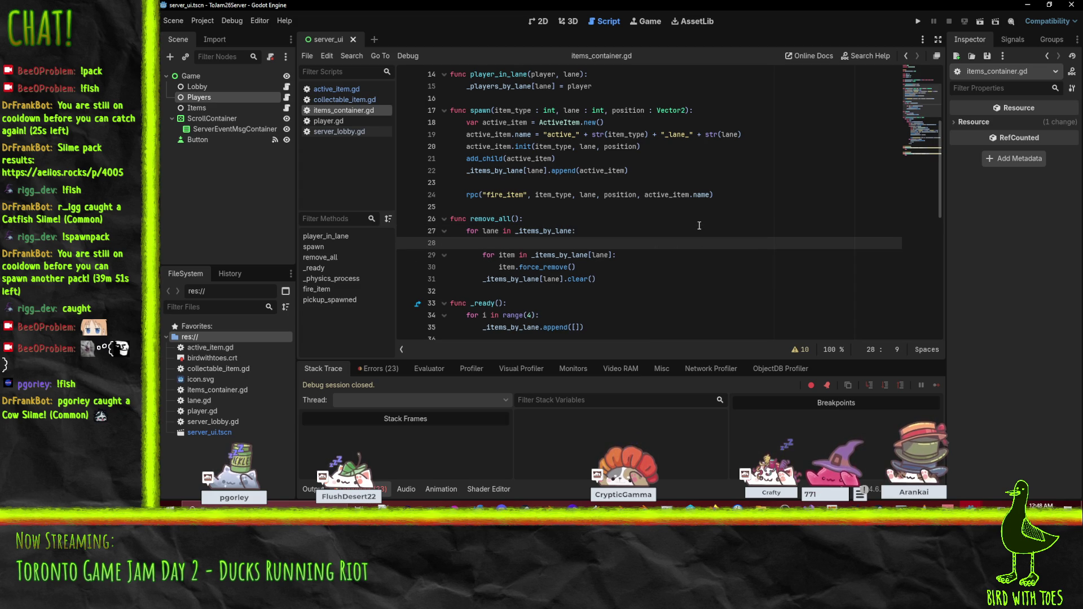
{"action": "type", "text": "len(item"}
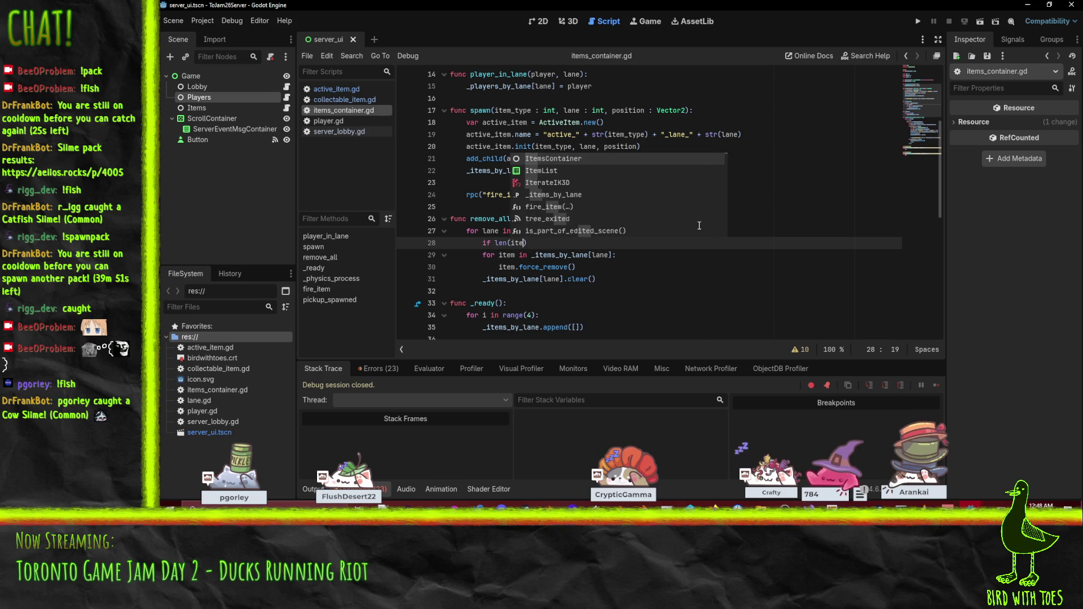
{"action": "key", "text": "BackSpace"}
{"action": "key", "text": "BackSpace"}
{"action": "key", "text": "BackSpace"}
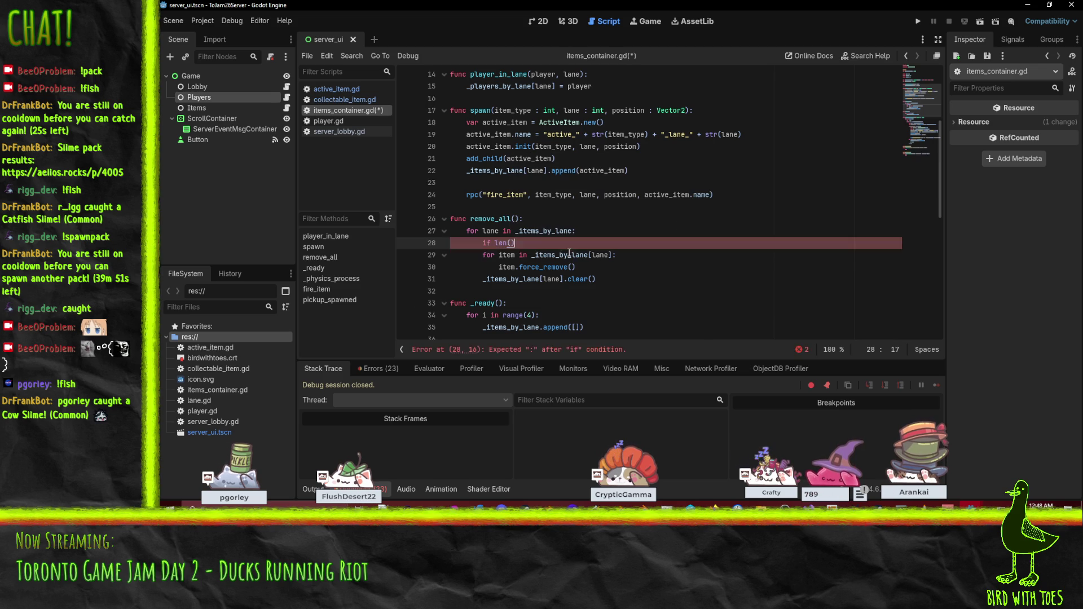
{"action": "double_click", "coordinate": [555, 255]}
{"action": "key", "text": "ctrl+c"}
{"action": "left_click", "coordinate": [513, 244]}
{"action": "key", "text": "ctrl+v"}
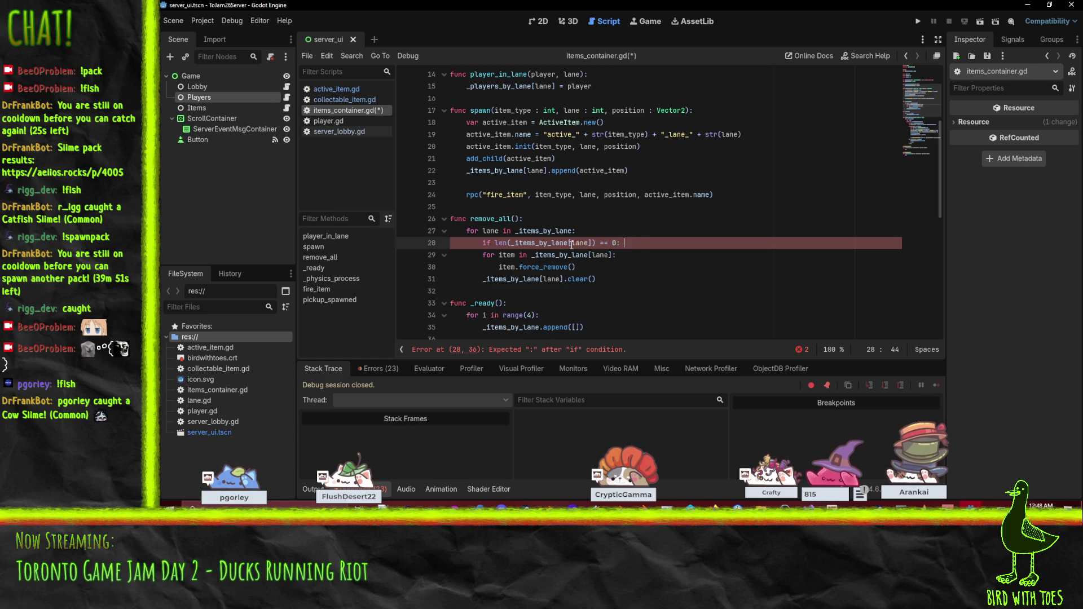
{"action": "type", "text": "continue"}
- Save items_container.gd and run the server project
{"action": "key", "text": "ctrl+s"}
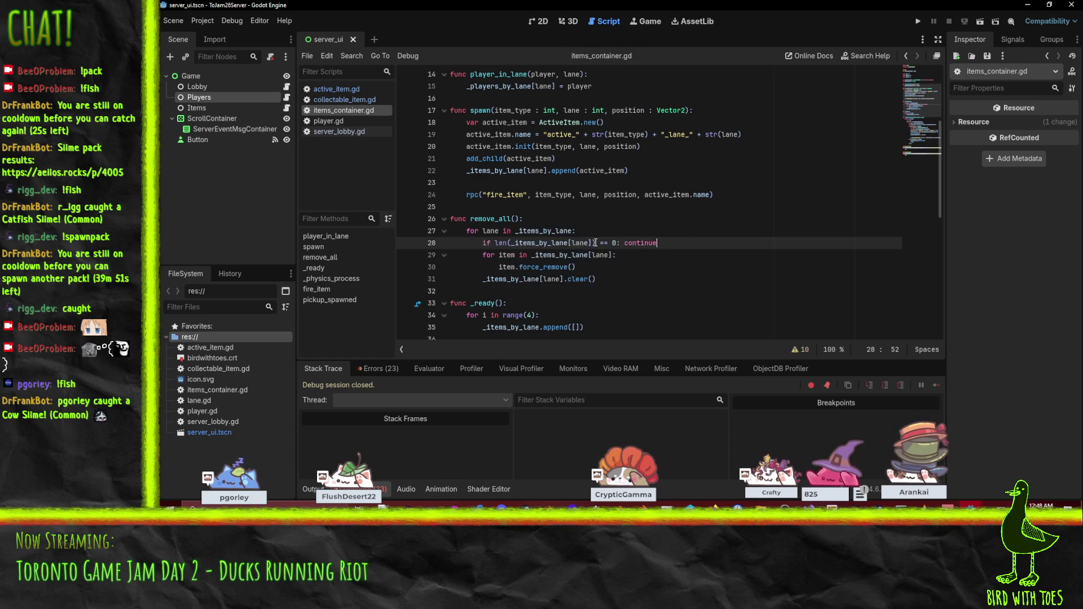
{"action": "key", "text": "Down"}
{"action": "key", "text": "Down"}
{"action": "key", "text": "Down"}
{"action": "left_click", "coordinate": [924, 19]}
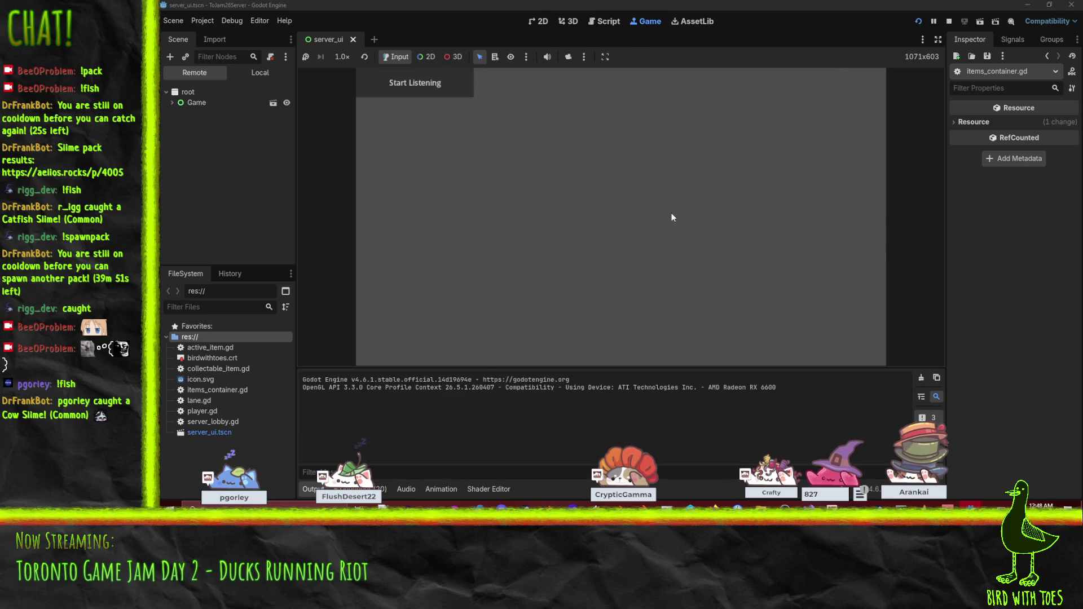
- Start listening, join from the client, switch character, ready up, and fire the trap card at a lane
{"action": "left_click", "coordinate": [413, 94]}
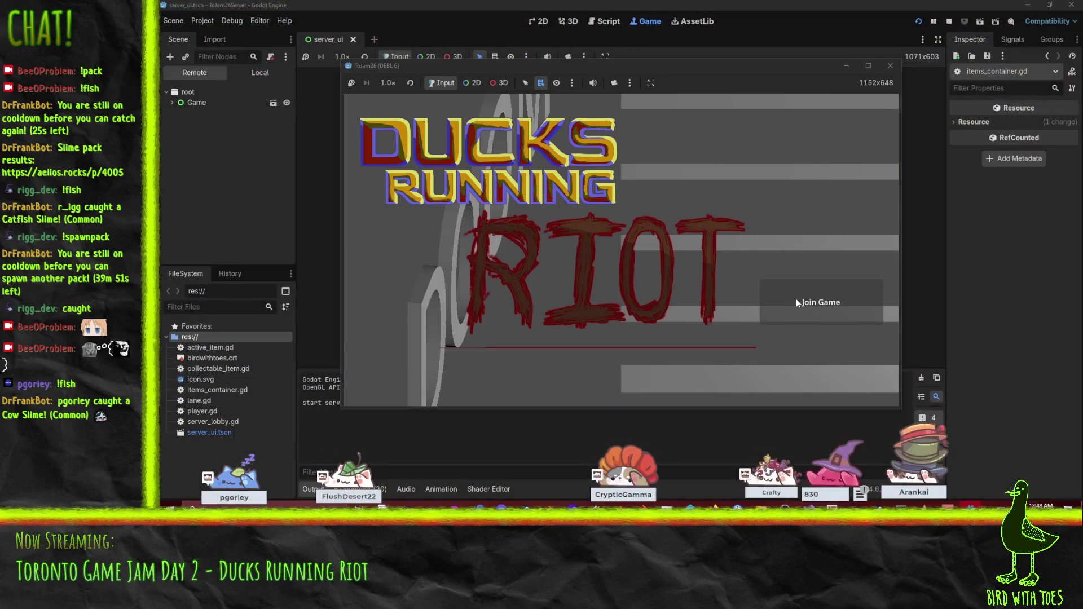
{"action": "left_click", "coordinate": [797, 299]}
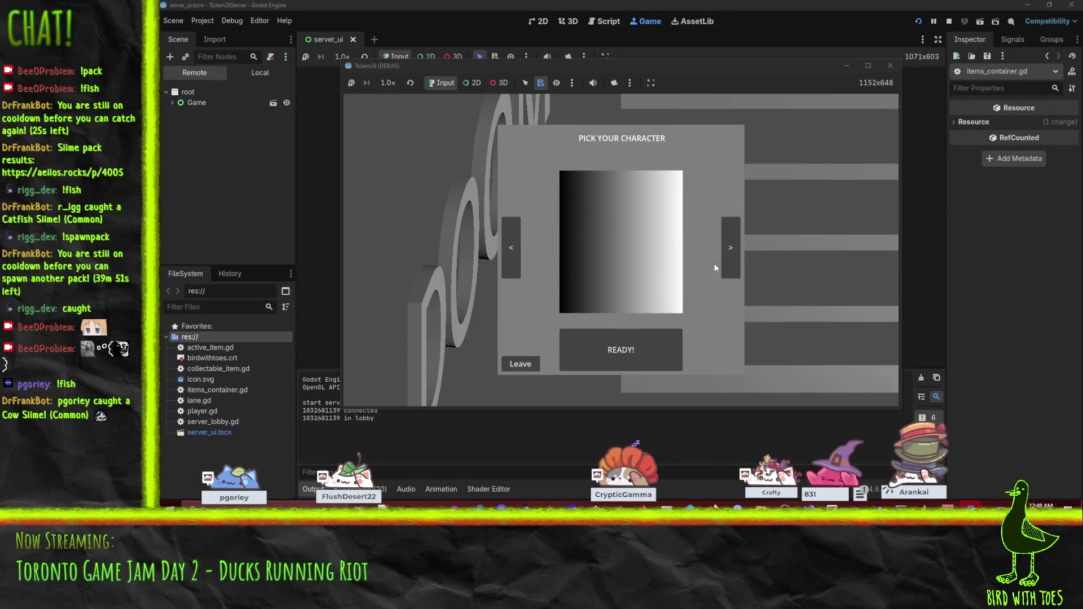
{"action": "left_click", "coordinate": [512, 249]}
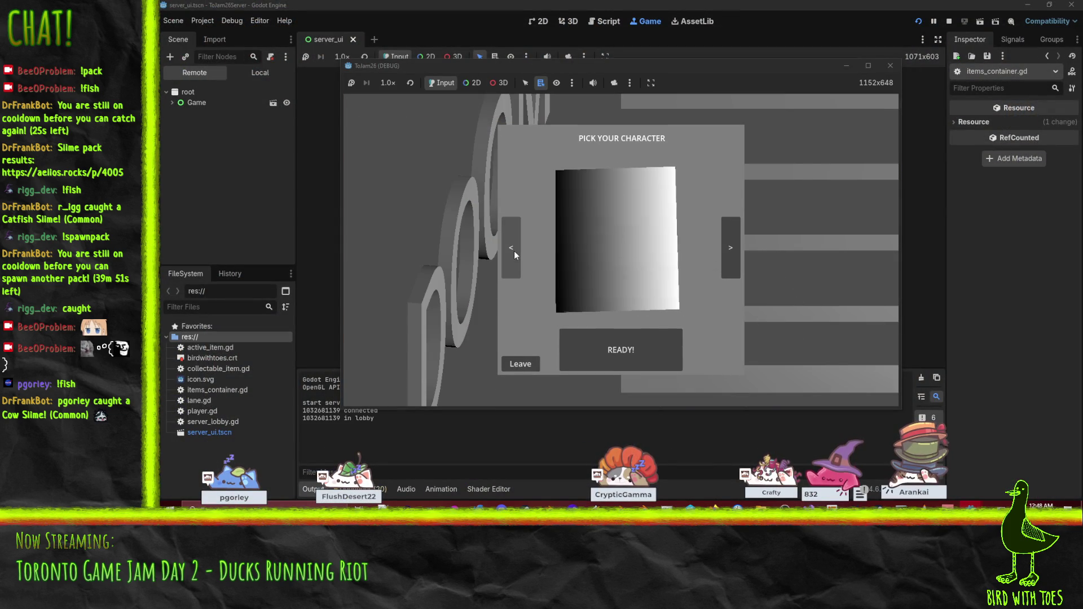
{"action": "left_click", "coordinate": [631, 350]}
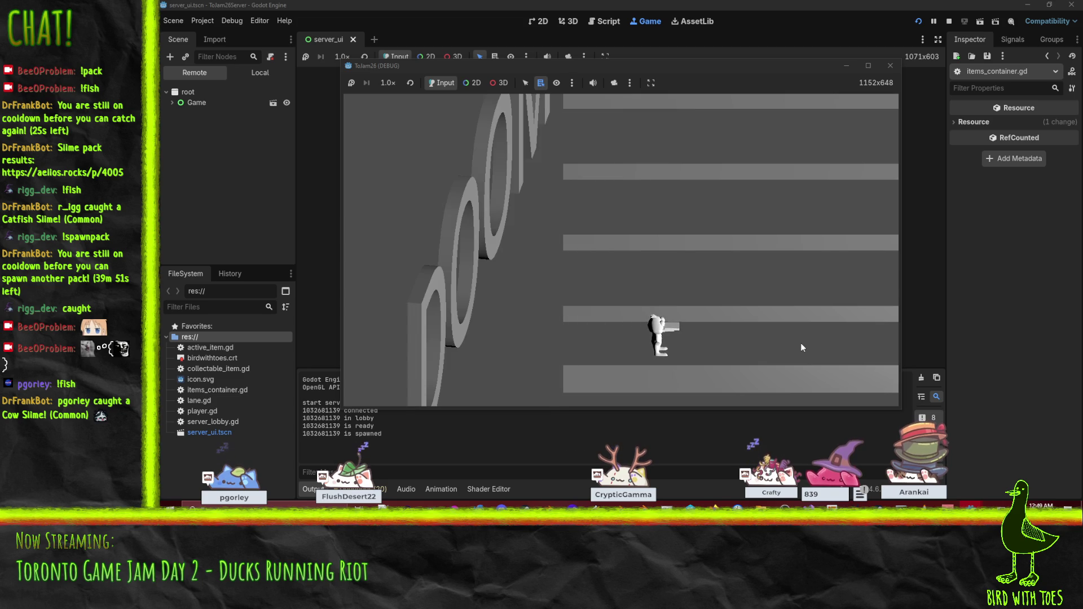
{"action": "left_click", "coordinate": [377, 175]}
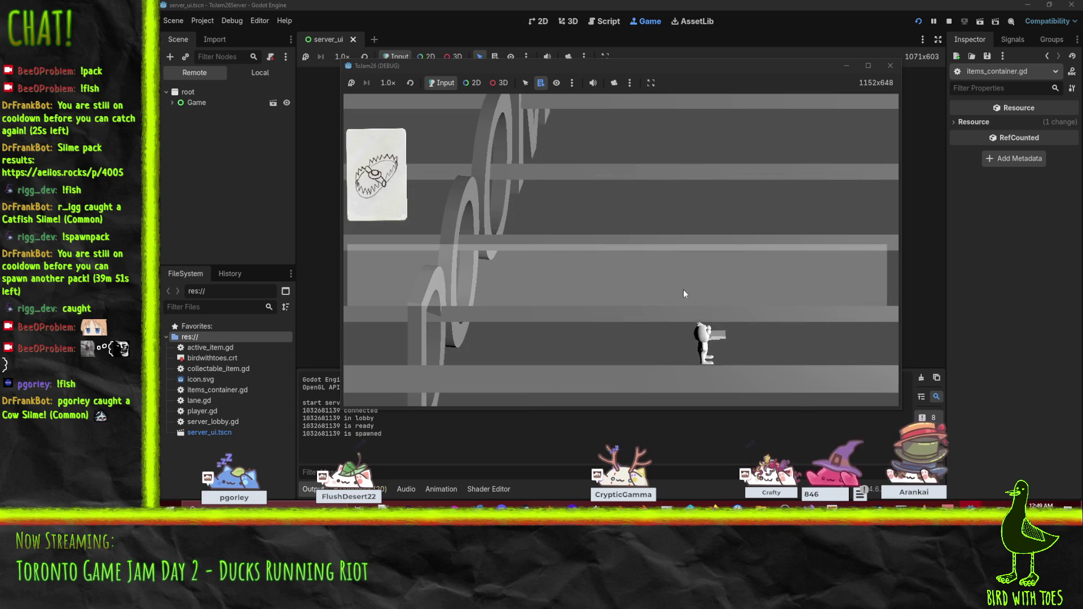
{"action": "left_click", "coordinate": [737, 284]}
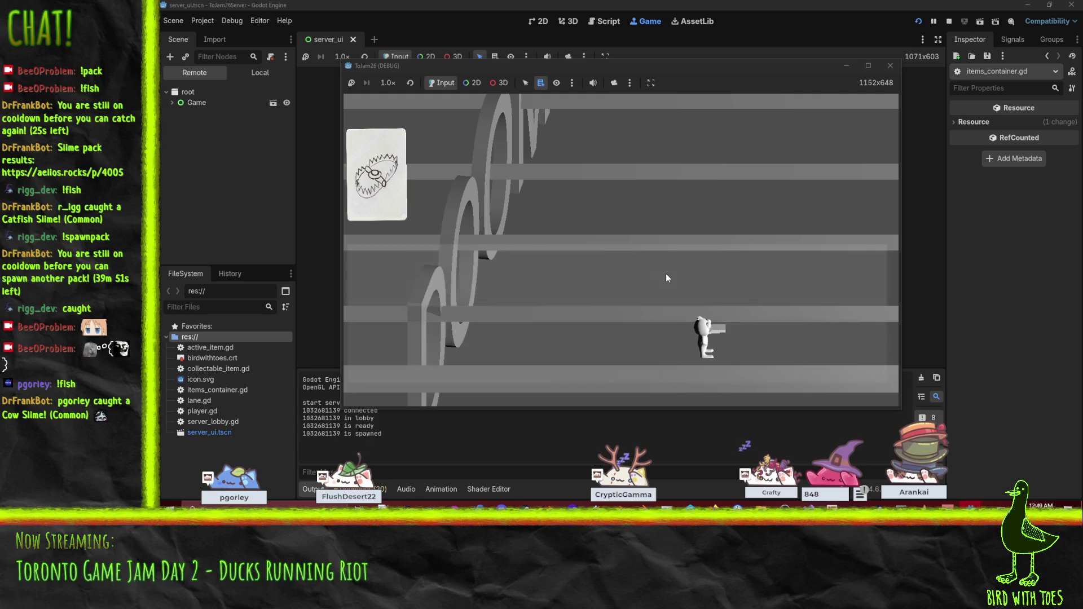
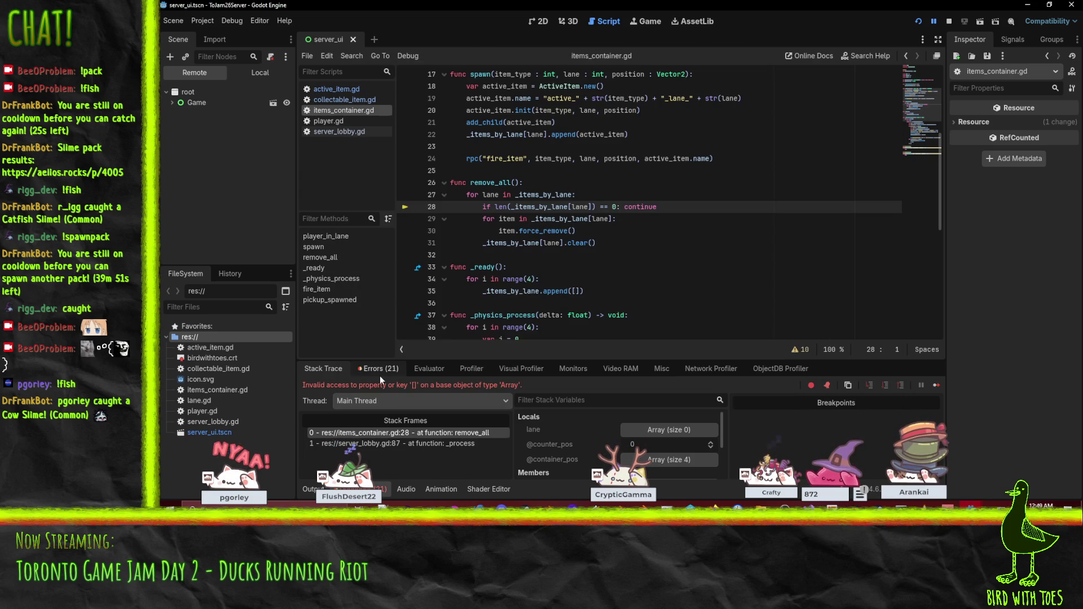
- Review the invalid Array access error in remove_all(), inspecting the _items_by_lane and lane values
{"action": "left_click", "coordinate": [375, 370]}
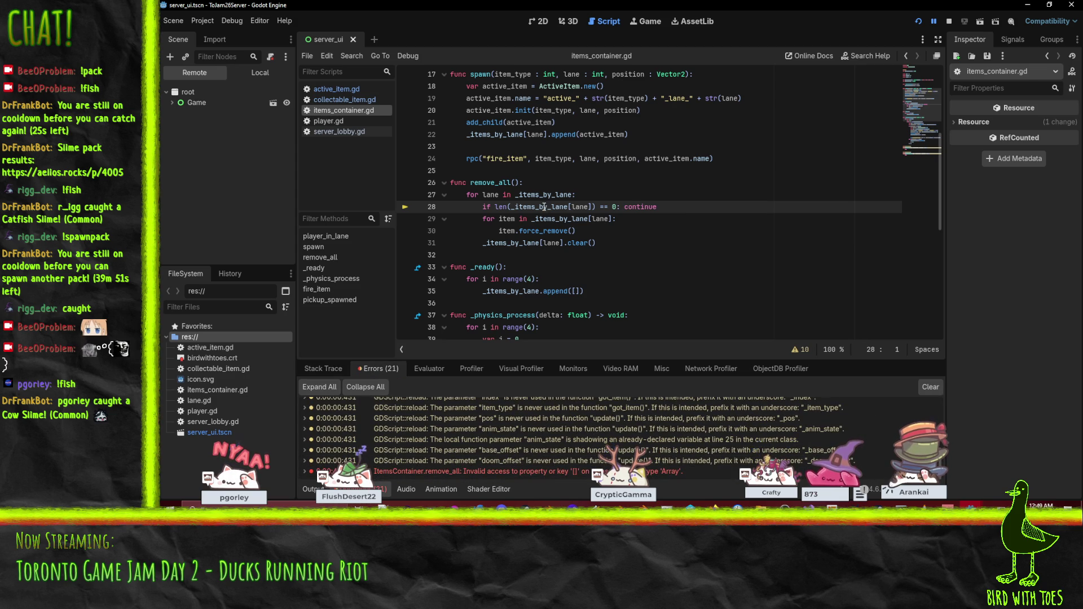
{"action": "mouse_move", "coordinate": [544, 207]}
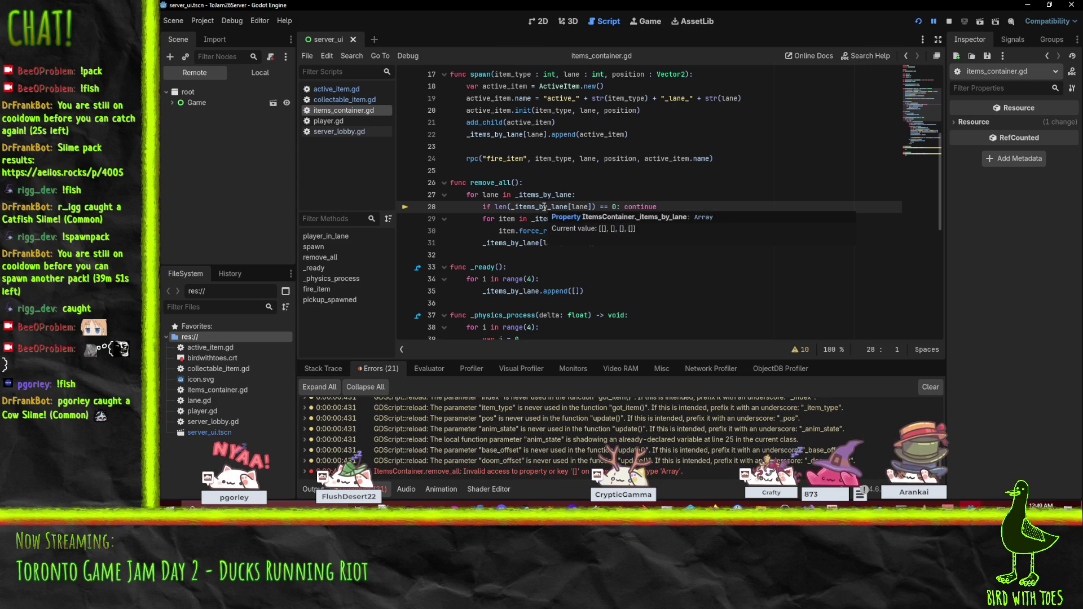
{"action": "mouse_move", "coordinate": [582, 207]}
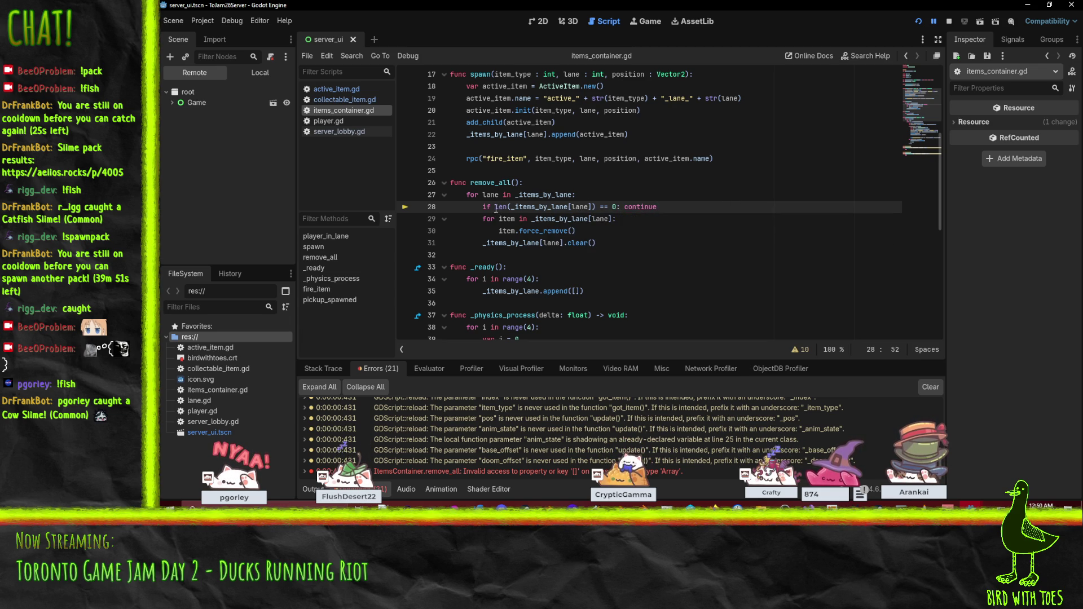
{"action": "mouse_move", "coordinate": [511, 473]}
- Stop the game, delete the len() check line, and rename the loop variable and line-28 lookup to items
{"action": "left_click", "coordinate": [950, 23]}
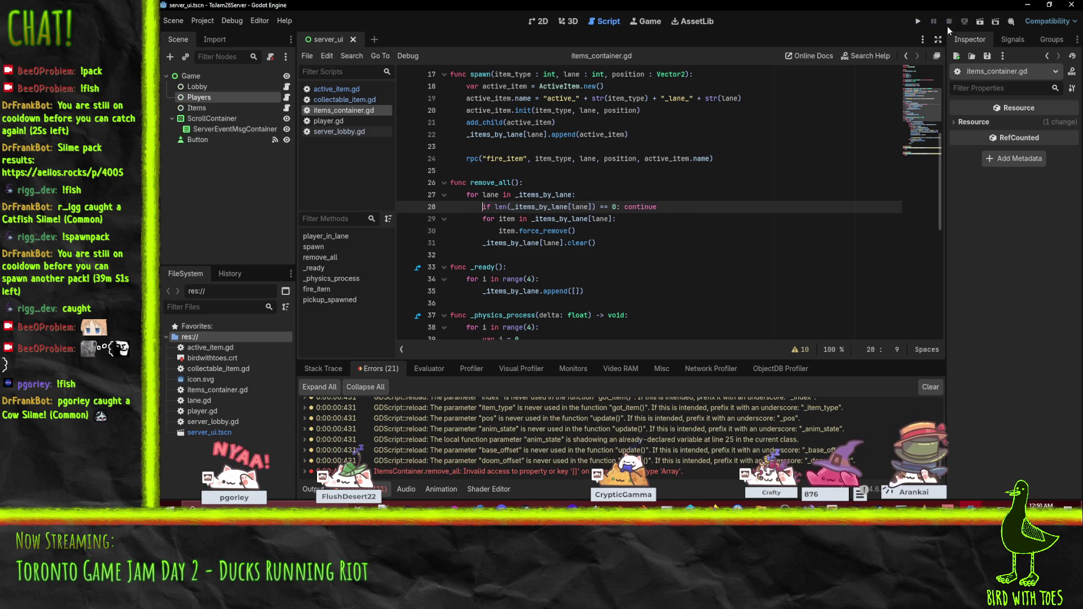
{"action": "key", "text": "ctrl+shift+k"}
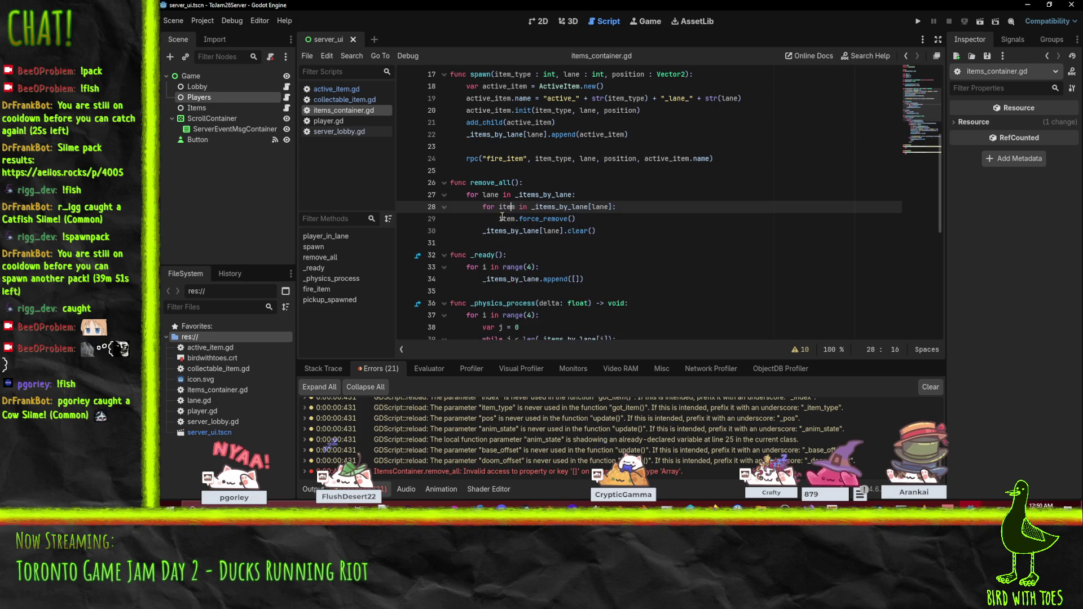
{"action": "double_click", "coordinate": [483, 195]}
{"action": "type", "text": "items"}
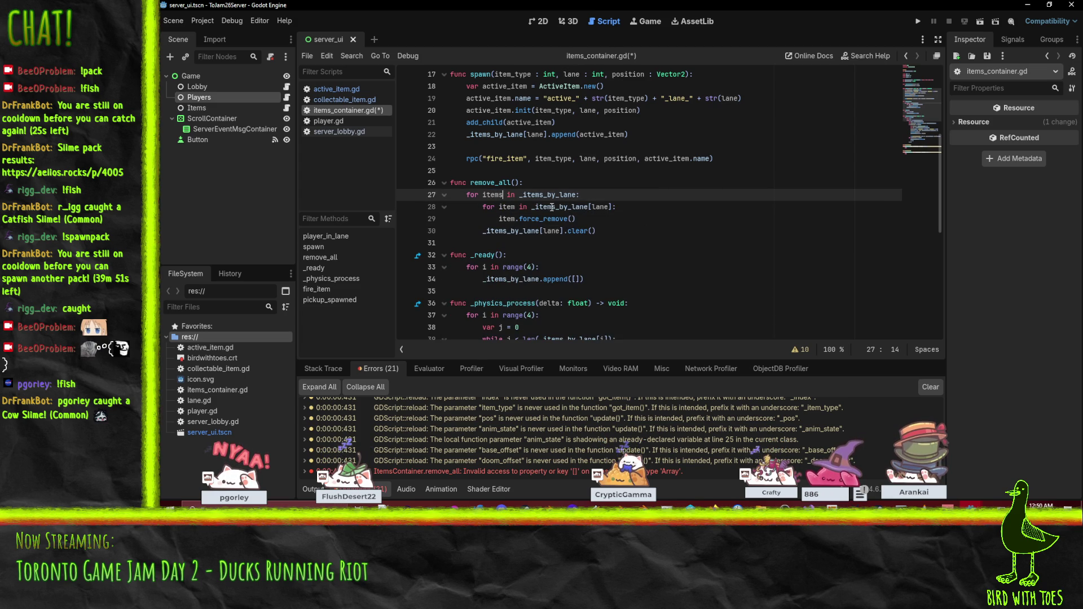
{"action": "left_click", "coordinate": [532, 207]}
{"action": "left_click_drag", "start_coordinate": [603, 204], "coordinate": [613, 205]}
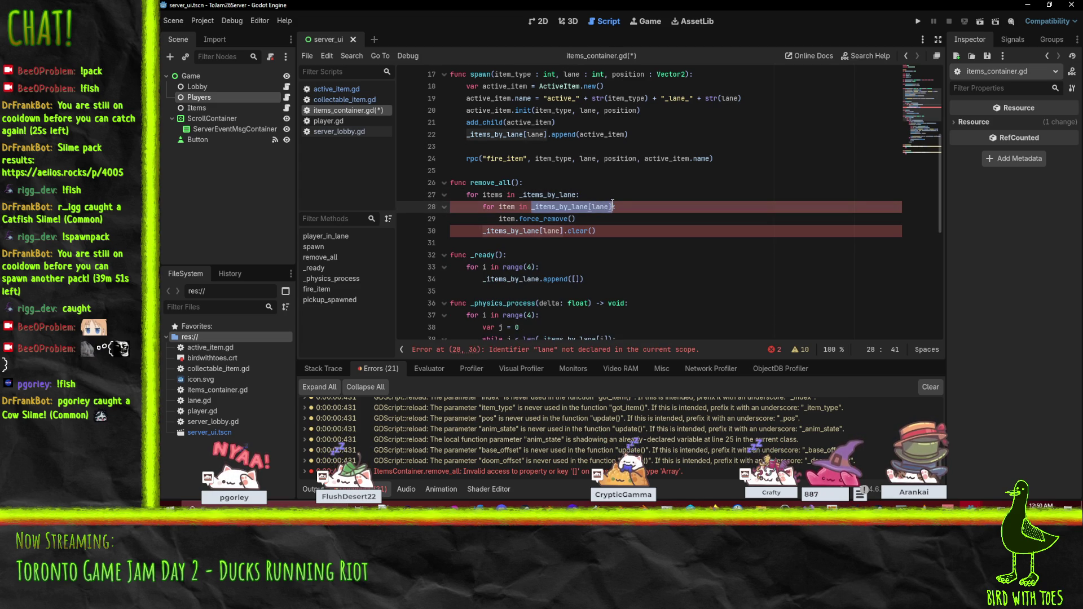
{"action": "type", "text": "items"}
{"action": "left_click", "coordinate": [588, 197]}
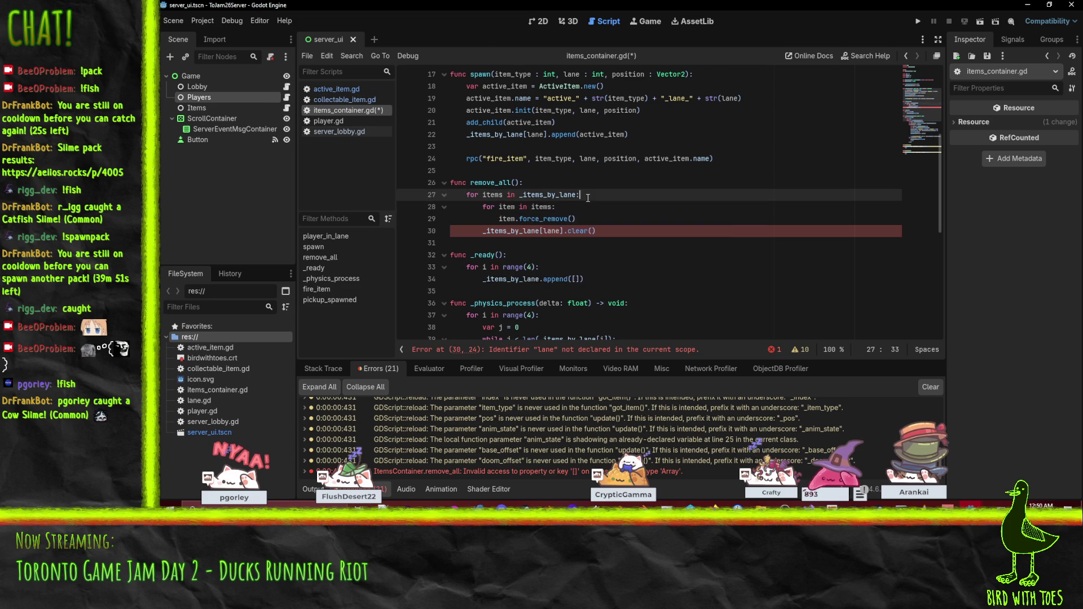
- Replace _items_by_lane[lane] on line 30 with items and save items_container.gd
{"action": "left_click", "coordinate": [577, 242]}
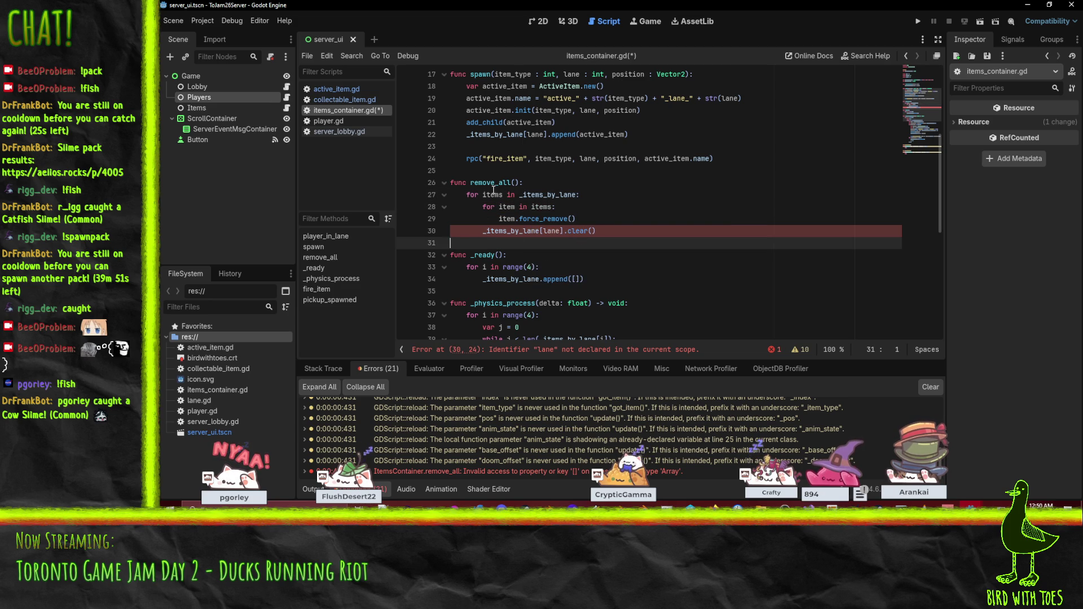
{"action": "left_click", "coordinate": [484, 236]}
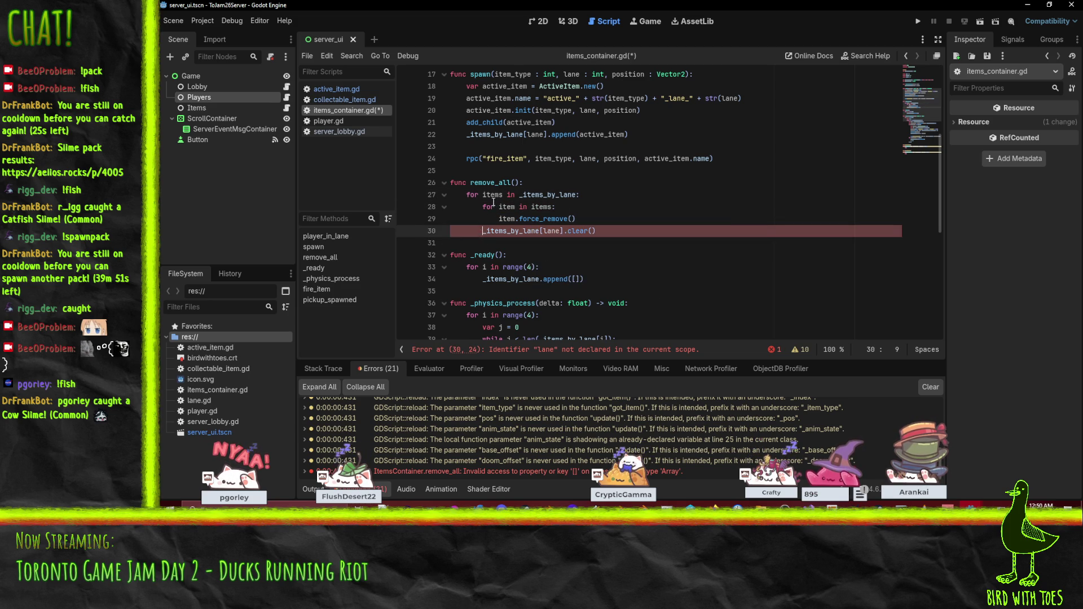
{"action": "double_click", "coordinate": [492, 195]}
{"action": "left_click", "coordinate": [564, 231]}
{"action": "left_click_drag", "start_coordinate": [564, 232], "coordinate": [484, 231]}
{"action": "type", "text": "items"}
{"action": "key", "text": "ctrl+s"}
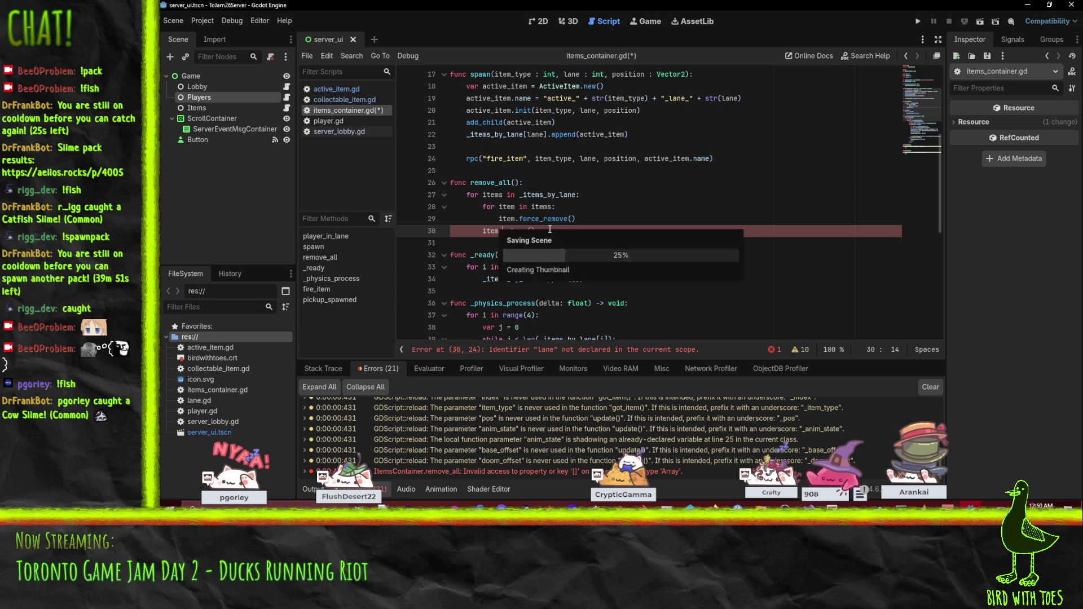
{"action": "left_click", "coordinate": [581, 219]}
- Run the server project, start it listening, then launch the client project's game
{"action": "left_click", "coordinate": [918, 21]}
{"action": "left_click", "coordinate": [415, 83]}
{"action": "mouse_move", "coordinate": [970, 505]}
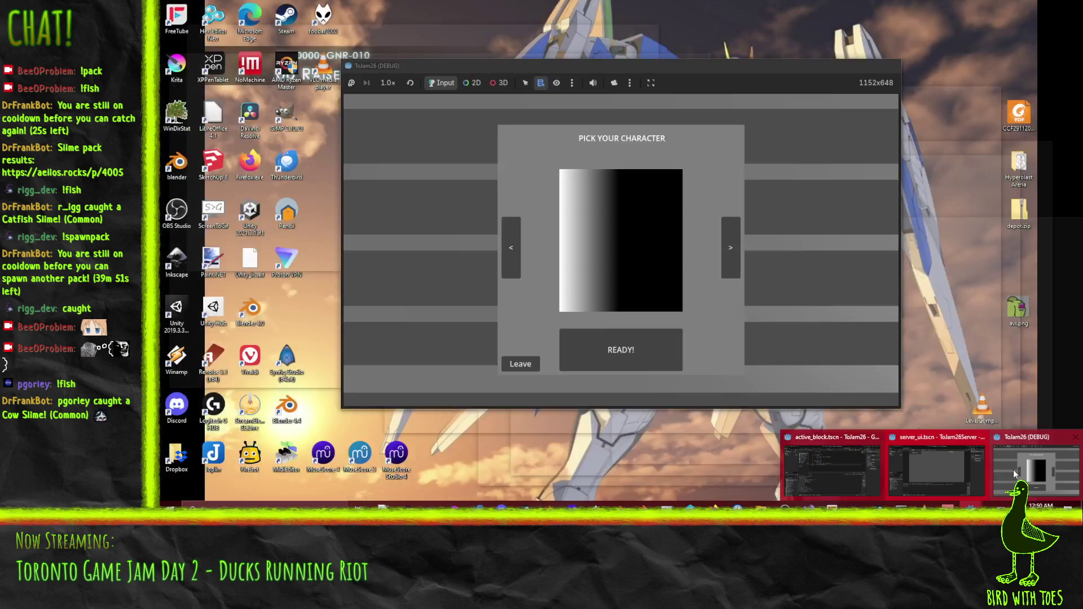
{"action": "left_click", "coordinate": [1014, 474]}
{"action": "left_click", "coordinate": [890, 66]}
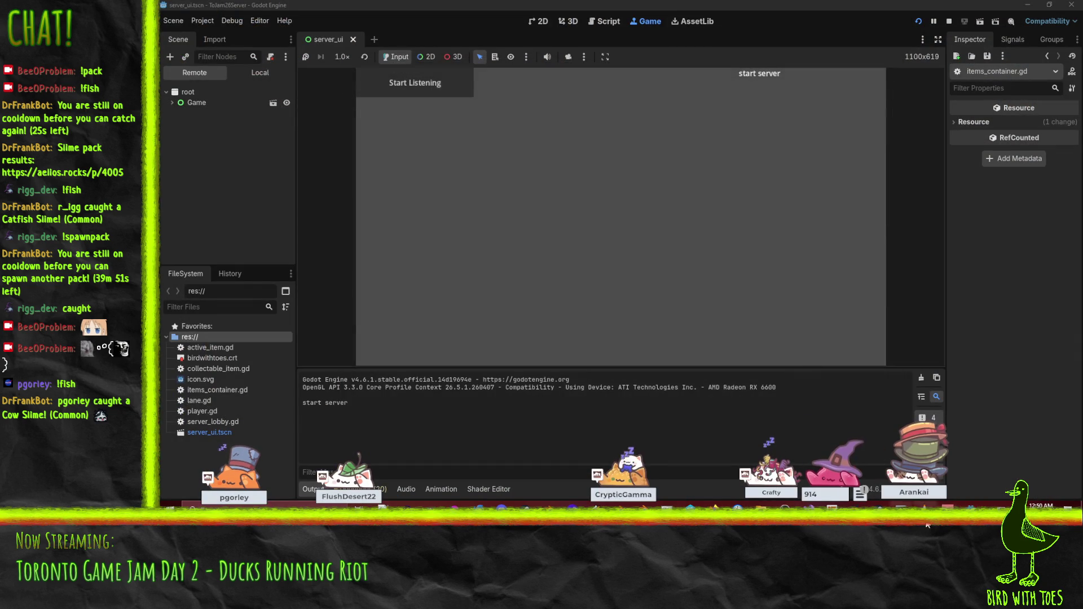
{"action": "mouse_move", "coordinate": [971, 505]}
{"action": "mouse_move", "coordinate": [900, 472]}
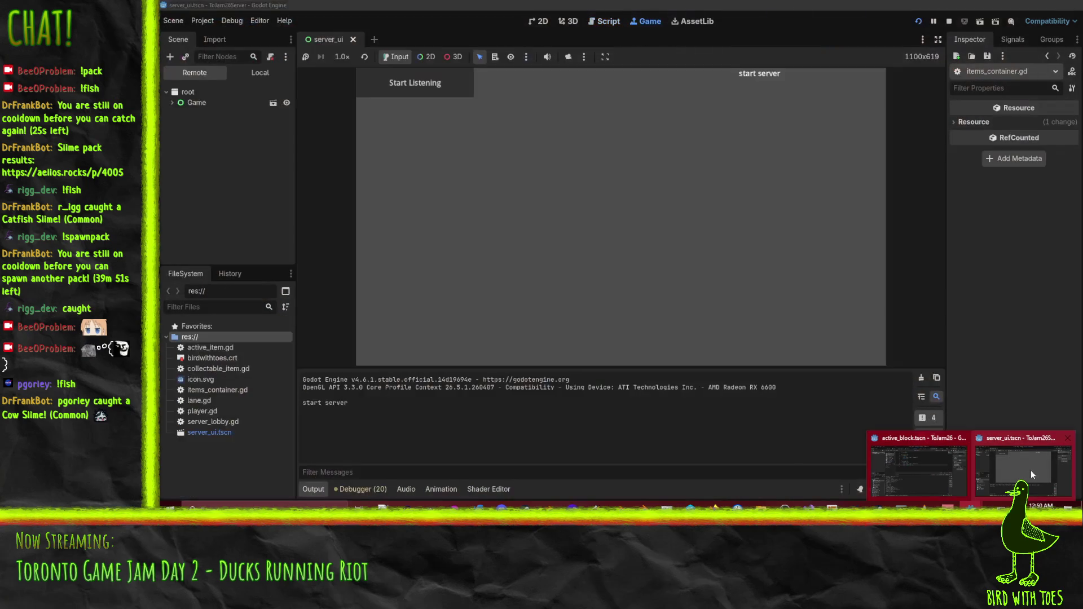
{"action": "left_click", "coordinate": [1031, 469]}
{"action": "left_click", "coordinate": [899, 472]}
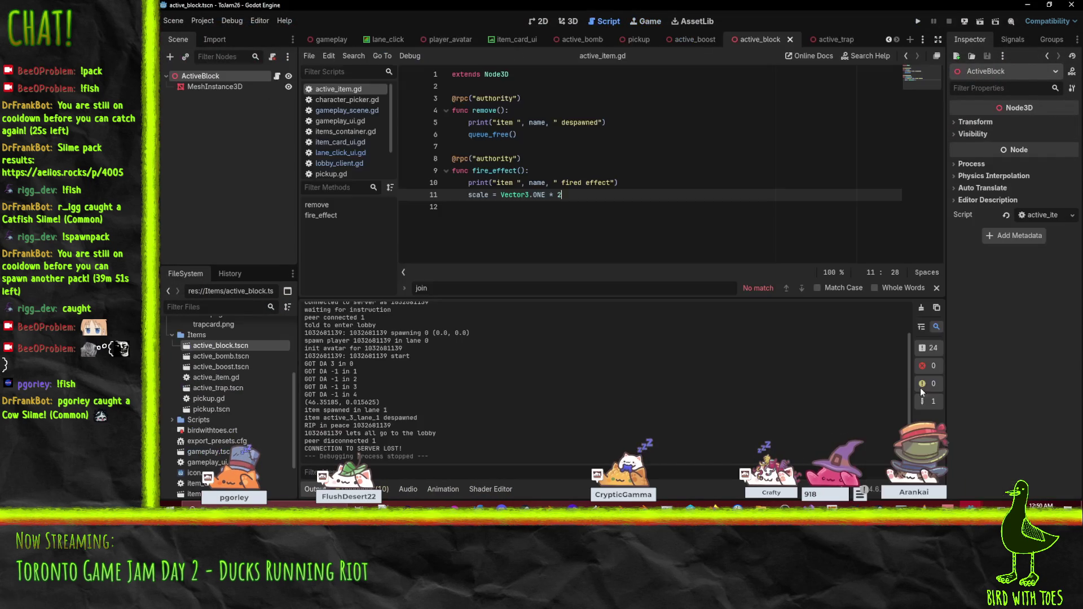
{"action": "left_click", "coordinate": [920, 21]}
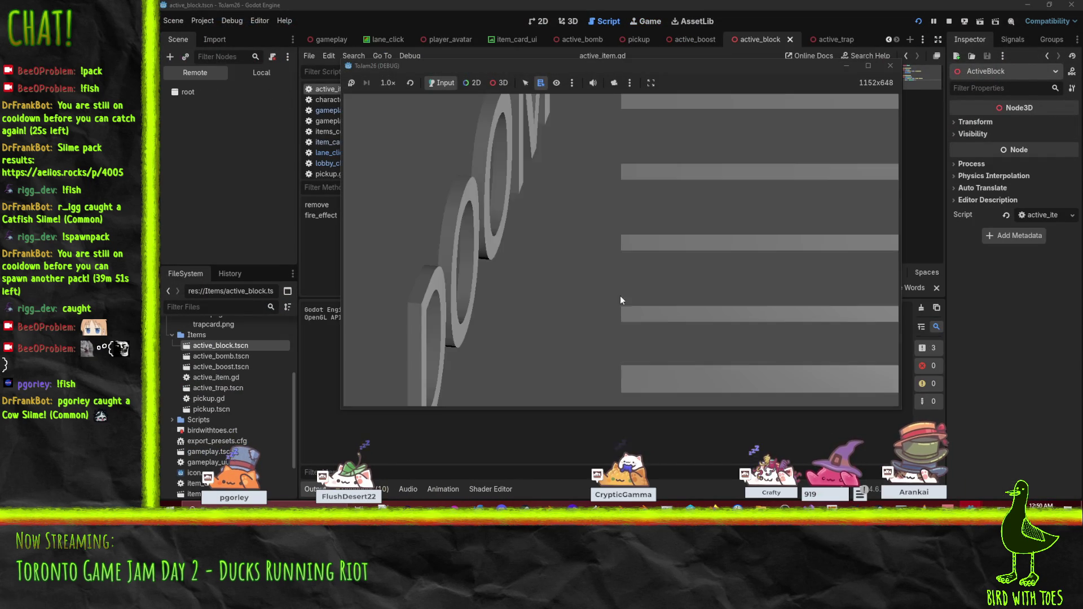
- Join the game, pick a character, and drop the bomb card into the bottom lane
{"action": "left_click", "coordinate": [835, 324]}
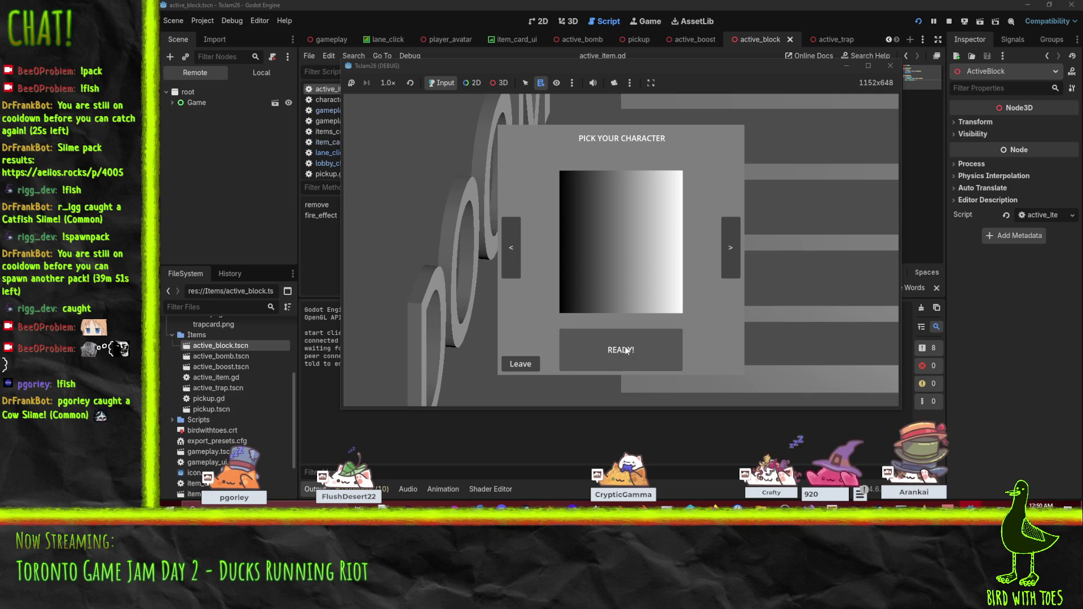
{"action": "left_click", "coordinate": [727, 253]}
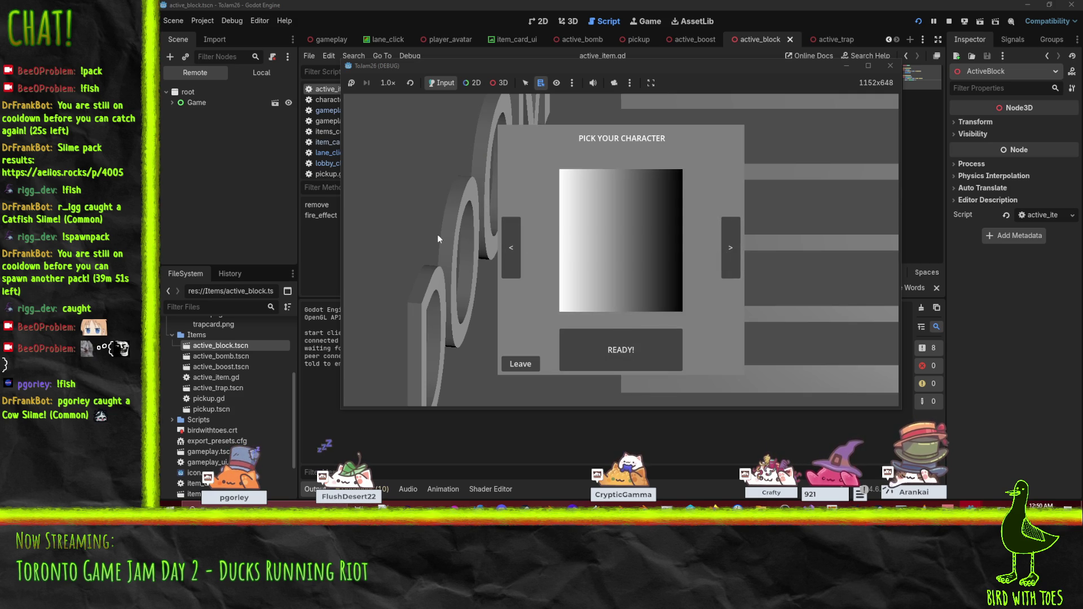
{"action": "left_click", "coordinate": [511, 247]}
{"action": "left_click", "coordinate": [630, 361]}
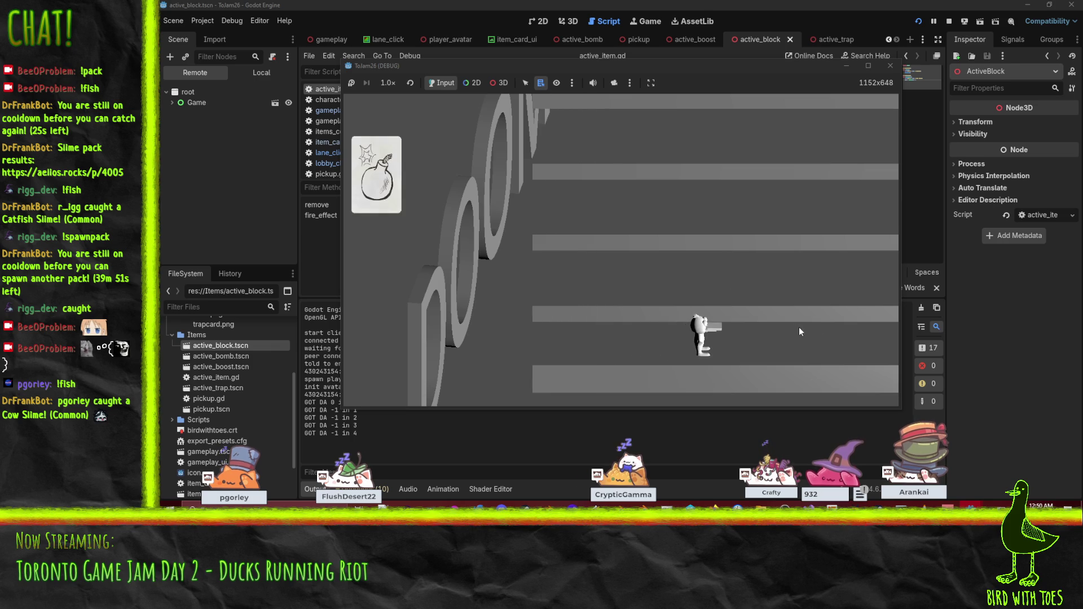
{"action": "left_click", "coordinate": [382, 177]}
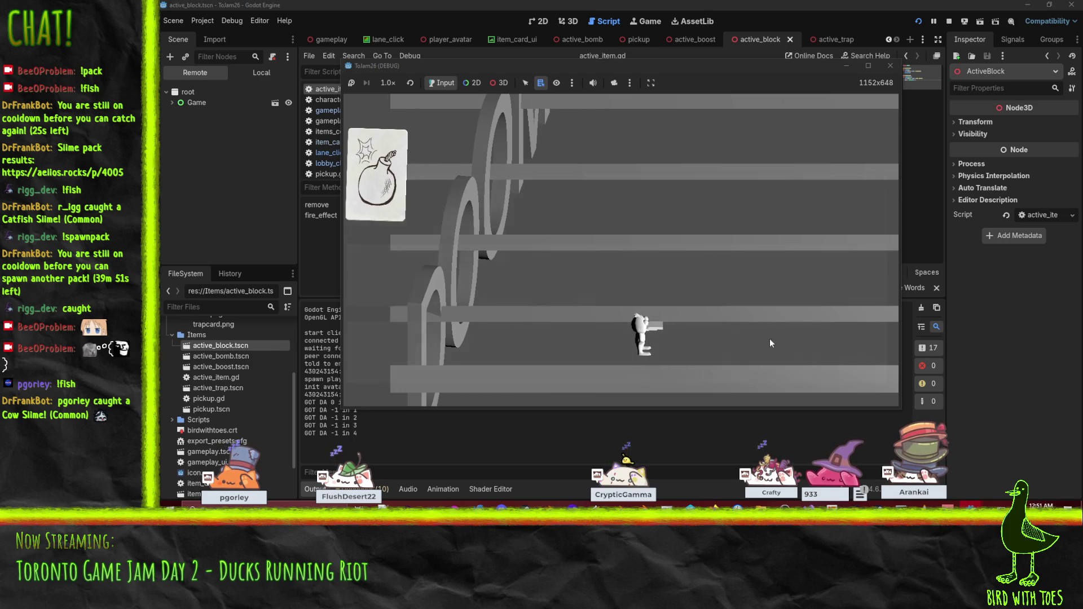
{"action": "left_click", "coordinate": [817, 356]}
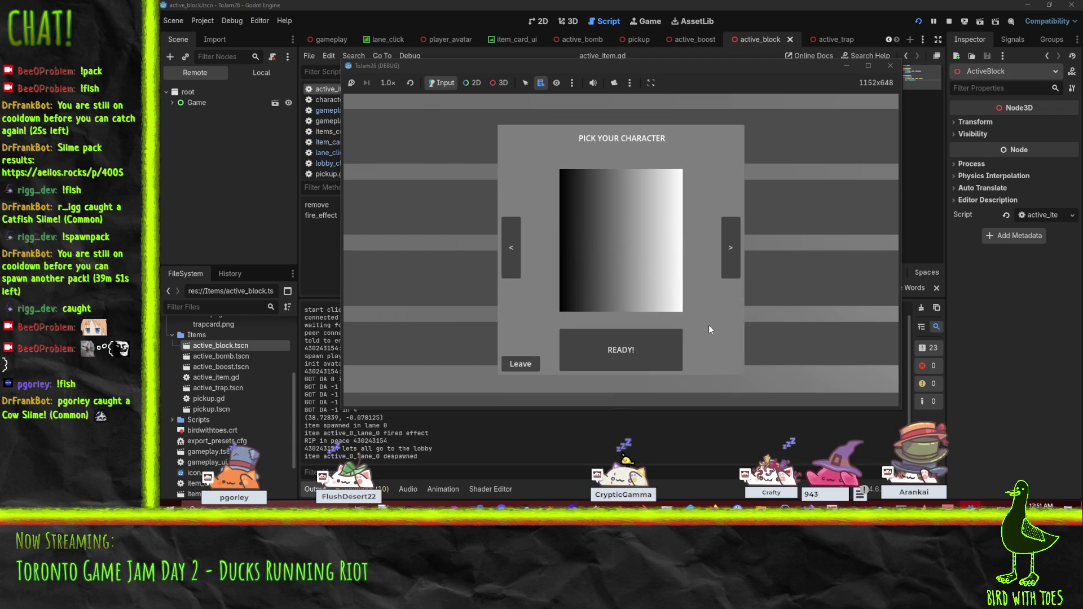
- Ready up, move down a lane, and fire the bomb card into the bottom lane
{"action": "left_click", "coordinate": [662, 337]}
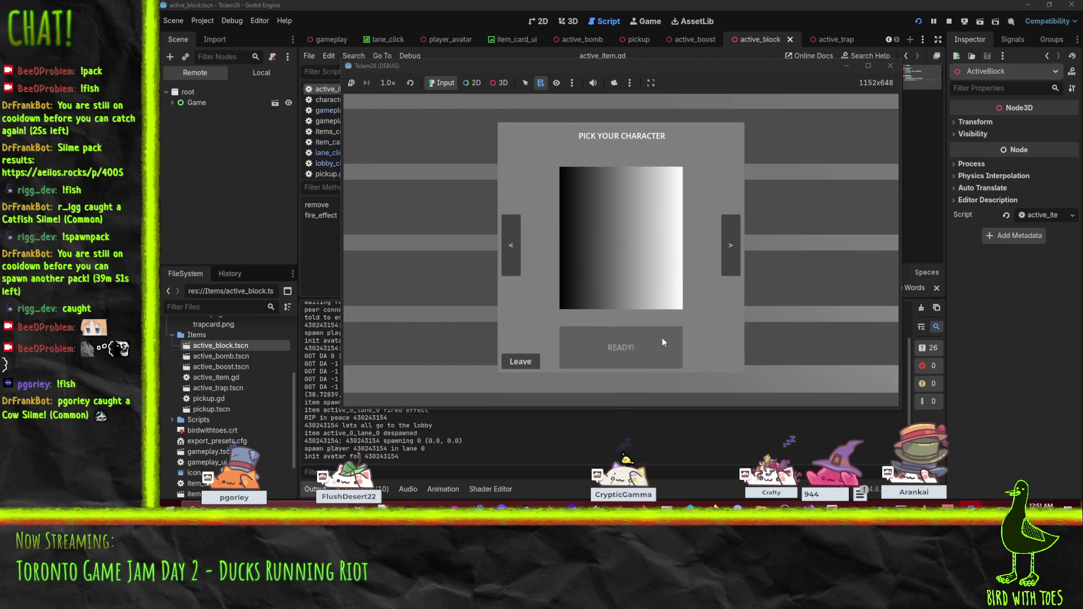
{"action": "left_click", "coordinate": [758, 333]}
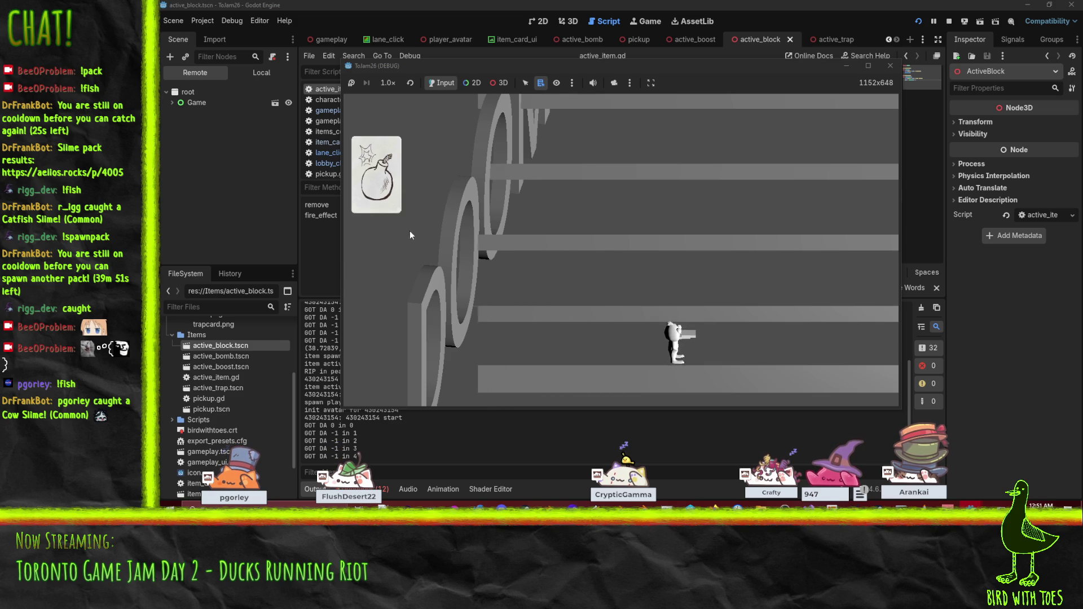
{"action": "left_click", "coordinate": [381, 176]}
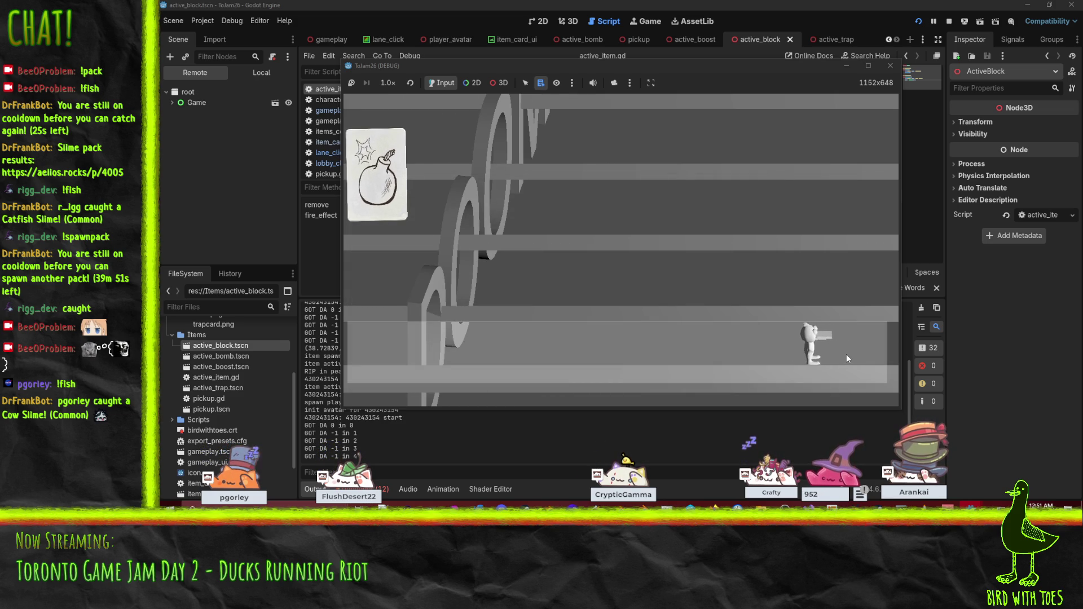
{"action": "left_click", "coordinate": [792, 361]}
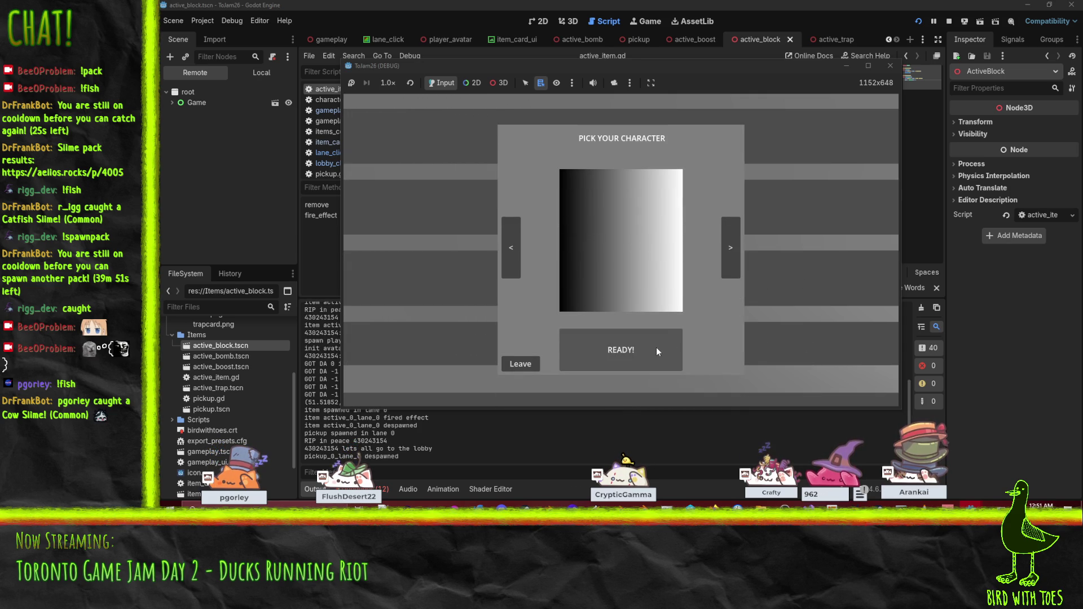
- Play another round moving up a lane, then stop the client game and return to the server editor
{"action": "left_click", "coordinate": [610, 360]}
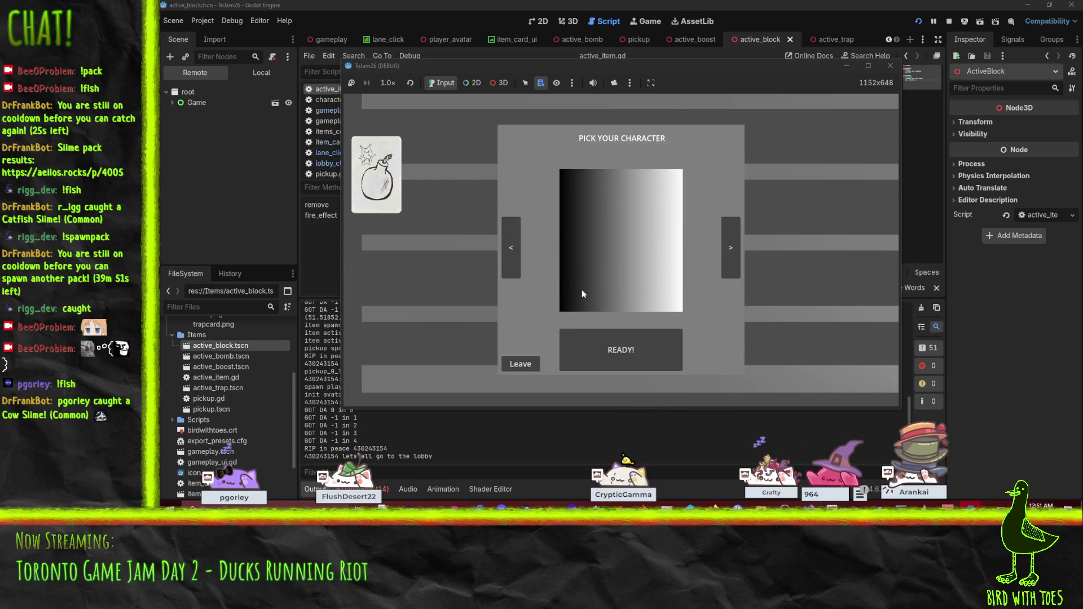
{"action": "left_click", "coordinate": [612, 350]}
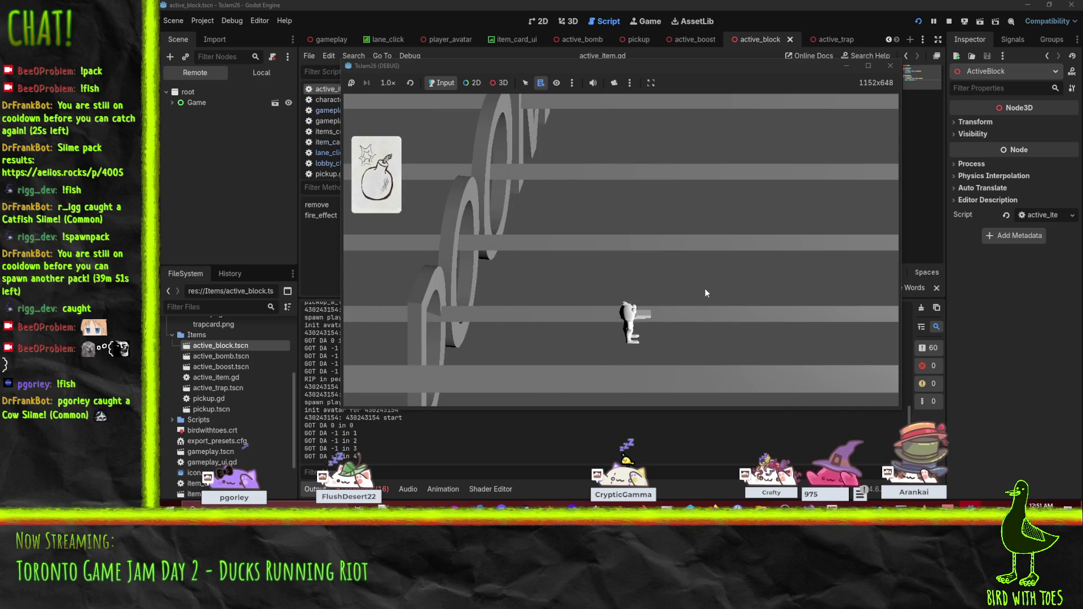
{"action": "left_click", "coordinate": [706, 293]}
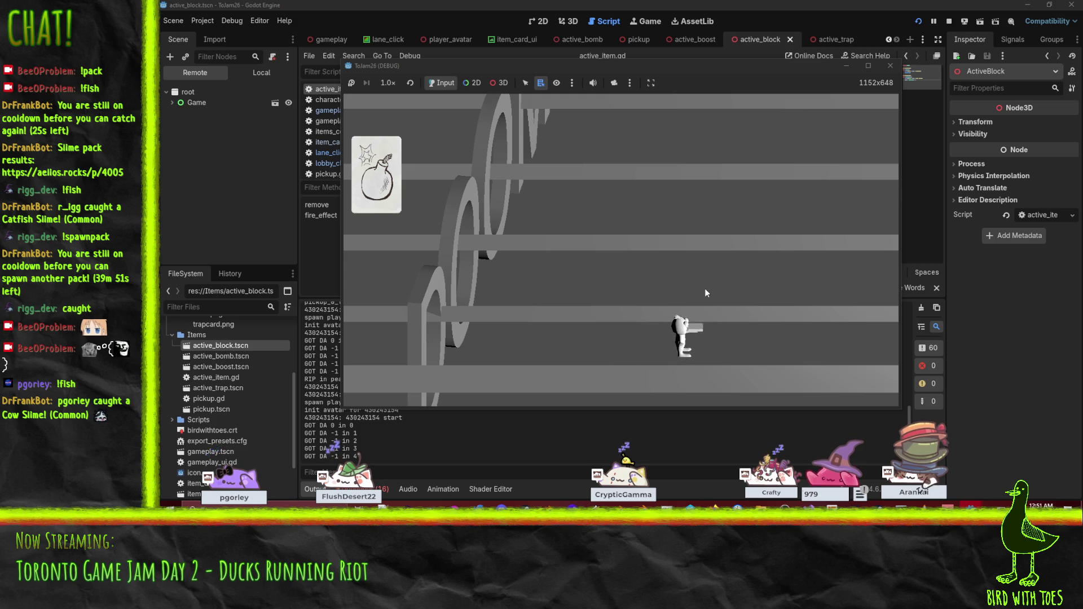
{"action": "left_click", "coordinate": [950, 21]}
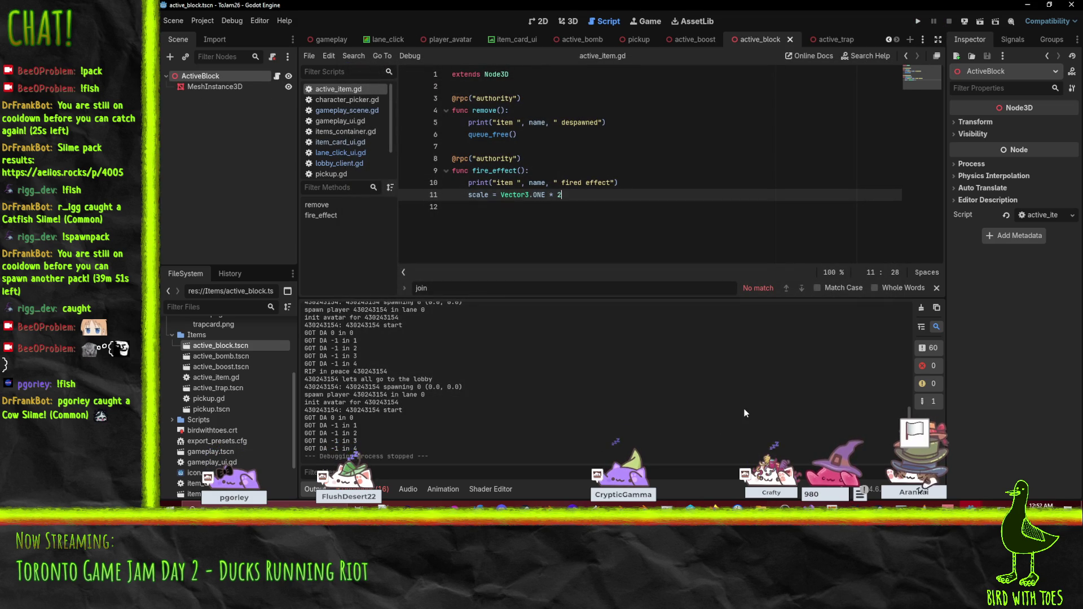
{"action": "mouse_move", "coordinate": [989, 501]}
{"action": "left_click", "coordinate": [1015, 456]}
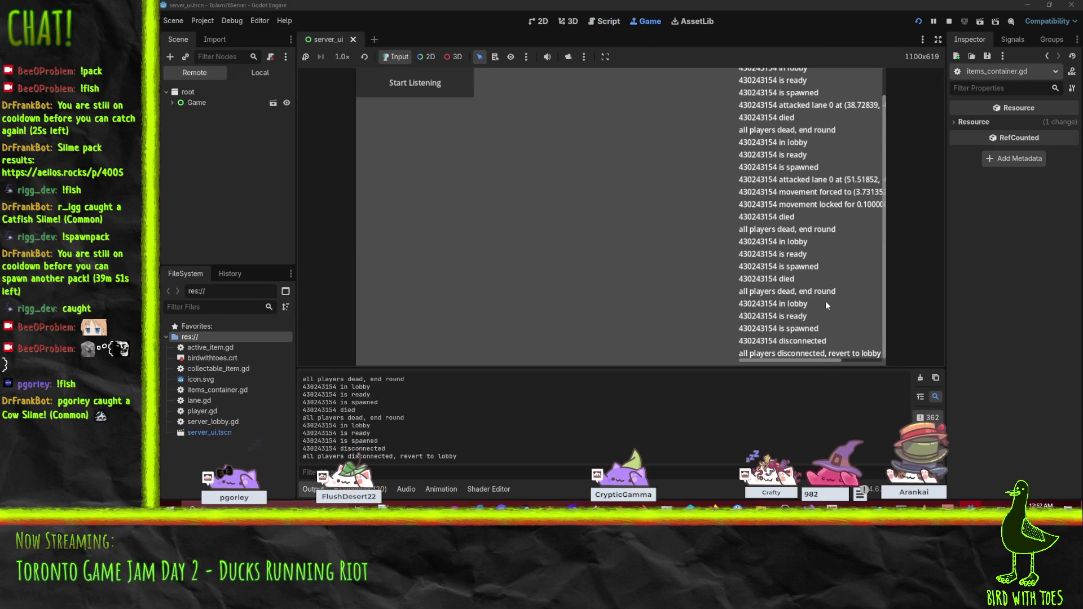
- Stop the game, open player.gd, and expand die() to check the _direction variable's type
{"action": "left_click", "coordinate": [949, 21]}
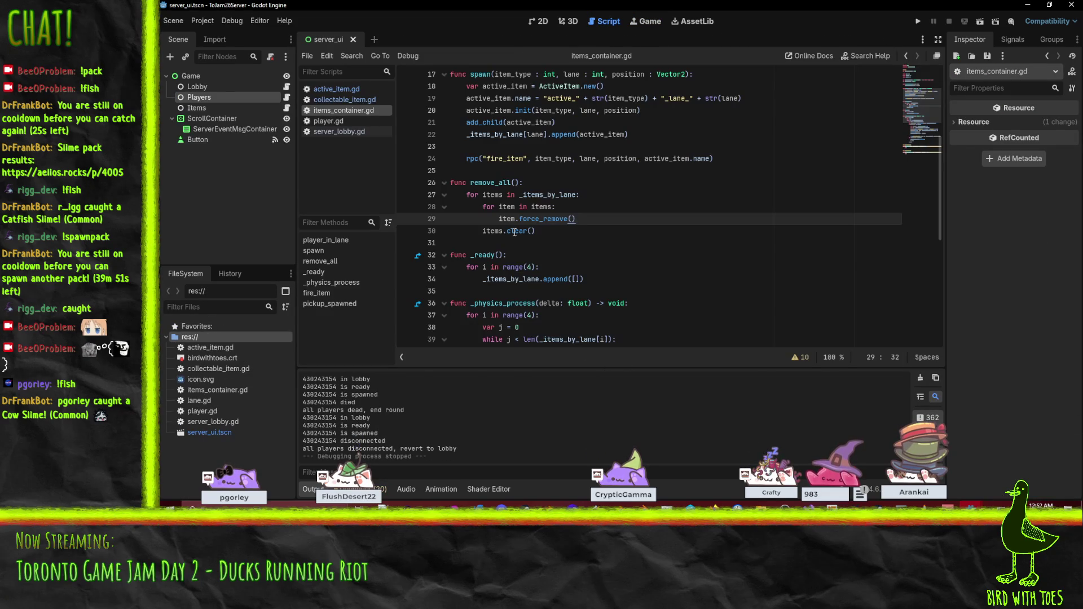
{"action": "left_click", "coordinate": [703, 251]}
{"action": "left_click", "coordinate": [325, 120]}
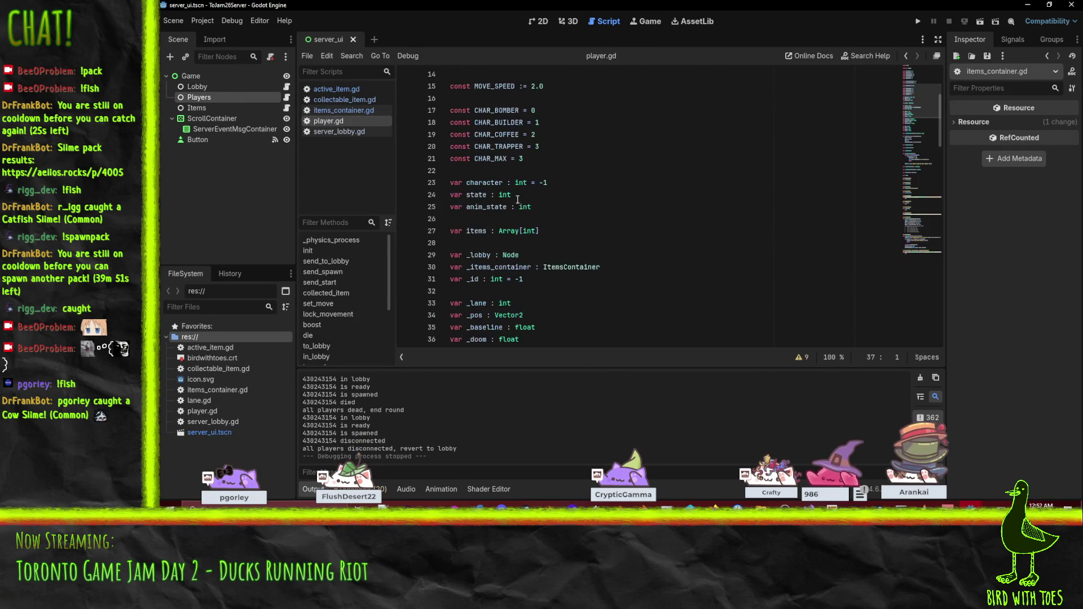
{"action": "scroll", "coordinate": [646, 247], "scroll_direction": "down", "scroll_amount": 15}
{"action": "scroll", "coordinate": [646, 247], "scroll_direction": "down", "scroll_amount": 3}
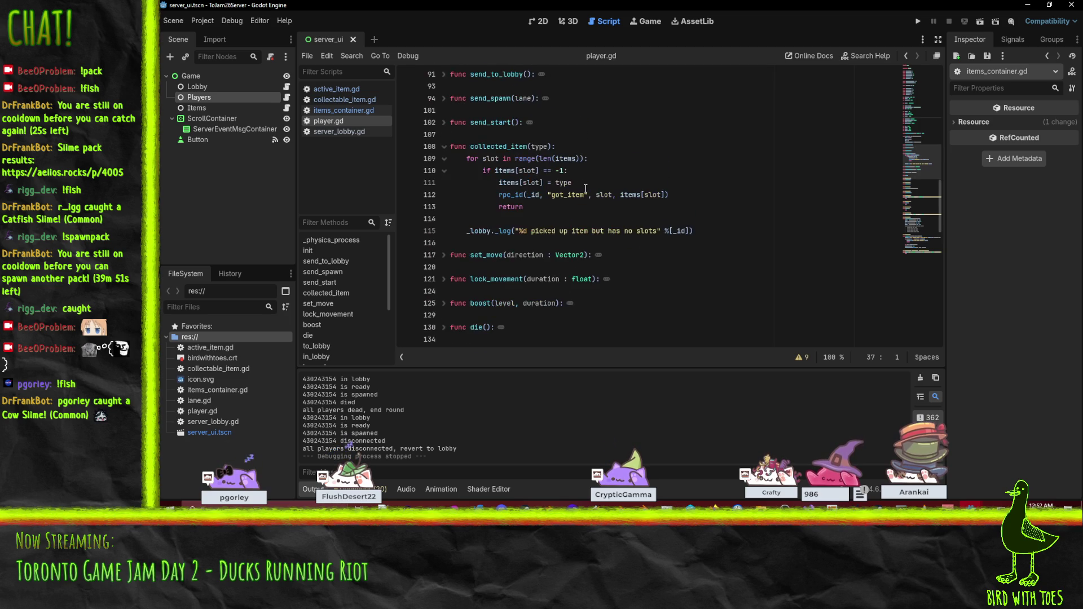
{"action": "scroll", "coordinate": [565, 206], "scroll_direction": "down", "scroll_amount": 5}
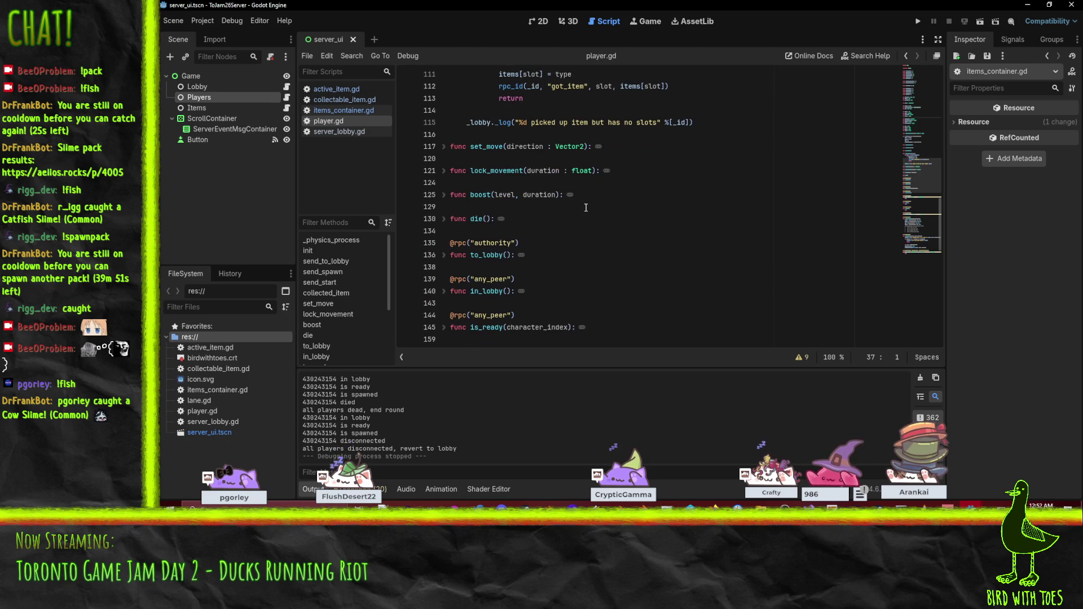
{"action": "left_click", "coordinate": [443, 220]}
{"action": "scroll", "coordinate": [644, 251], "scroll_direction": "down", "scroll_amount": 15}
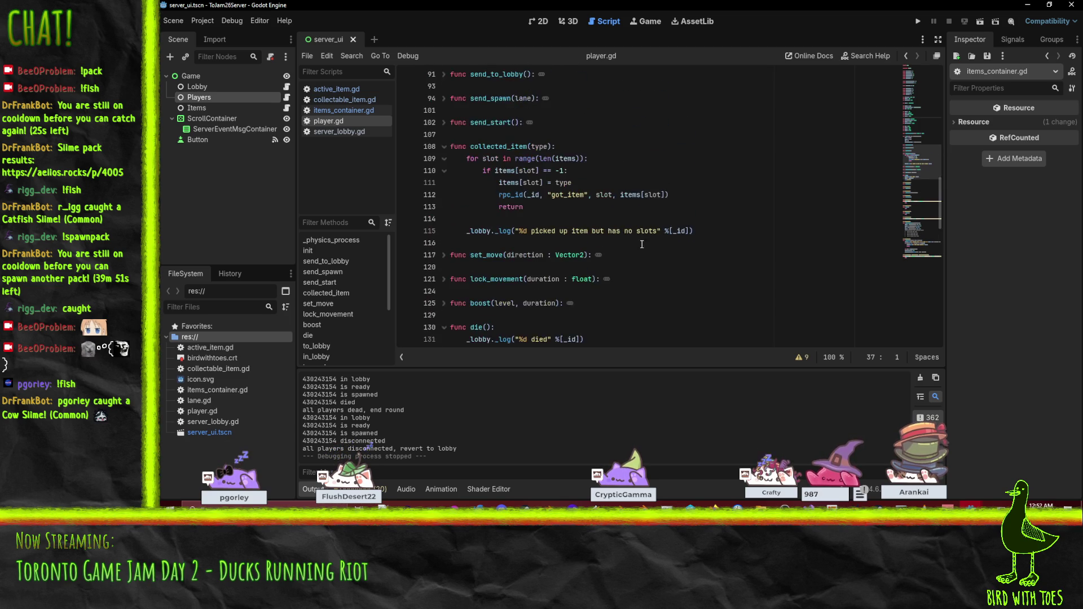
{"action": "scroll", "coordinate": [491, 149], "scroll_direction": "down", "scroll_amount": 2}
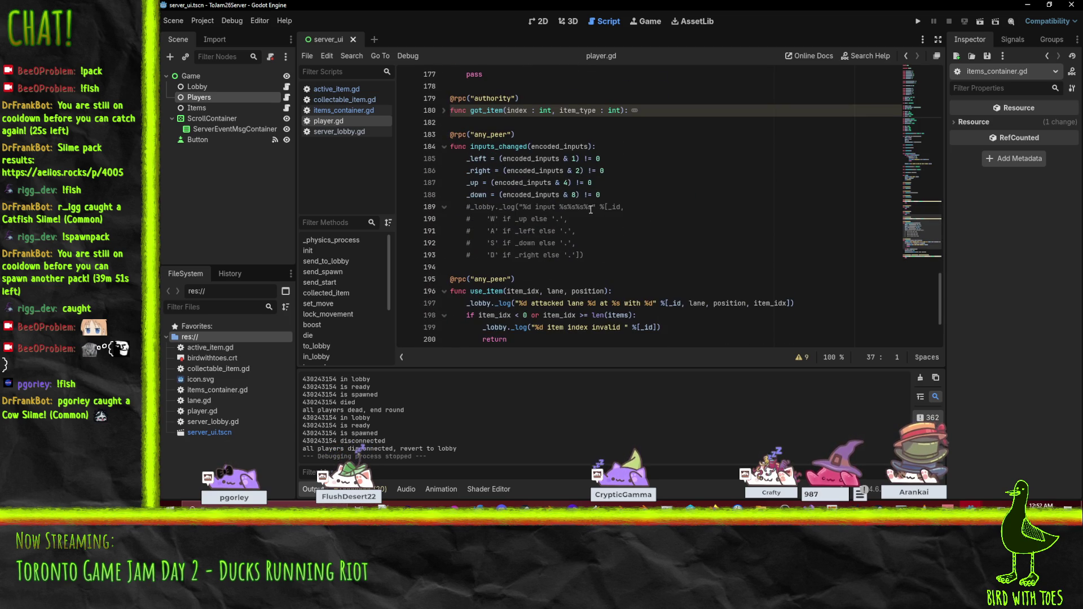
{"action": "scroll", "coordinate": [591, 210], "scroll_direction": "down", "scroll_amount": 3}
{"action": "scroll", "coordinate": [591, 210], "scroll_direction": "up", "scroll_amount": 12}
{"action": "scroll", "coordinate": [591, 210], "scroll_direction": "down", "scroll_amount": 6}
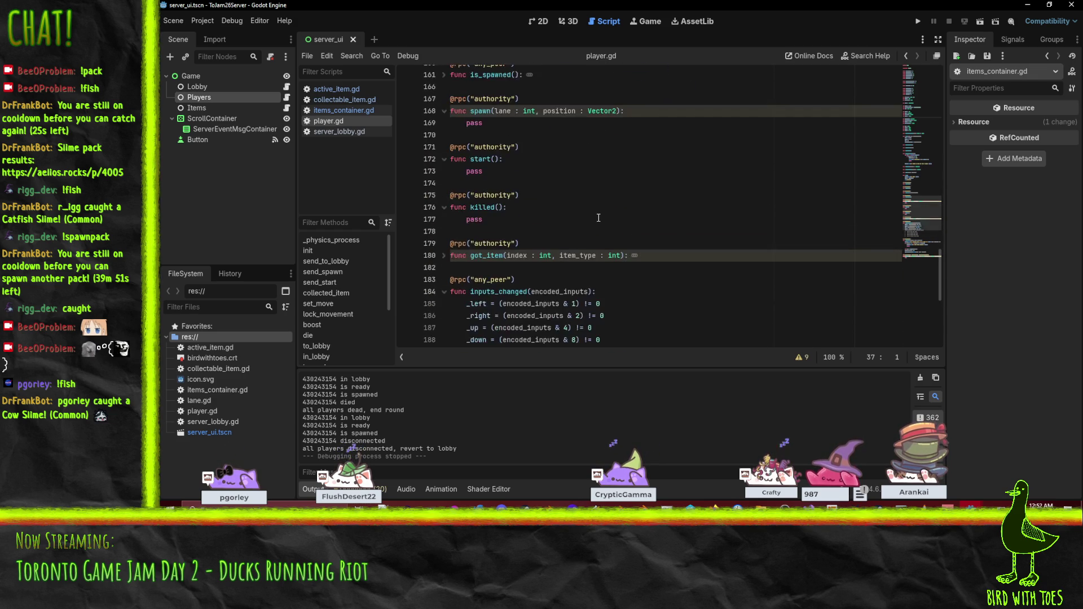
{"action": "scroll", "coordinate": [599, 218], "scroll_direction": "down", "scroll_amount": 3}
{"action": "scroll", "coordinate": [551, 182], "scroll_direction": "up", "scroll_amount": 20}
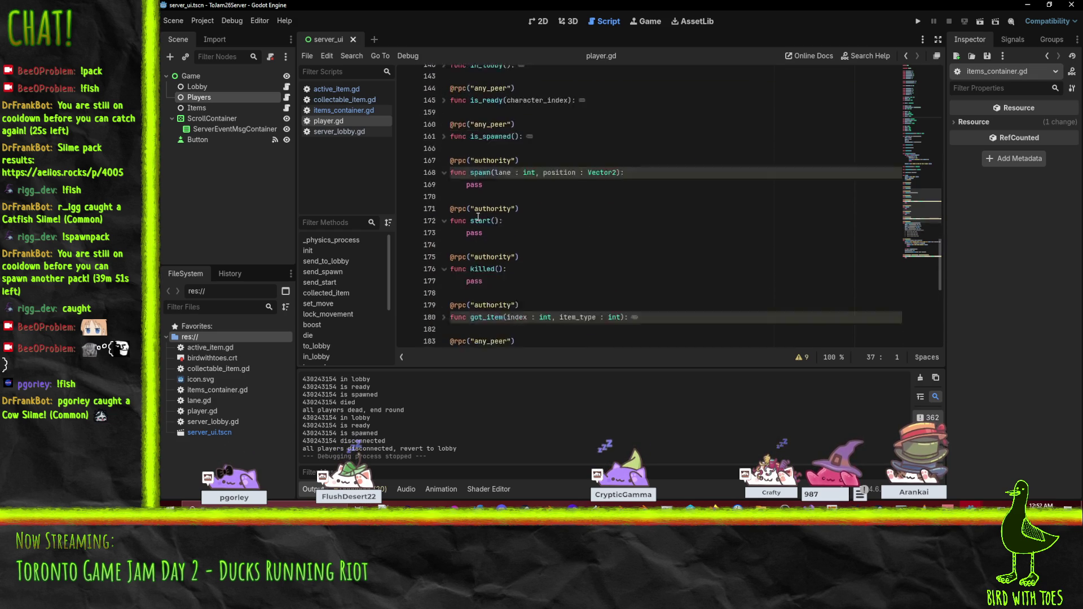
{"action": "scroll", "coordinate": [497, 220], "scroll_direction": "up", "scroll_amount": 20}
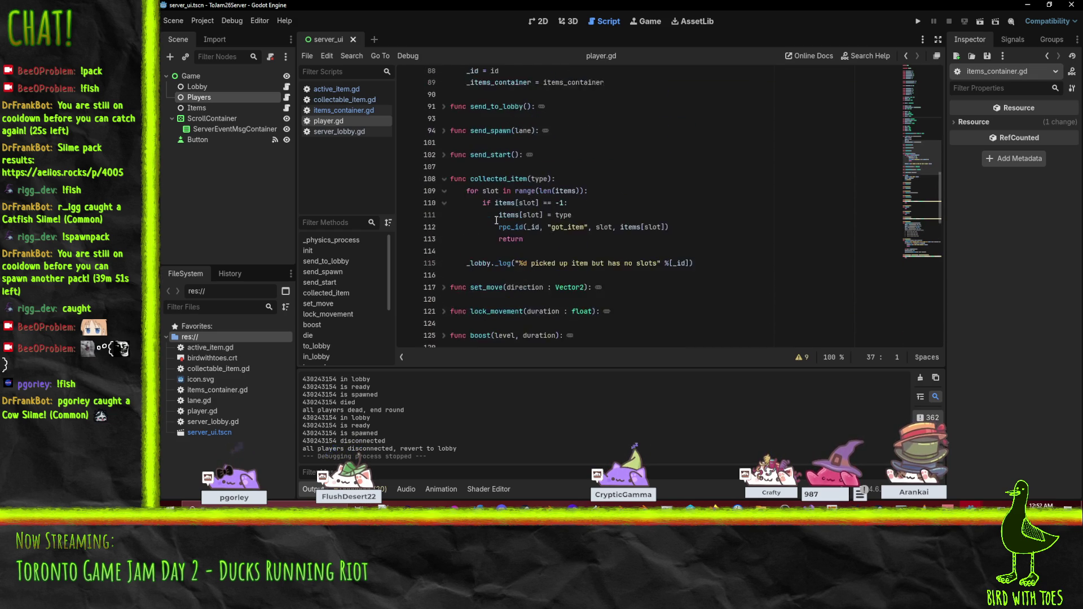
{"action": "double_click", "coordinate": [488, 148]}
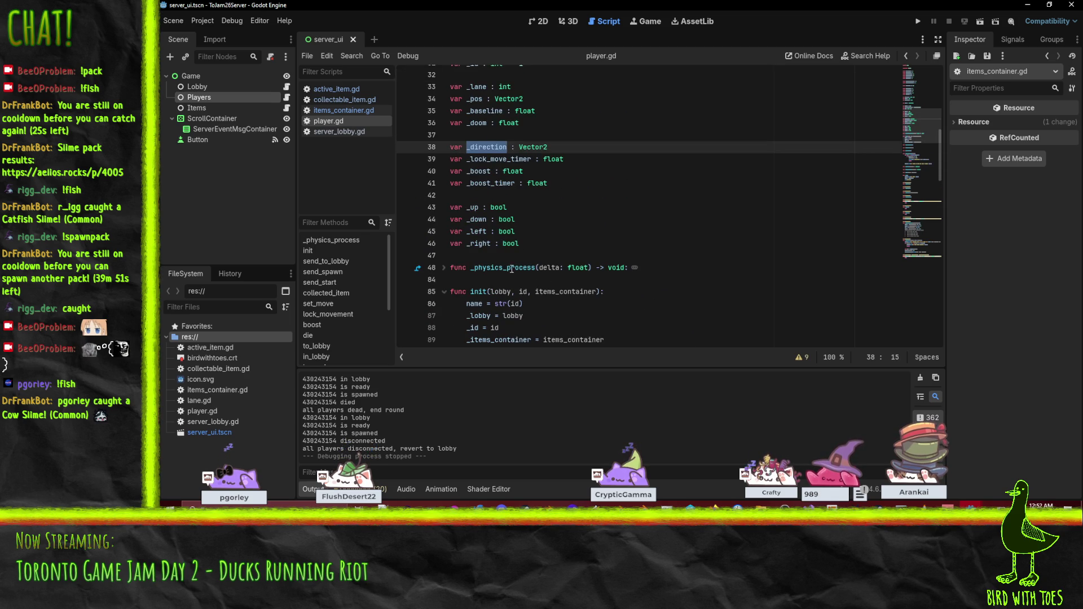
{"action": "scroll", "coordinate": [538, 231], "scroll_direction": "down", "scroll_amount": 6}
{"action": "scroll", "coordinate": [631, 257], "scroll_direction": "down", "scroll_amount": 4}
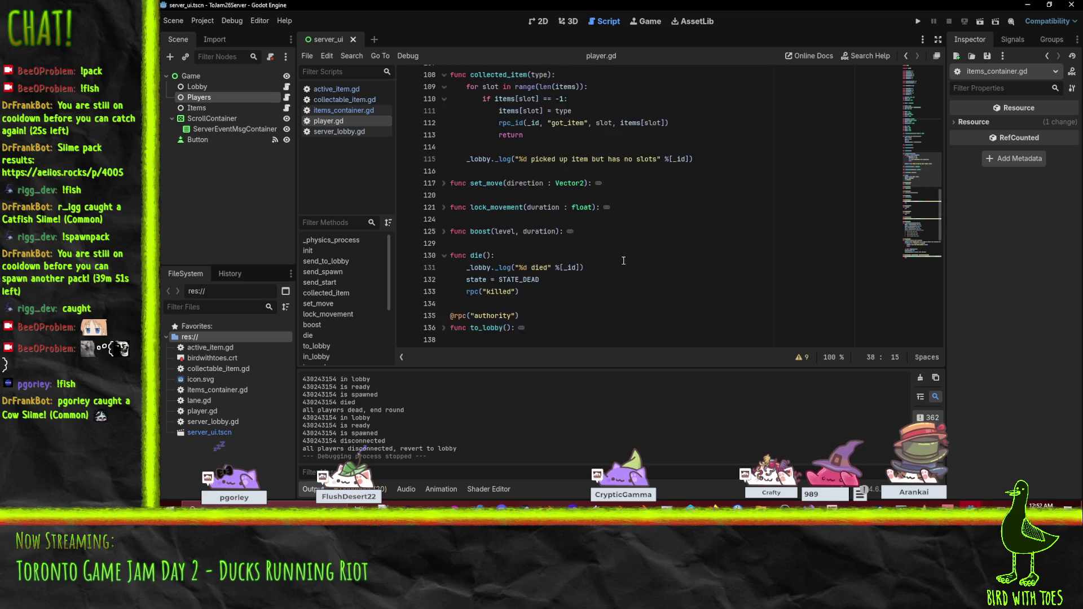
- Add _direction = Vector2.ZERO, _lock_move_timer = 0 and _boost_timer = 0 resets to die()
{"action": "left_click", "coordinate": [601, 268]}
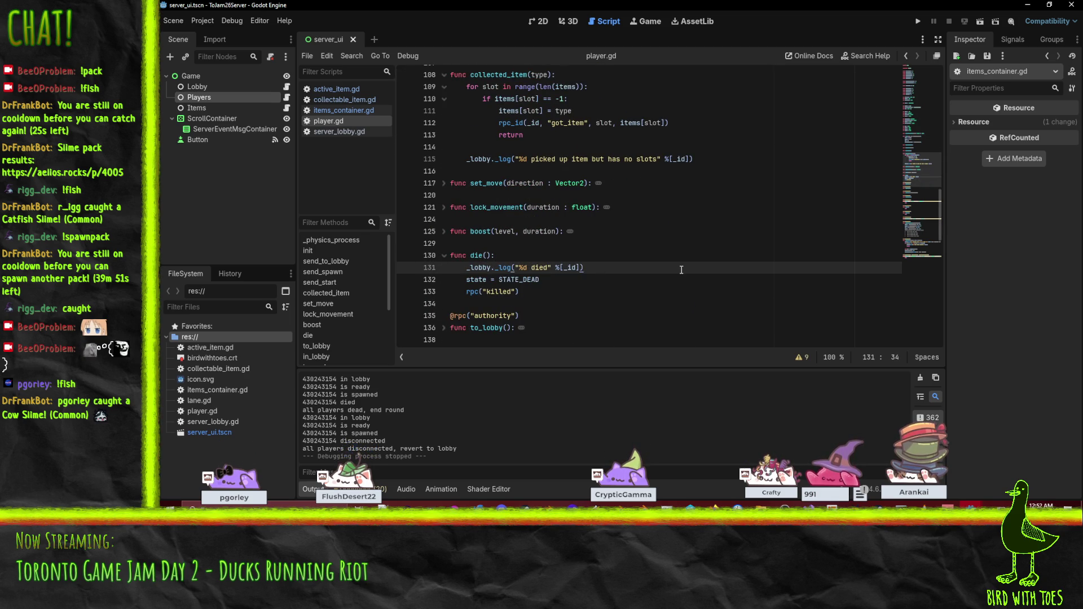
{"action": "key", "text": "Return"}
{"action": "type", "text": "_direction = Vector2."}
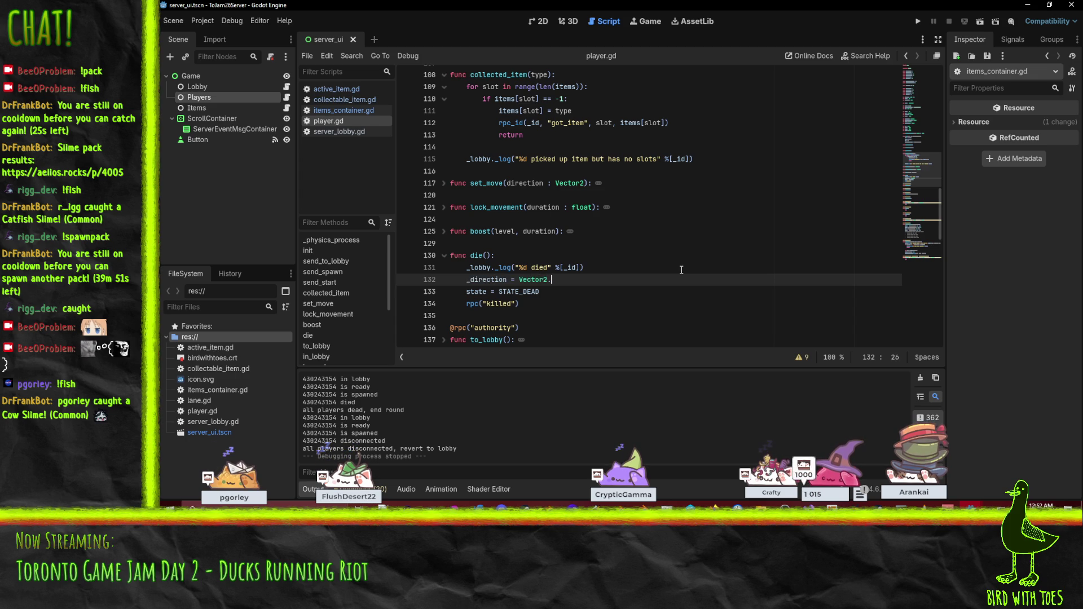
{"action": "type", "text": "ZERO"}
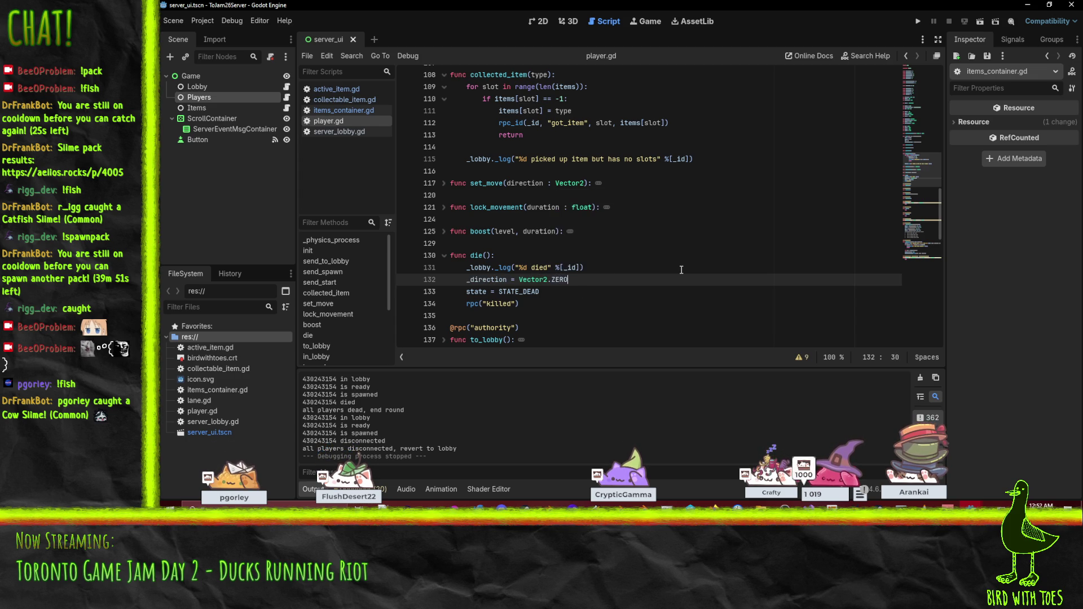
{"action": "key", "text": "Return"}
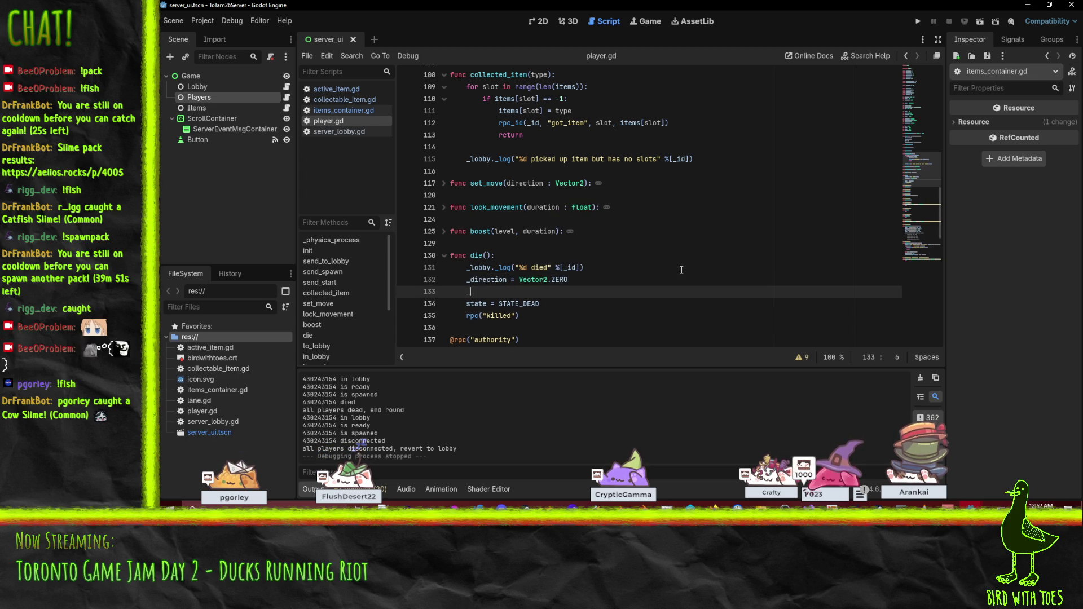
{"action": "type", "text": "lo"}
{"action": "key", "text": "Down"}
{"action": "key", "text": "Return"}
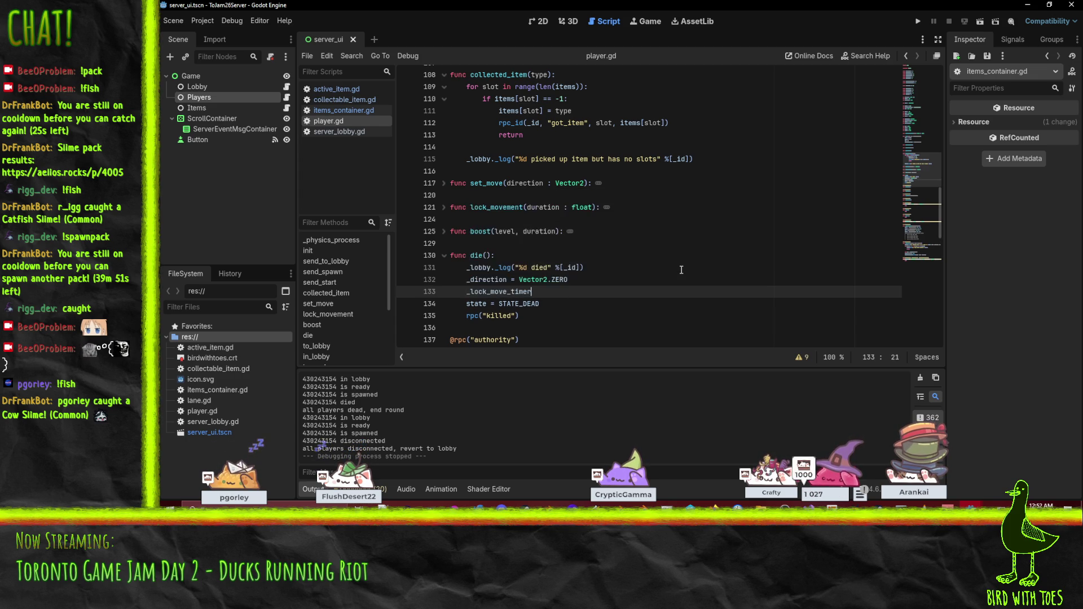
{"action": "type", "text": "= 0"}
{"action": "key", "text": "Return"}
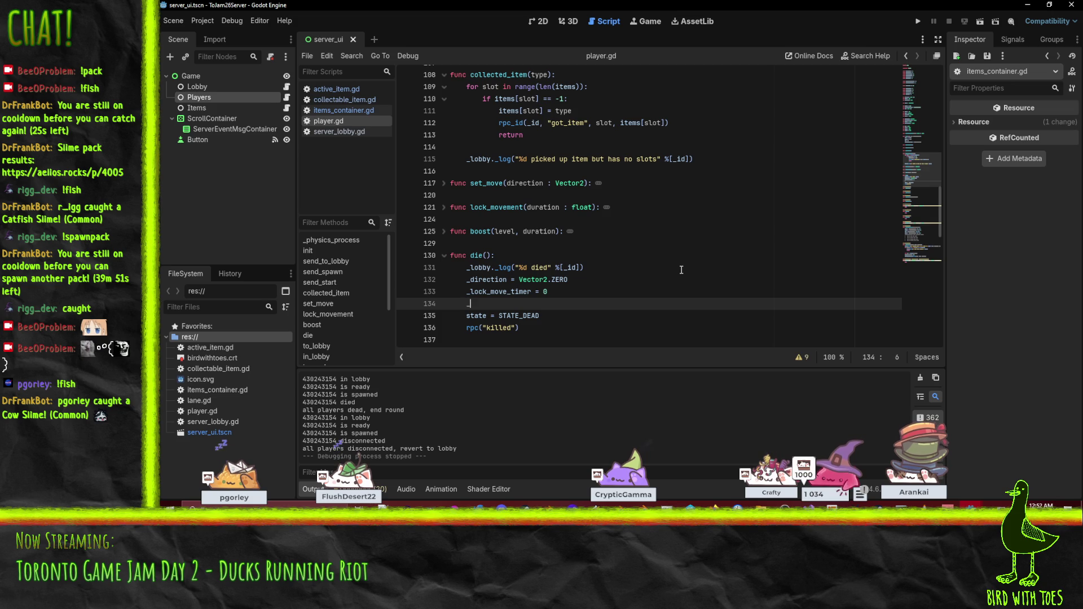
{"action": "scroll", "coordinate": [684, 270], "scroll_direction": "up", "scroll_amount": 15}
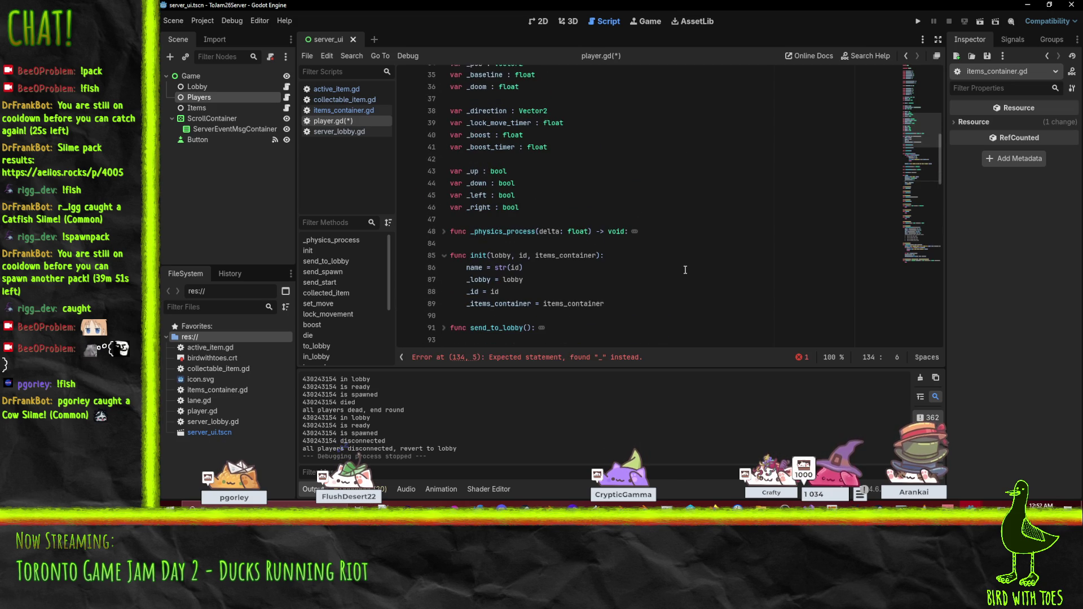
{"action": "type", "text": "boo"}
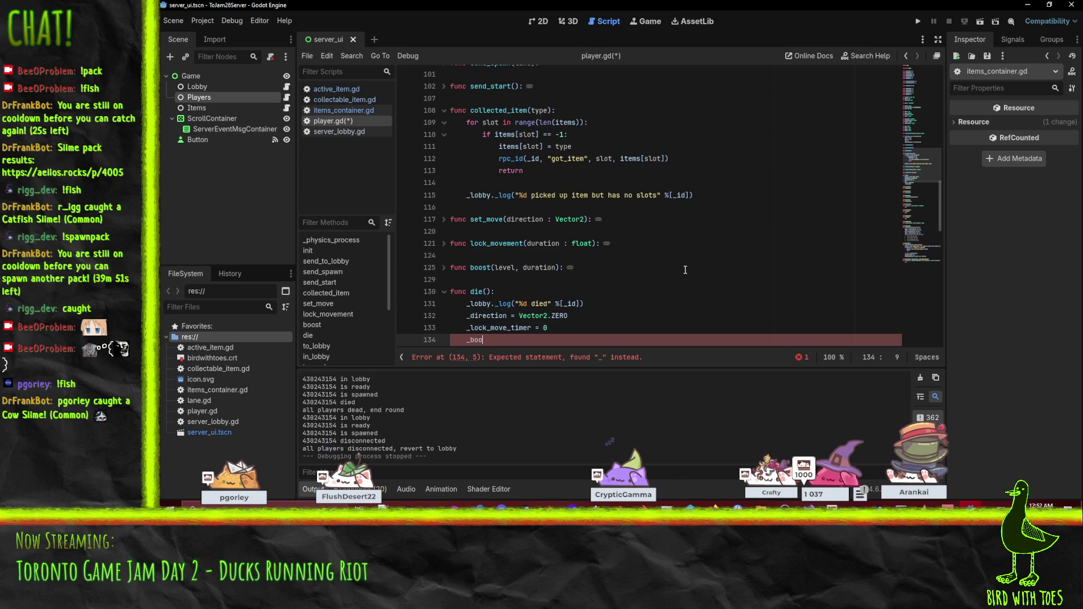
{"action": "type", "text": "st_te"}
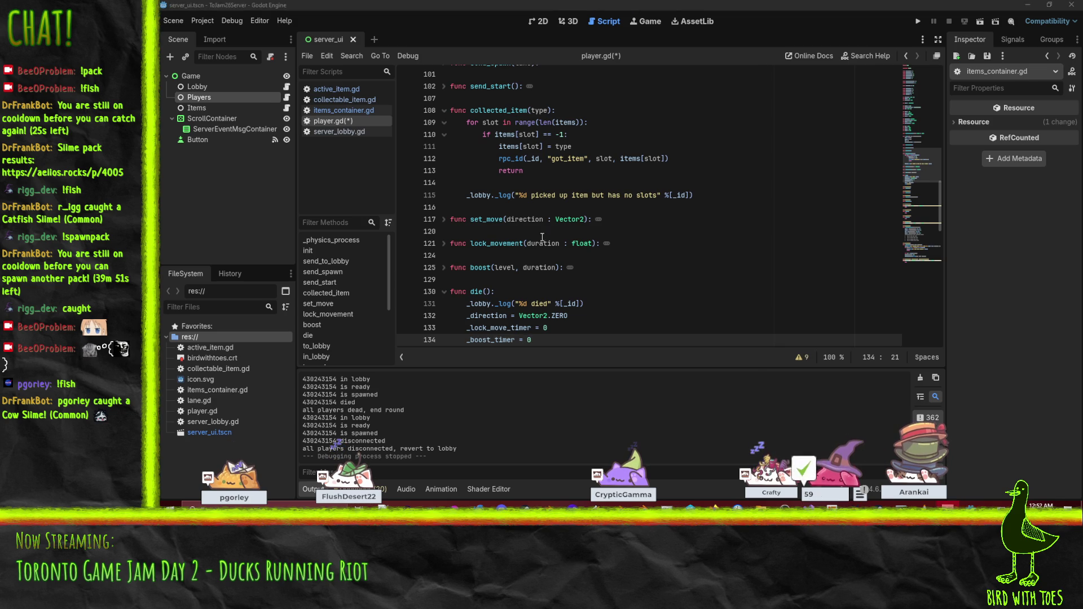
{"action": "scroll", "coordinate": [627, 278], "scroll_direction": "up", "scroll_amount": 8}
{"action": "scroll", "coordinate": [627, 278], "scroll_direction": "up", "scroll_amount": 2}
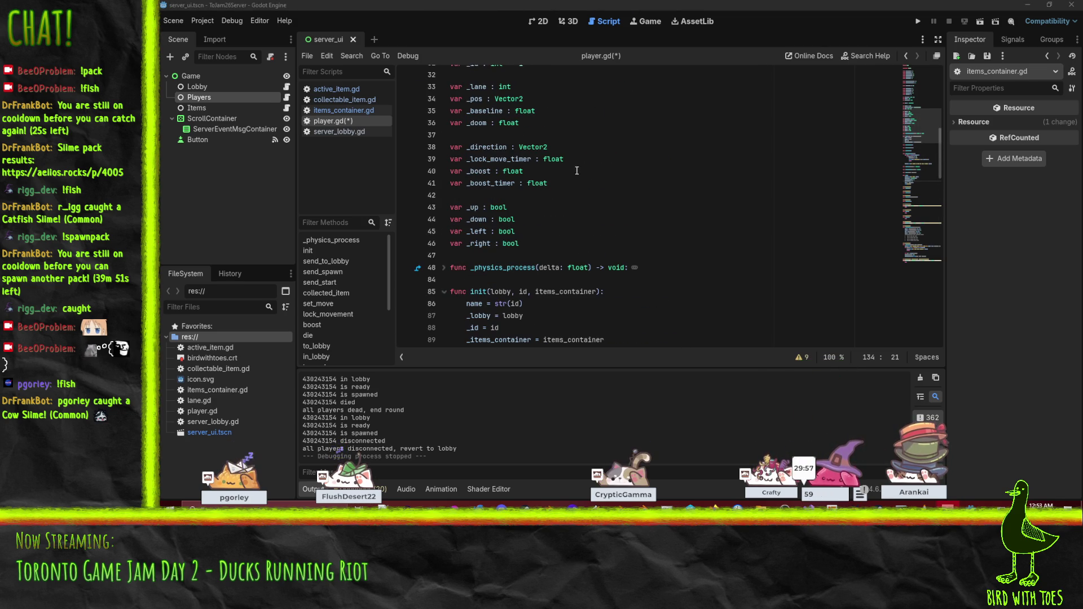
{"action": "scroll", "coordinate": [623, 171], "scroll_direction": "down", "scroll_amount": 8}
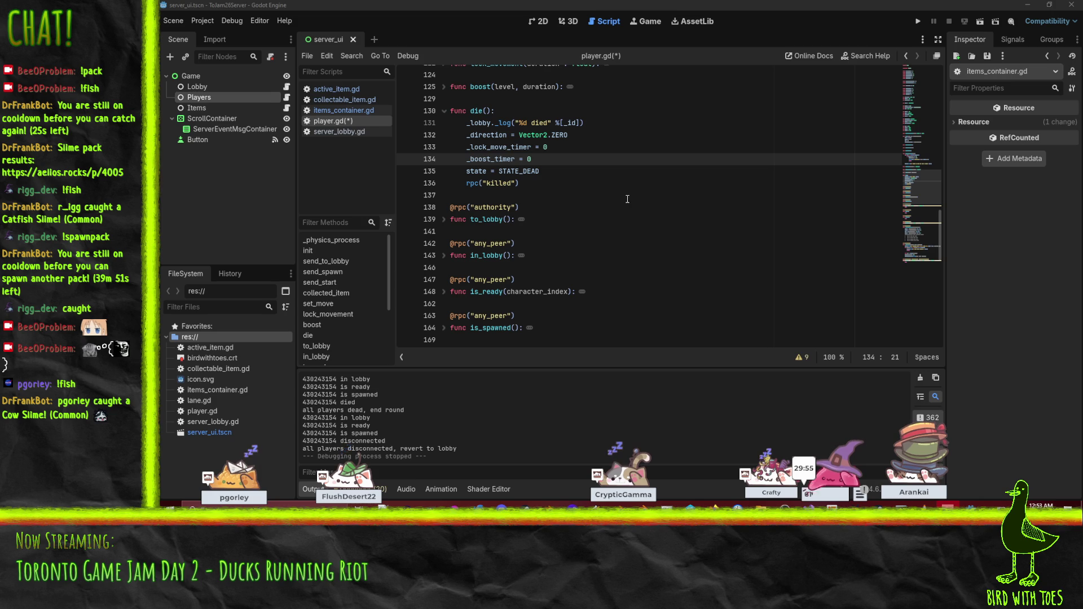
{"action": "scroll", "coordinate": [877, 148], "scroll_direction": "up", "scroll_amount": 2}
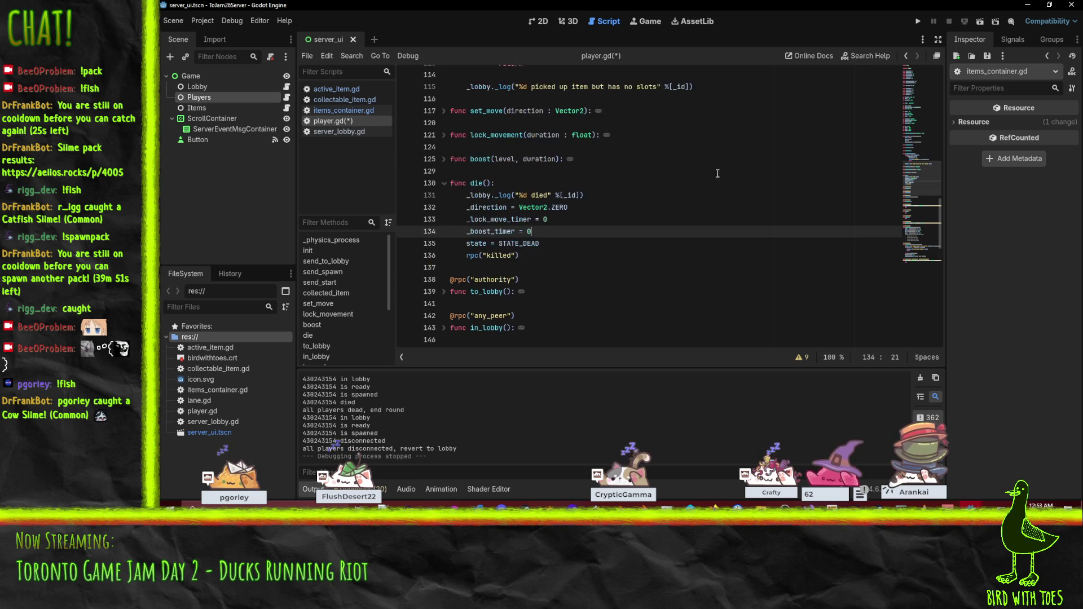
- Copy the three reset lines into send_spawn() before the state line, save, and rerun the server
{"action": "key", "text": "Up"}
{"action": "key", "text": "Up"}
{"action": "key", "text": "Home"}
{"action": "key", "text": "shift+Down"}
{"action": "key", "text": "shift+Down"}
{"action": "key", "text": "shift+Down"}
{"action": "key", "text": "shift+Up"}
{"action": "key", "text": "ctrl+c"}
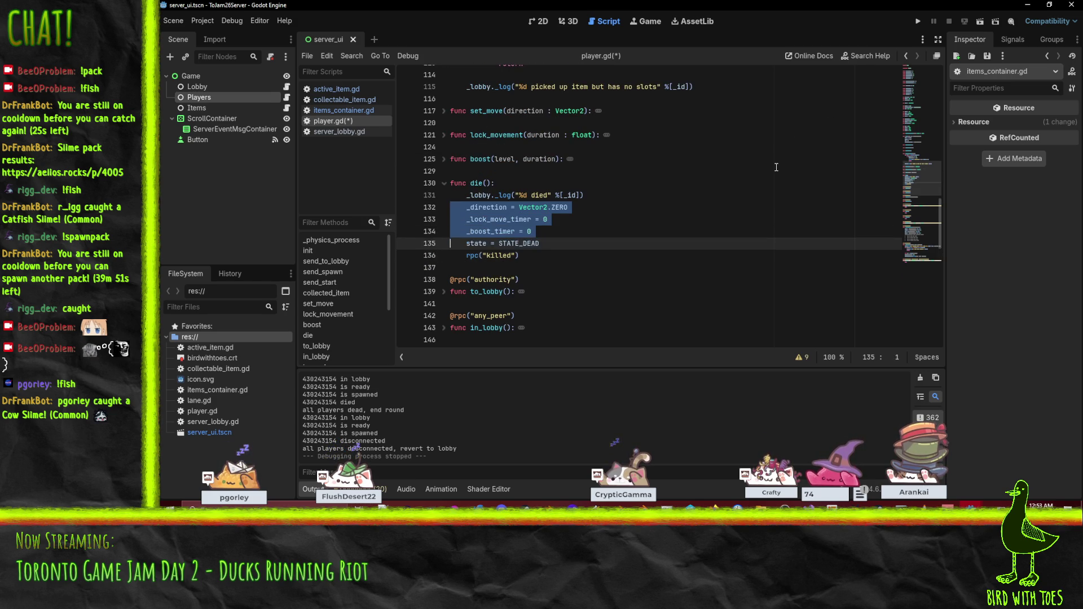
{"action": "scroll", "coordinate": [585, 221], "scroll_direction": "up", "scroll_amount": 5}
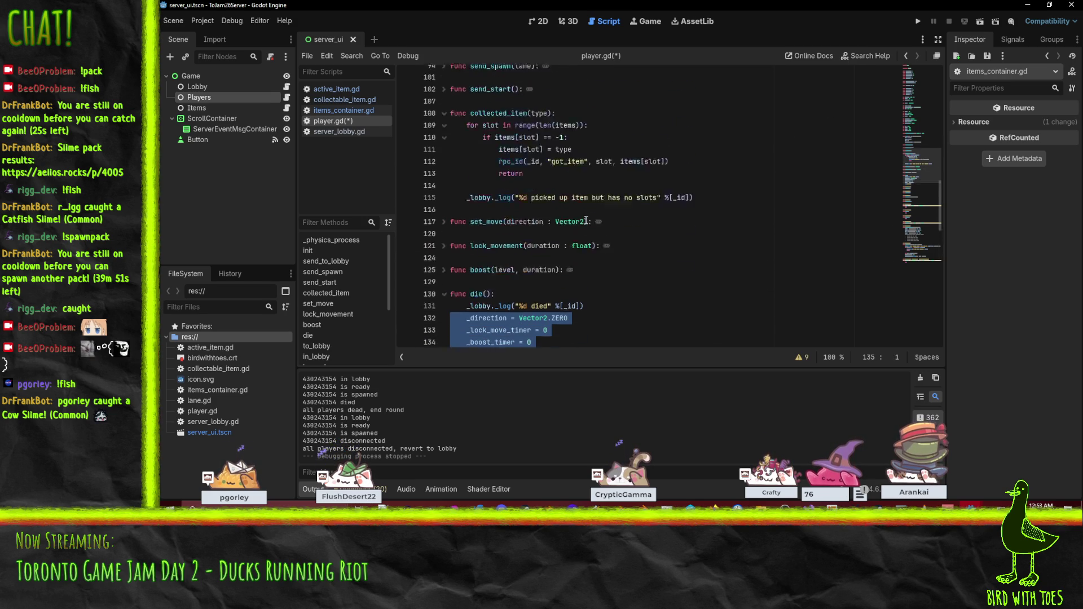
{"action": "left_click", "coordinate": [567, 183]}
{"action": "scroll", "coordinate": [564, 186], "scroll_direction": "up", "scroll_amount": 1}
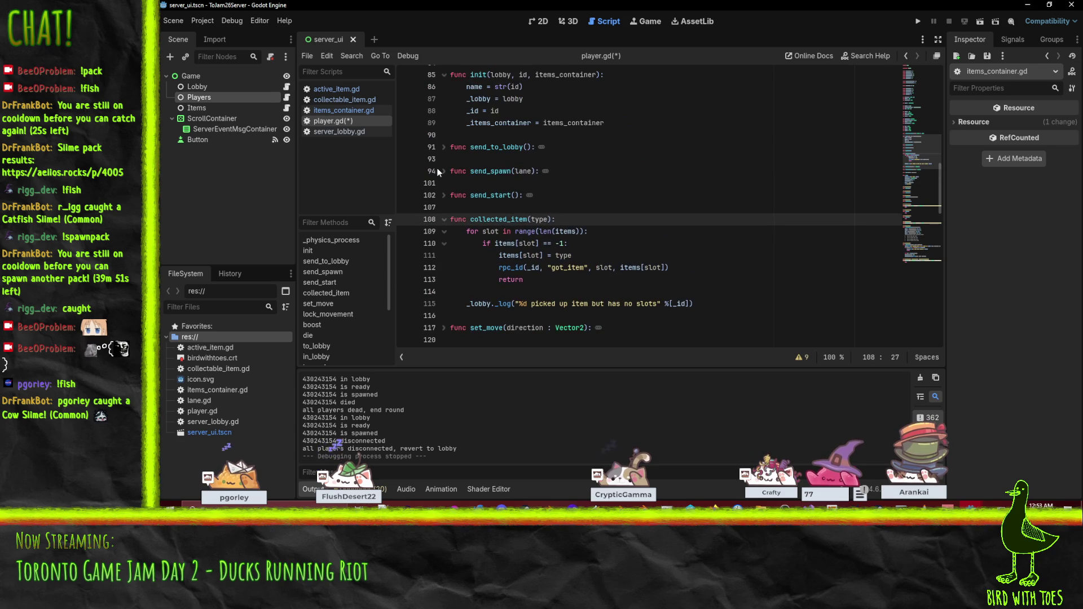
{"action": "left_click", "coordinate": [445, 172]}
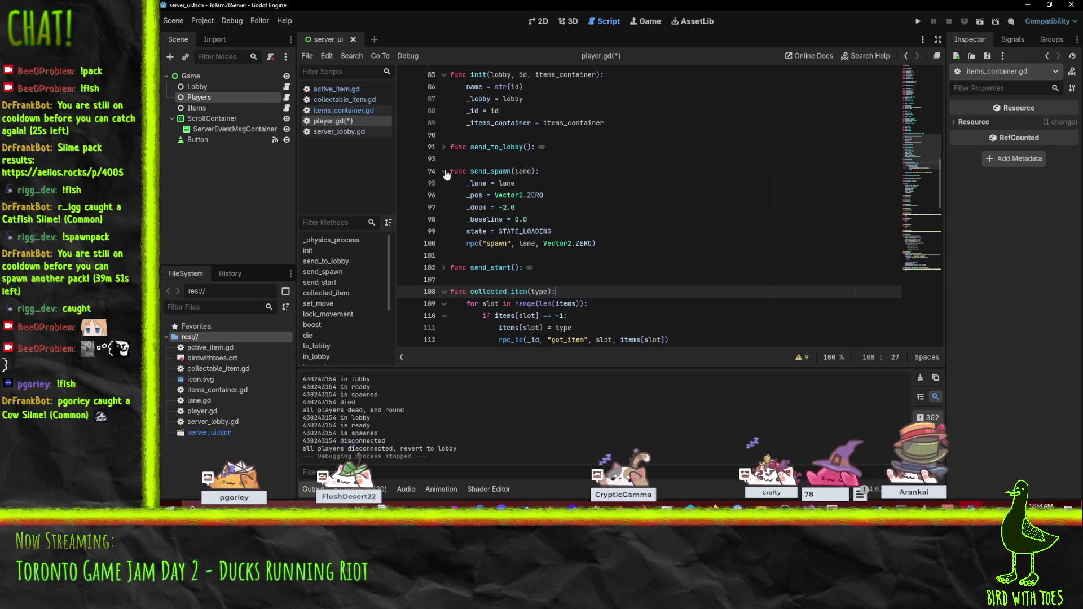
{"action": "left_click", "coordinate": [491, 231]}
{"action": "key", "text": "ctrl+v"}
{"action": "key", "text": "Up"}
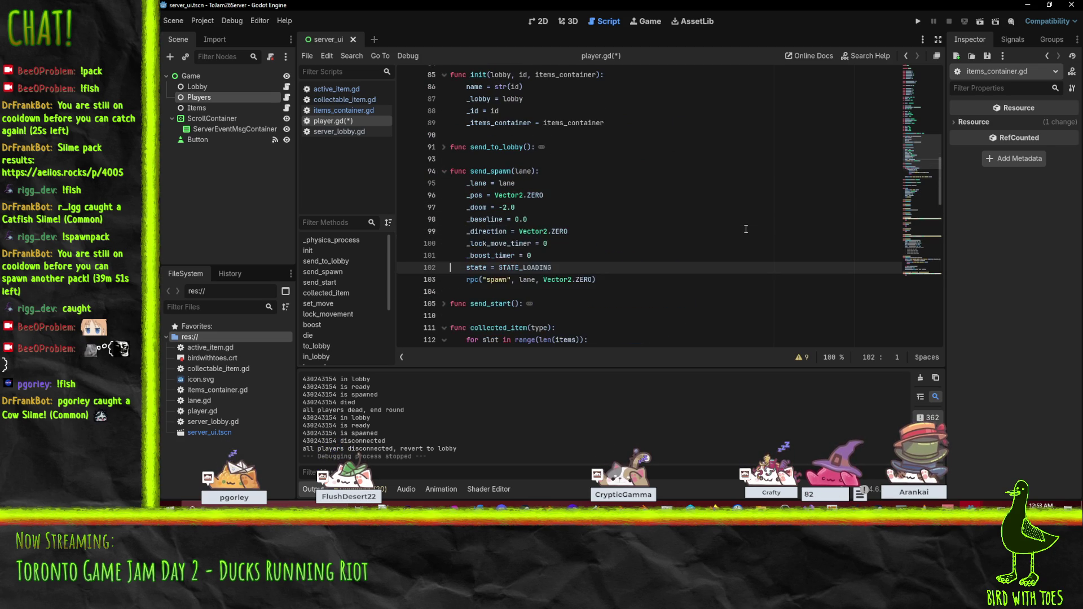
{"action": "key", "text": "ctrl+s"}
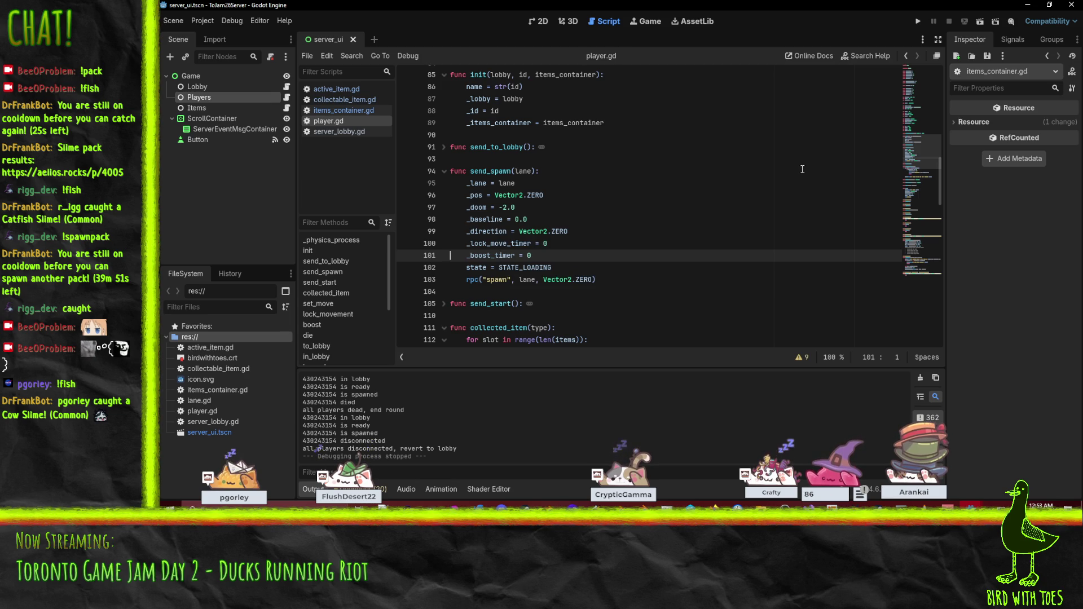
{"action": "left_click", "coordinate": [918, 21]}
- Start the server listening, launch and join with the client, and place a bomb in lane 0
{"action": "left_click", "coordinate": [444, 85]}
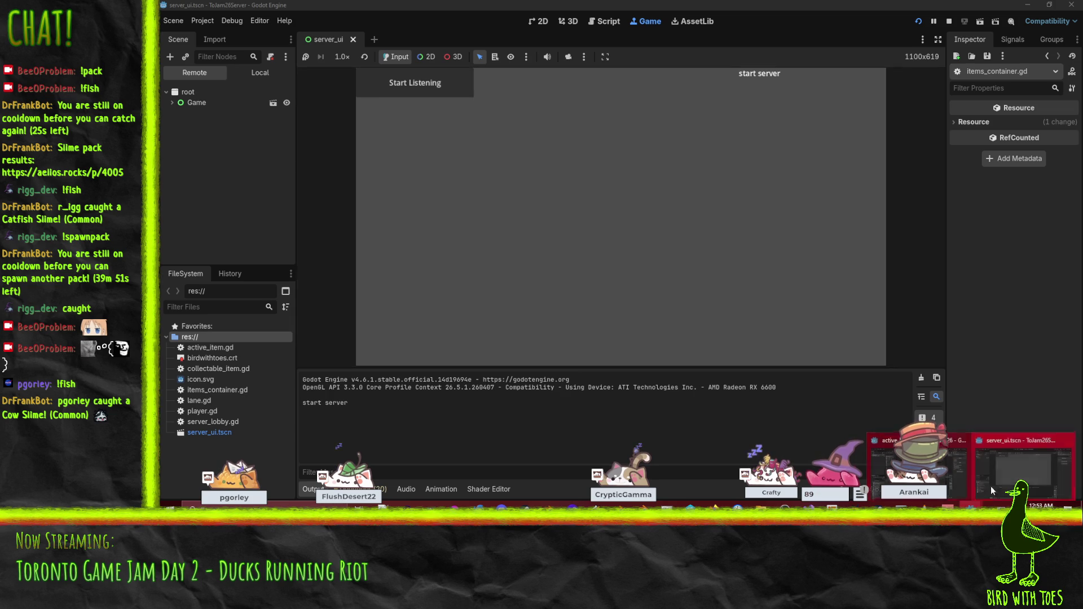
{"action": "mouse_move", "coordinate": [973, 506]}
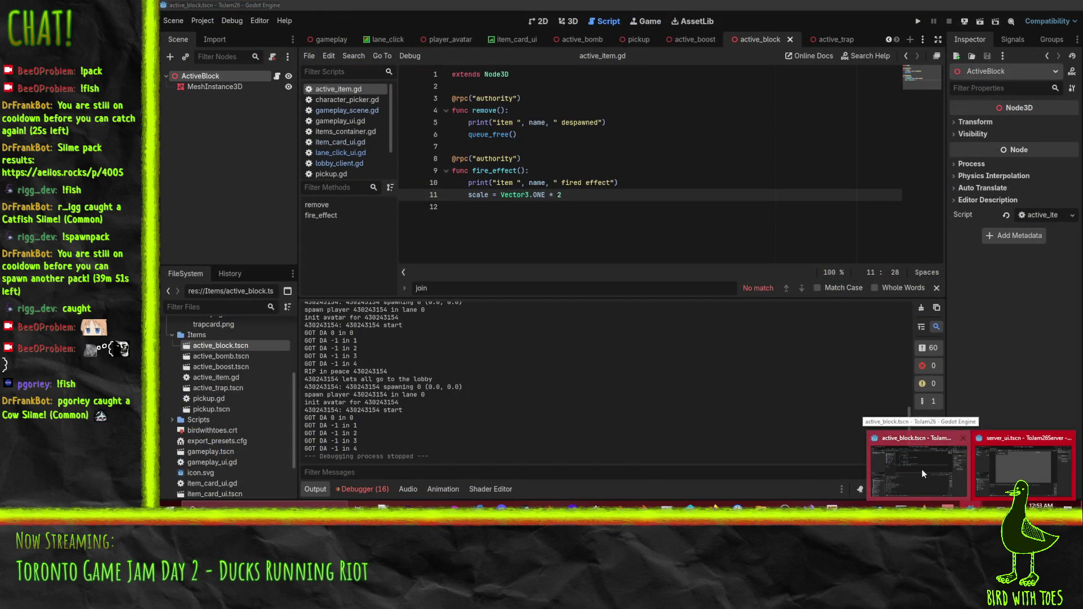
{"action": "left_click", "coordinate": [922, 474]}
{"action": "left_click", "coordinate": [922, 22]}
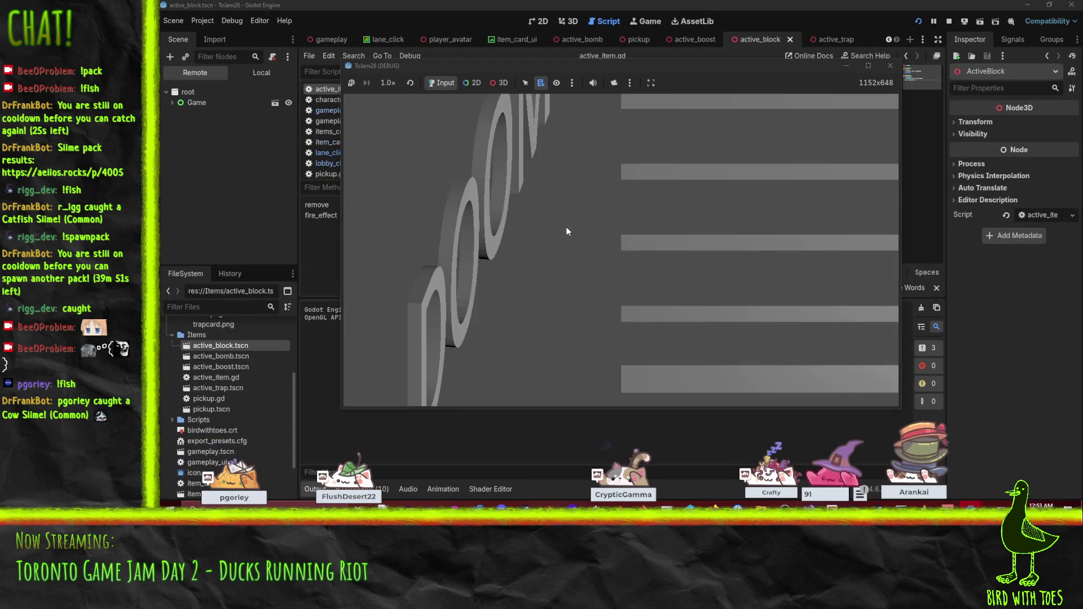
{"action": "left_click", "coordinate": [821, 316]}
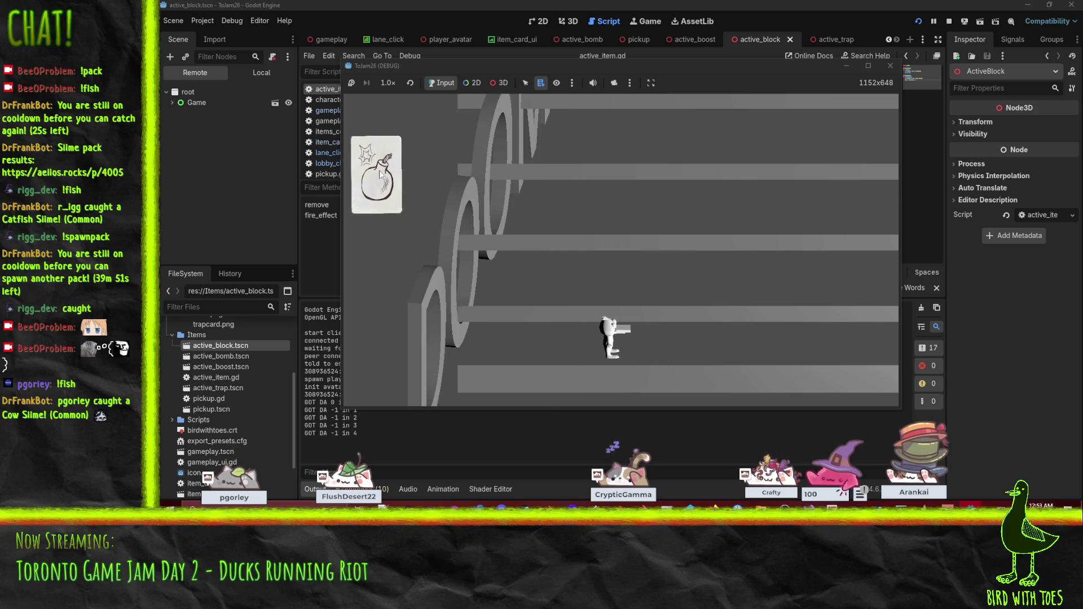
{"action": "left_click", "coordinate": [377, 175]}
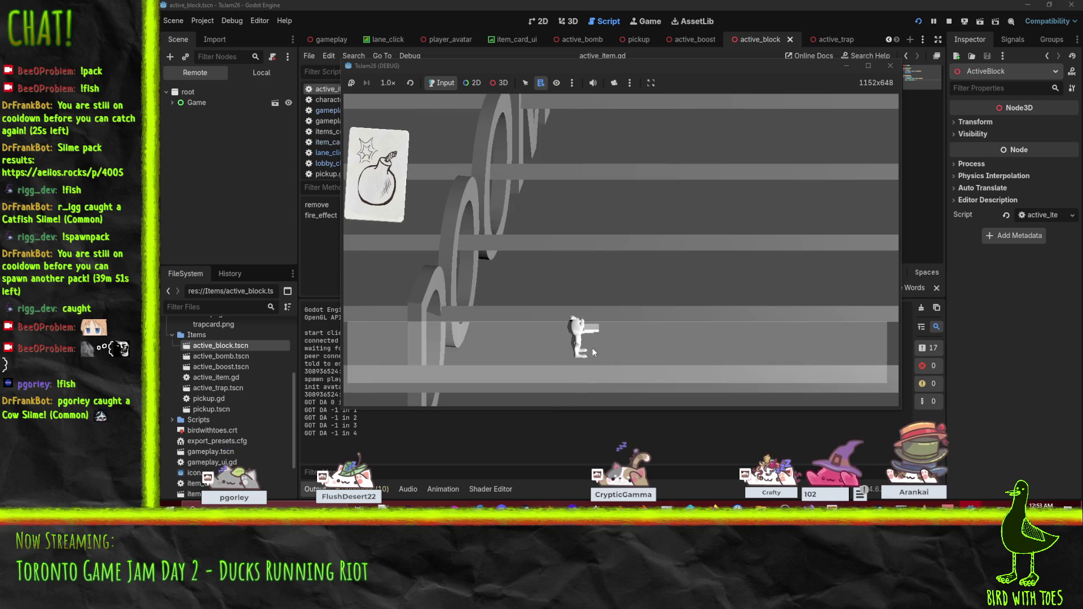
{"action": "left_click", "coordinate": [503, 358]}
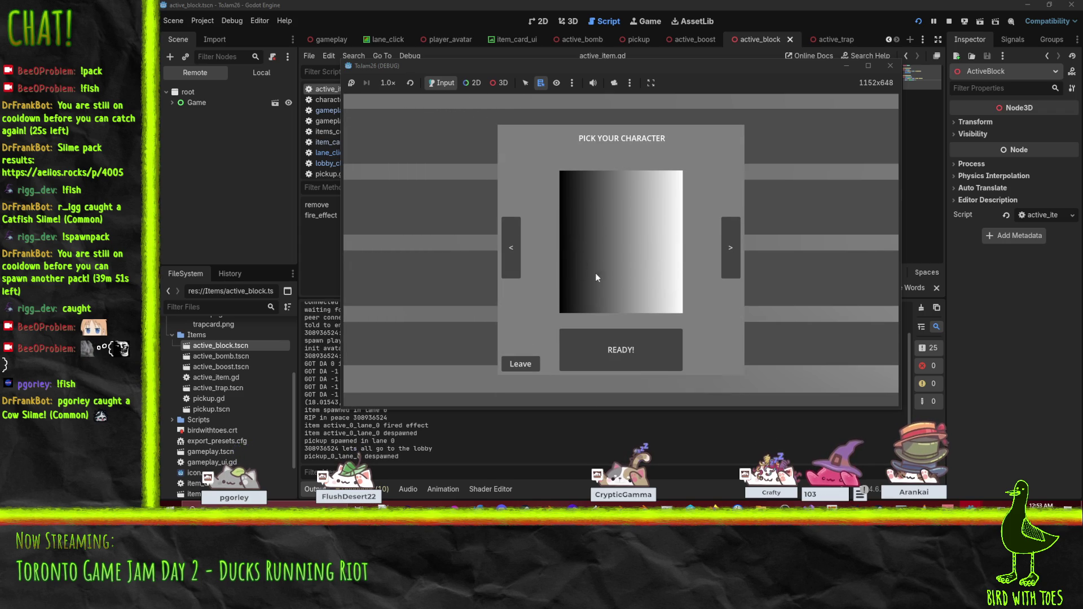
- Ready up, restart with a different character, then bring the server project window forward
{"action": "left_click", "coordinate": [632, 357]}
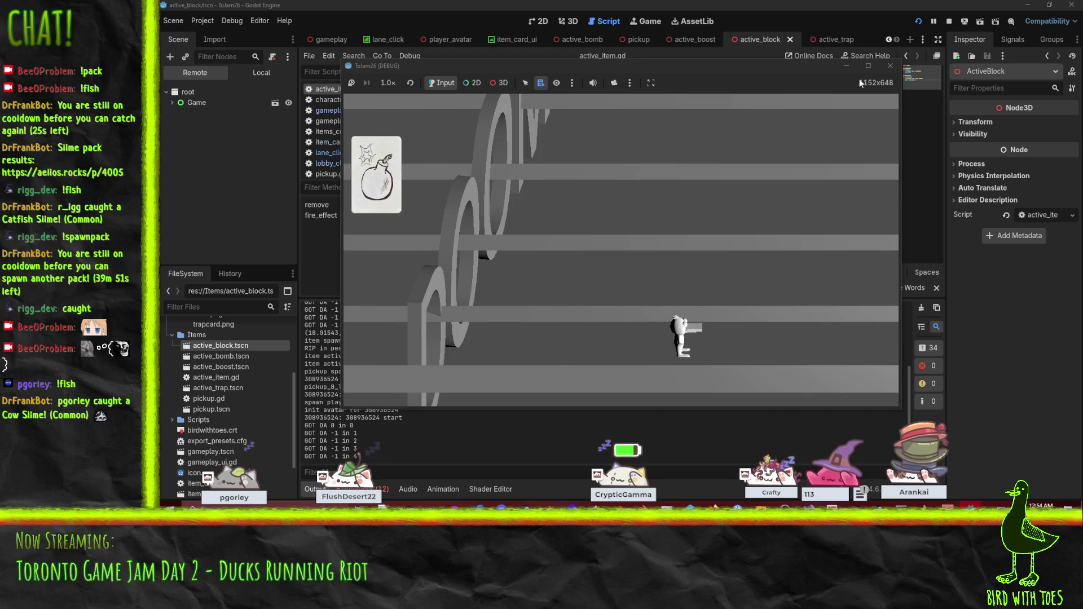
{"action": "left_click", "coordinate": [919, 21]}
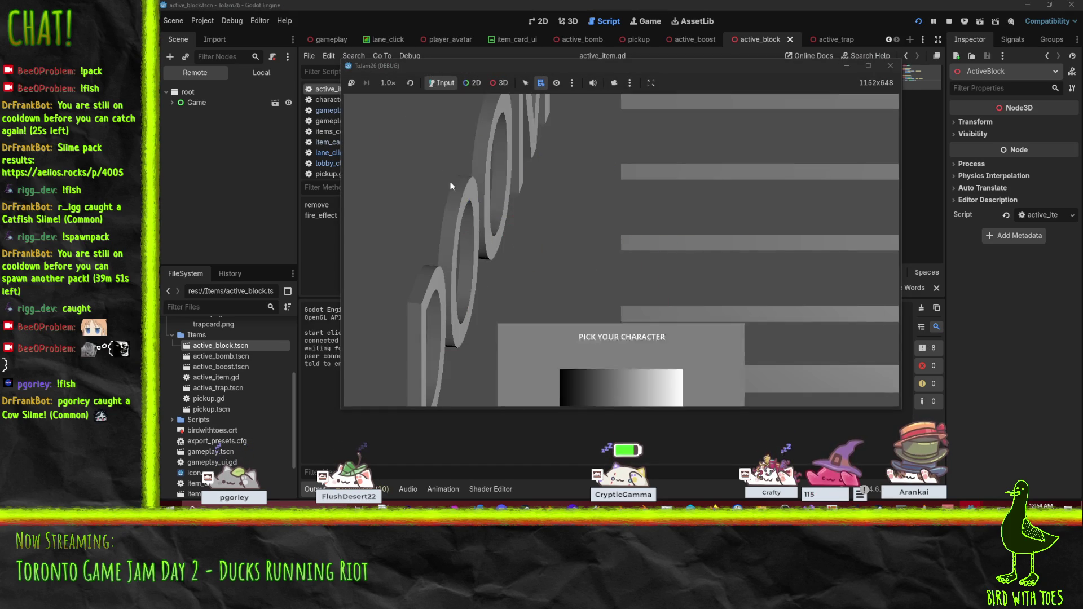
{"action": "left_click", "coordinate": [510, 259]}
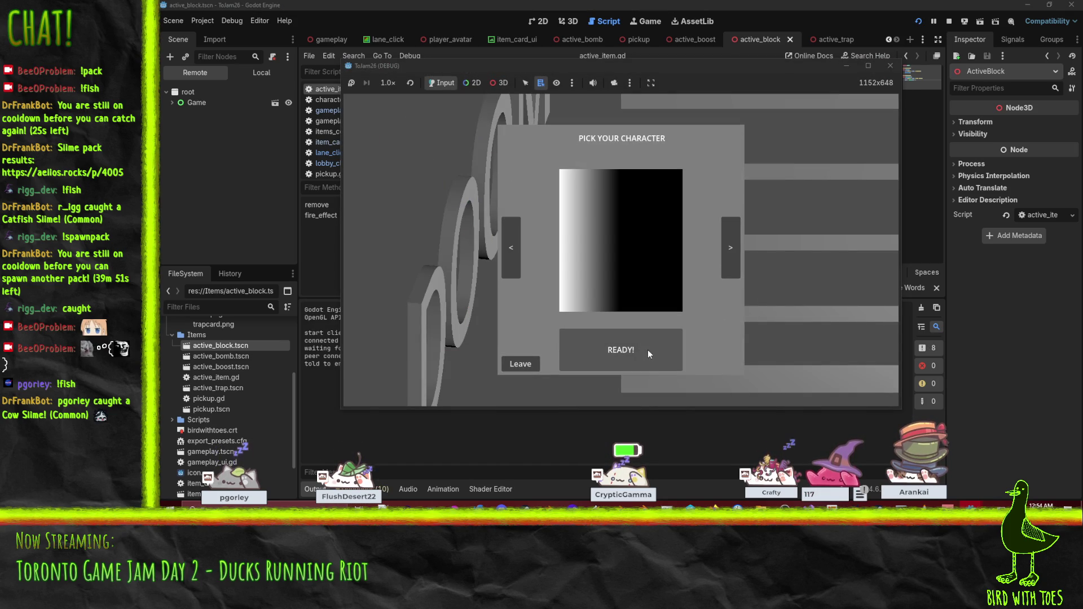
{"action": "left_click", "coordinate": [649, 347]}
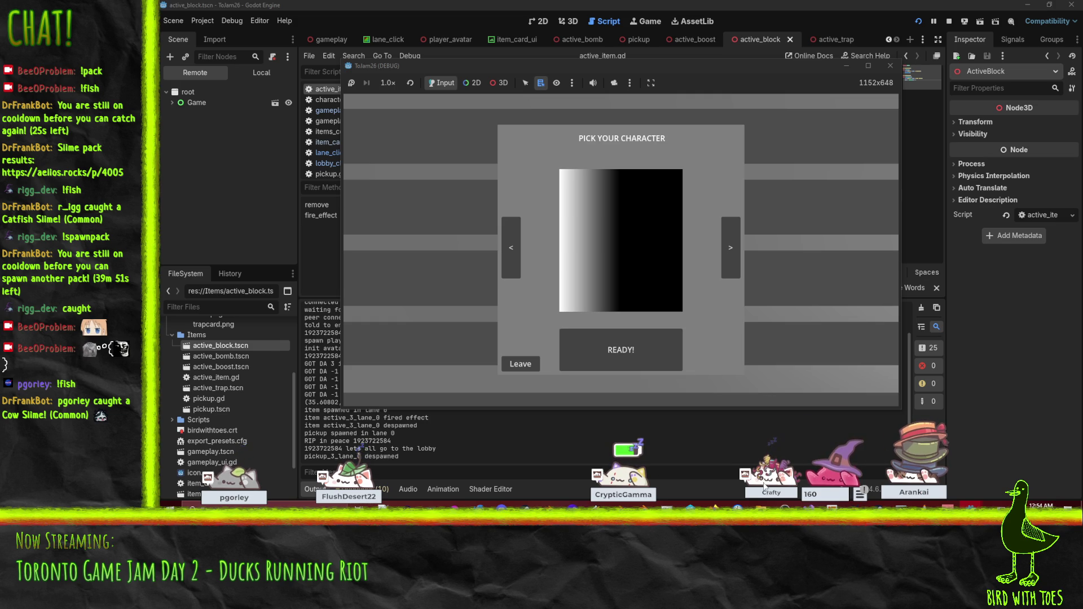
{"action": "mouse_move", "coordinate": [881, 508]}
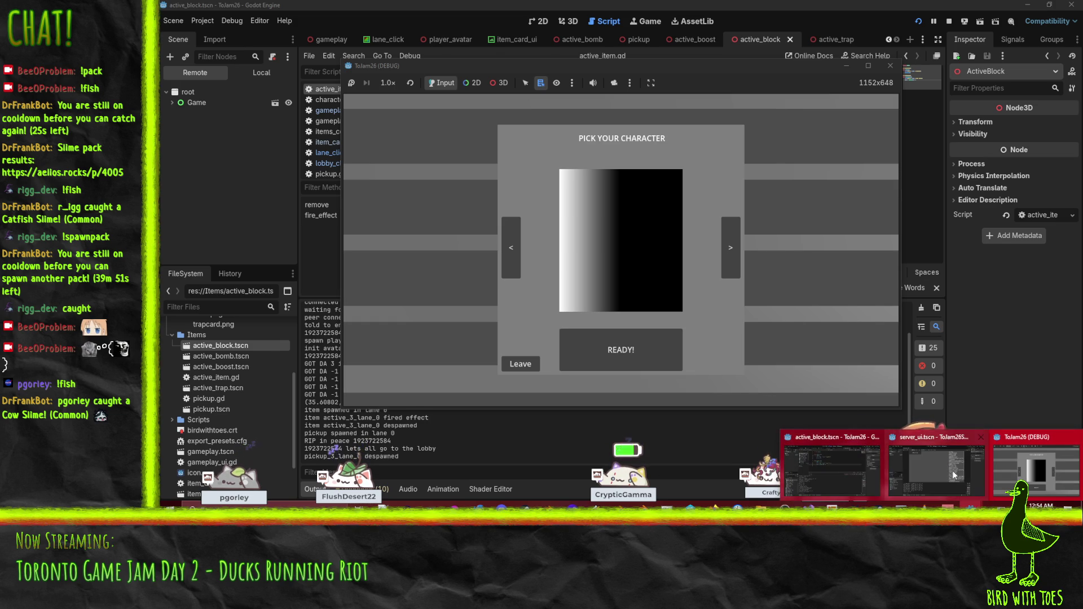
{"action": "left_click", "coordinate": [954, 475]}
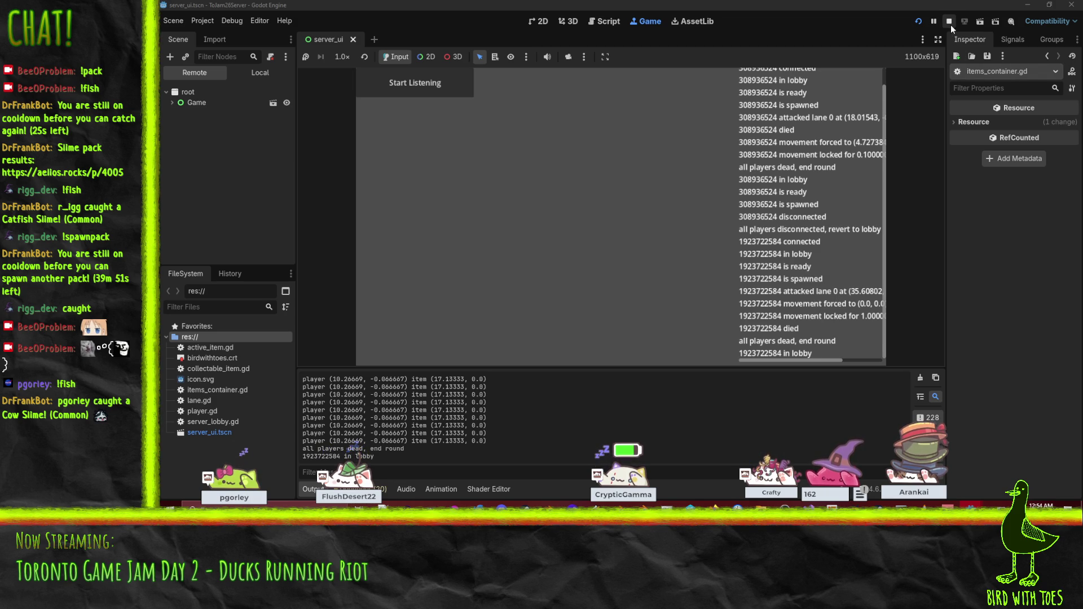
- Rerun the game, ready up, drop the trap card onto the bottom lane, then stop the game
{"action": "left_click", "coordinate": [918, 21]}
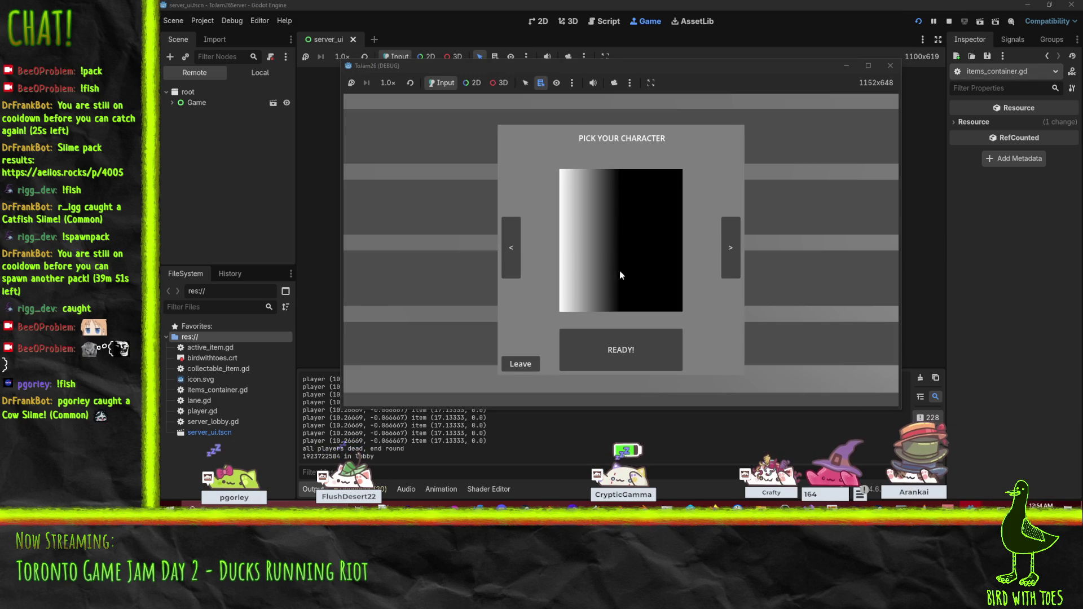
{"action": "left_click", "coordinate": [626, 348]}
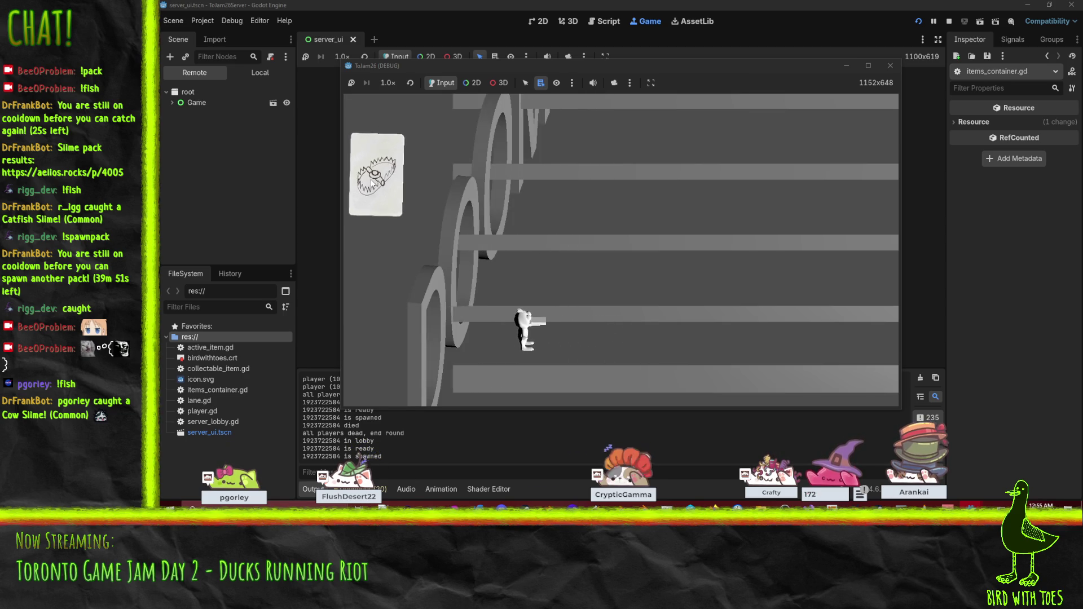
{"action": "mouse_move", "coordinate": [374, 184]}
{"action": "left_mouse_down"}
{"action": "mouse_move", "coordinate": [621, 350]}
{"action": "mouse_move", "coordinate": [766, 360]}
{"action": "mouse_move", "coordinate": [733, 352]}
{"action": "left_mouse_up"}
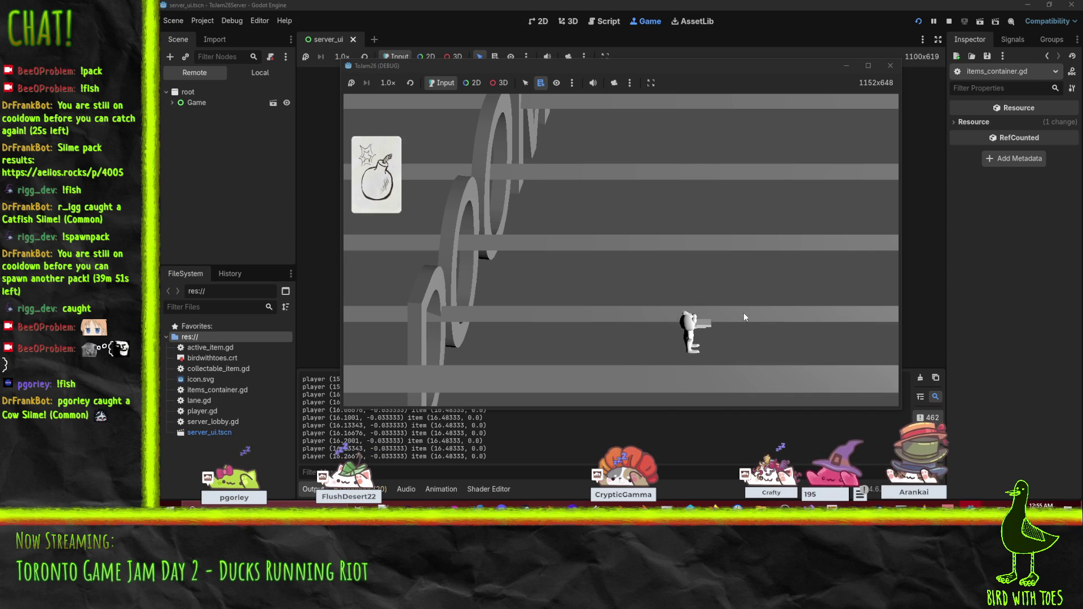
{"action": "left_click", "coordinate": [949, 21]}
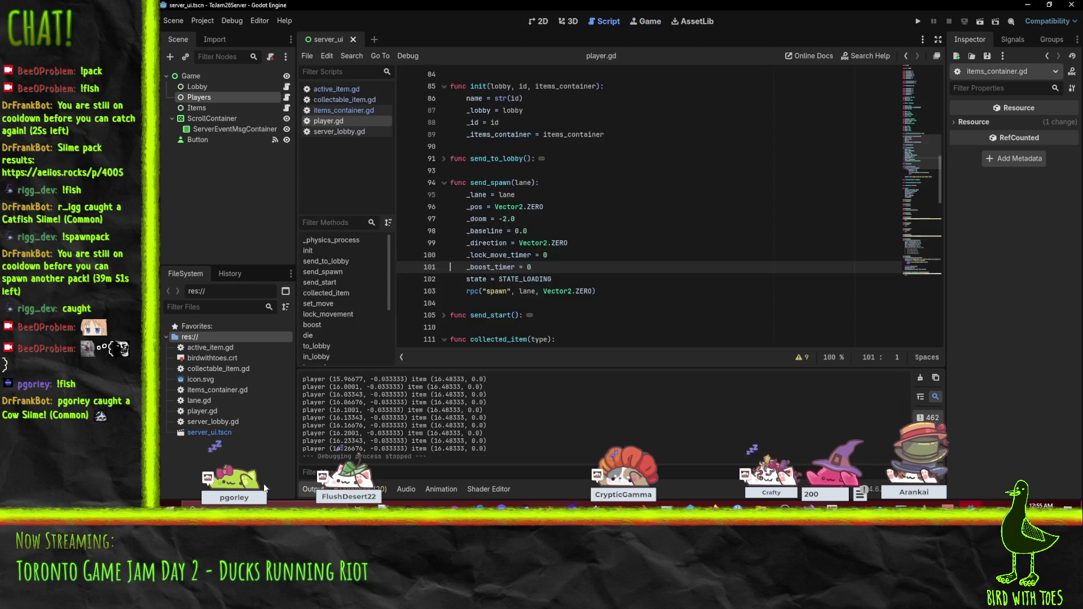
- Open items_container.gd and inspect _items_by_lane and _effect on line 44 of the replacement code
{"action": "left_click", "coordinate": [553, 279]}
{"action": "scroll", "coordinate": [435, 425], "scroll_direction": "up", "scroll_amount": 8}
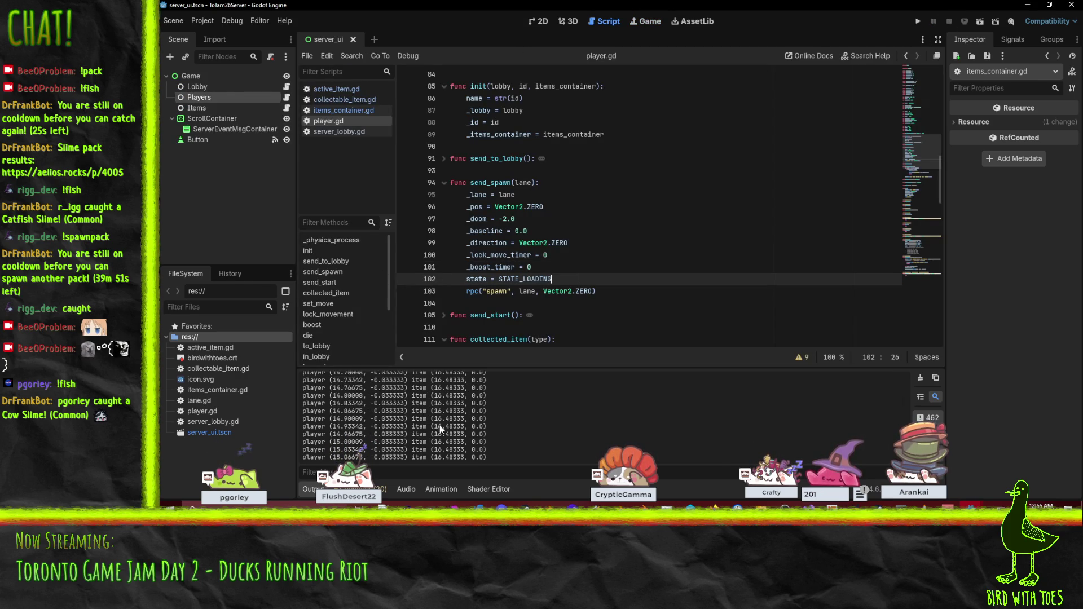
{"action": "left_click", "coordinate": [356, 110]}
{"action": "scroll", "coordinate": [638, 233], "scroll_direction": "down", "scroll_amount": 6}
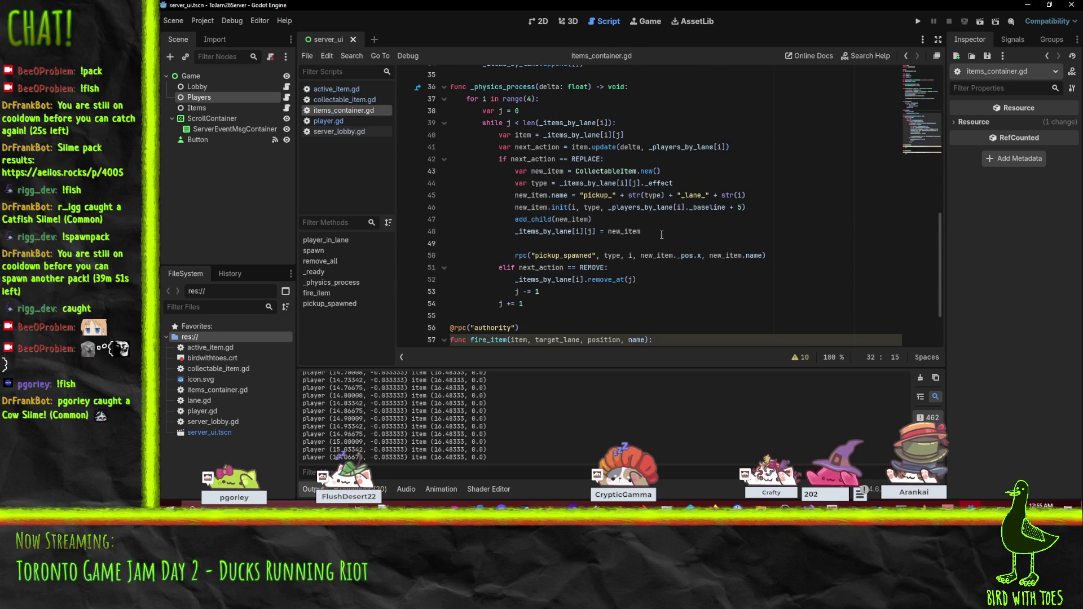
{"action": "left_click", "coordinate": [663, 236]}
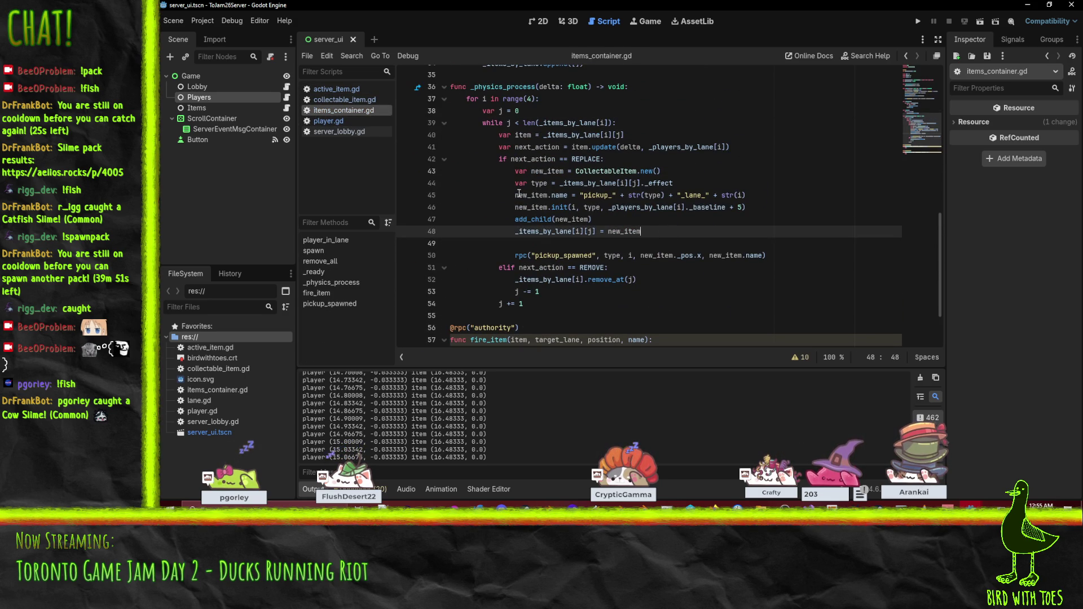
{"action": "double_click", "coordinate": [659, 183]}
{"action": "double_click", "coordinate": [605, 184]}
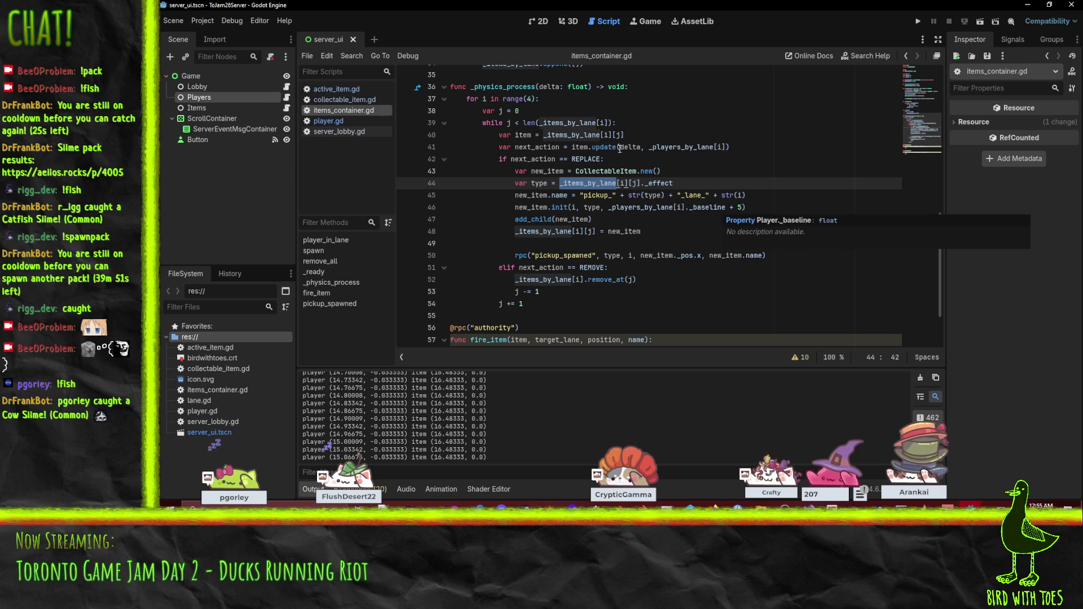
{"action": "scroll", "coordinate": [647, 210], "scroll_direction": "up", "scroll_amount": 1}
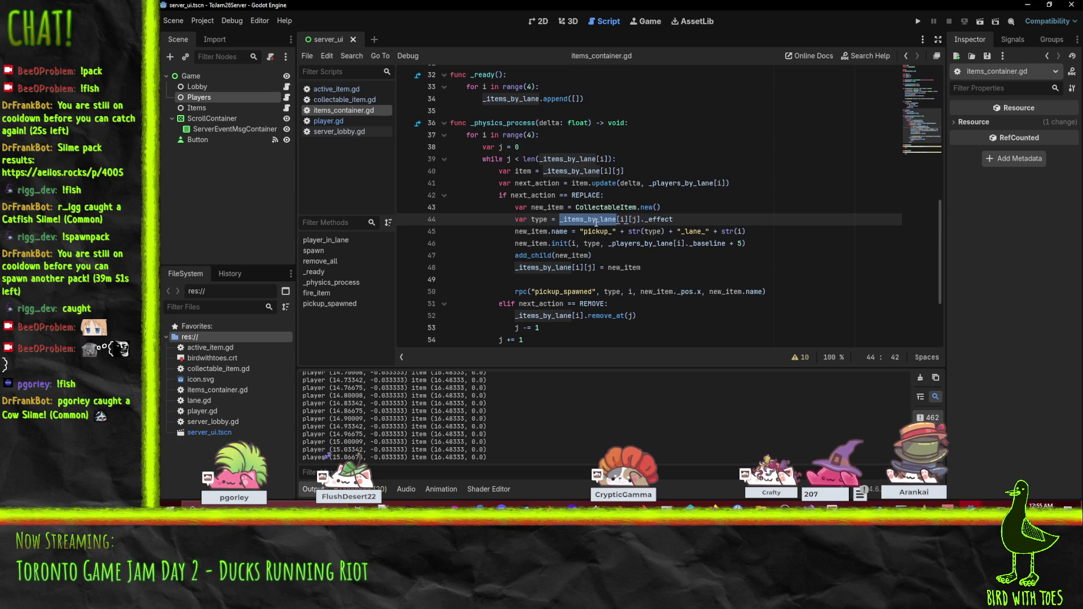
{"action": "mouse_move", "coordinate": [597, 222]}
{"action": "double_click", "coordinate": [663, 220]}
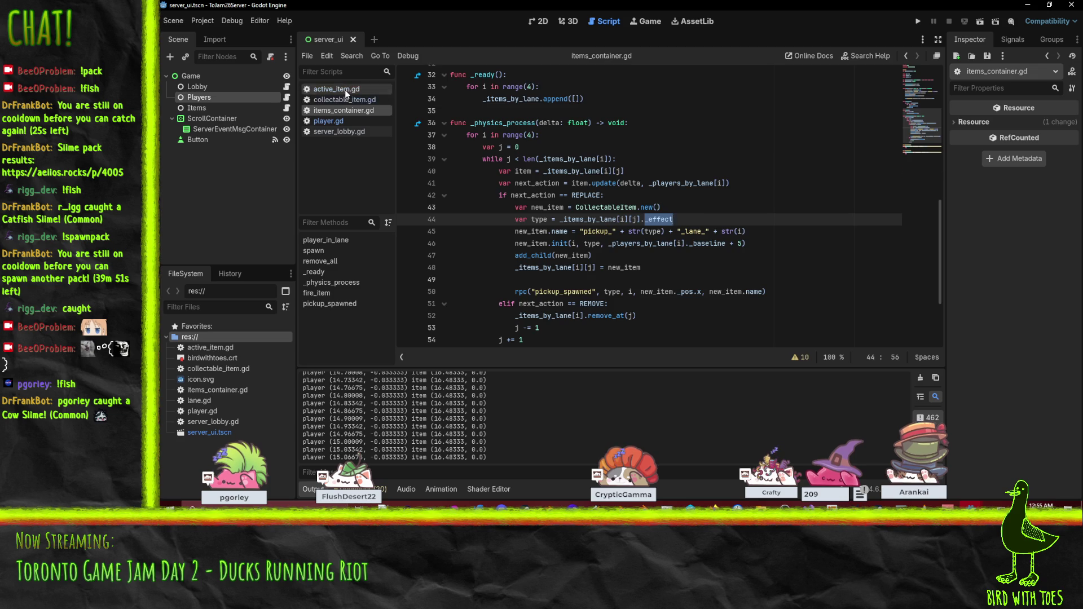
- Open active_item.gd and review the item-removal code in its update() function
{"action": "left_click", "coordinate": [347, 90]}
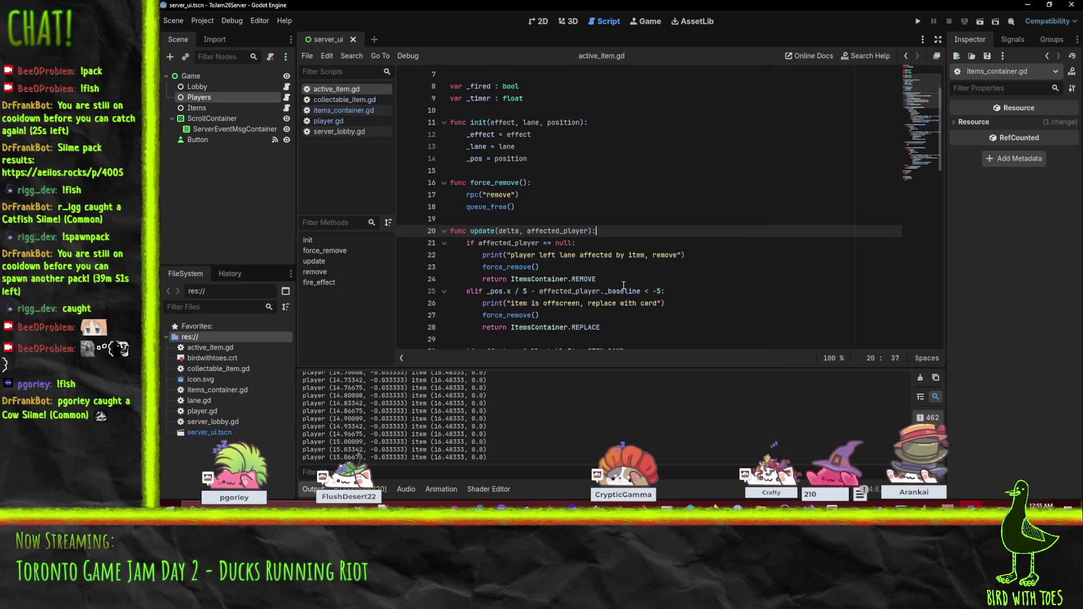
{"action": "left_click", "coordinate": [543, 263]}
{"action": "scroll", "coordinate": [547, 265], "scroll_direction": "down", "scroll_amount": 3}
{"action": "scroll", "coordinate": [553, 265], "scroll_direction": "up", "scroll_amount": 4}
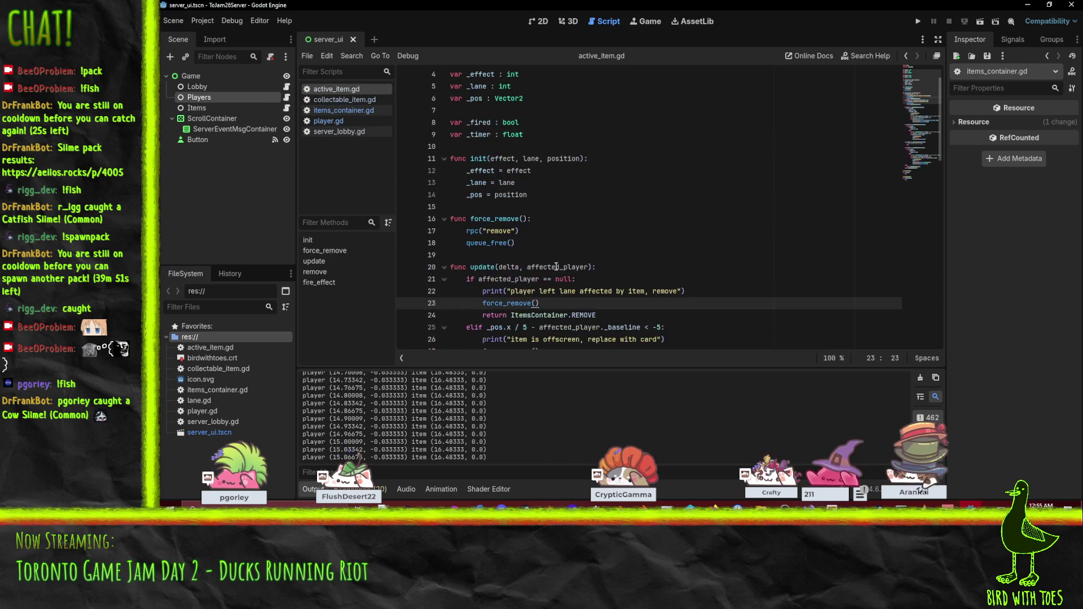
{"action": "scroll", "coordinate": [498, 111], "scroll_direction": "up", "scroll_amount": 1}
{"action": "scroll", "coordinate": [508, 130], "scroll_direction": "down", "scroll_amount": 1}
{"action": "scroll", "coordinate": [649, 214], "scroll_direction": "down", "scroll_amount": 4}
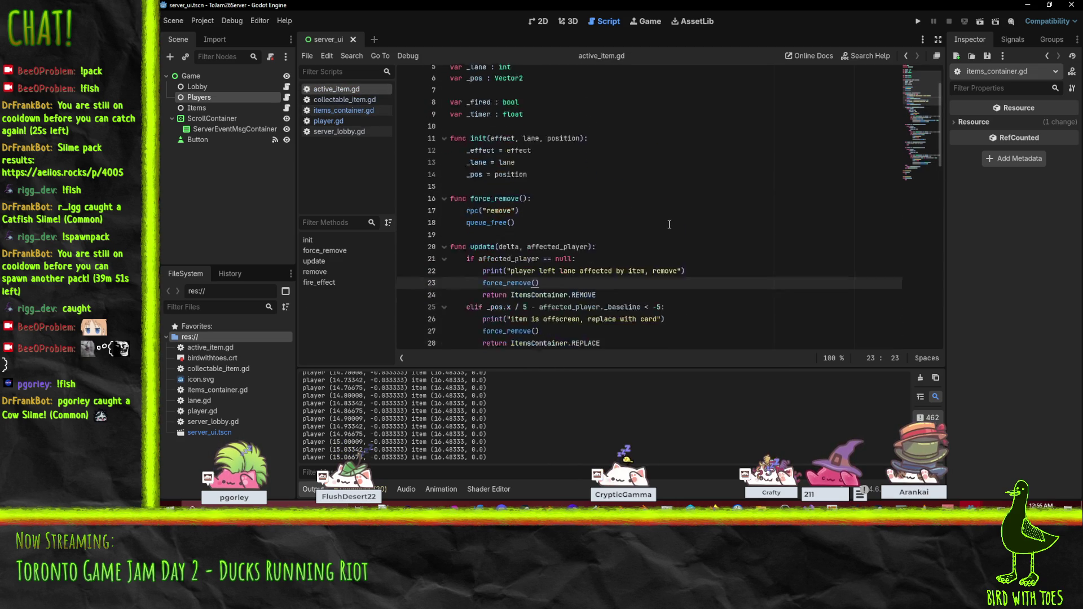
{"action": "scroll", "coordinate": [673, 223], "scroll_direction": "down", "scroll_amount": 2}
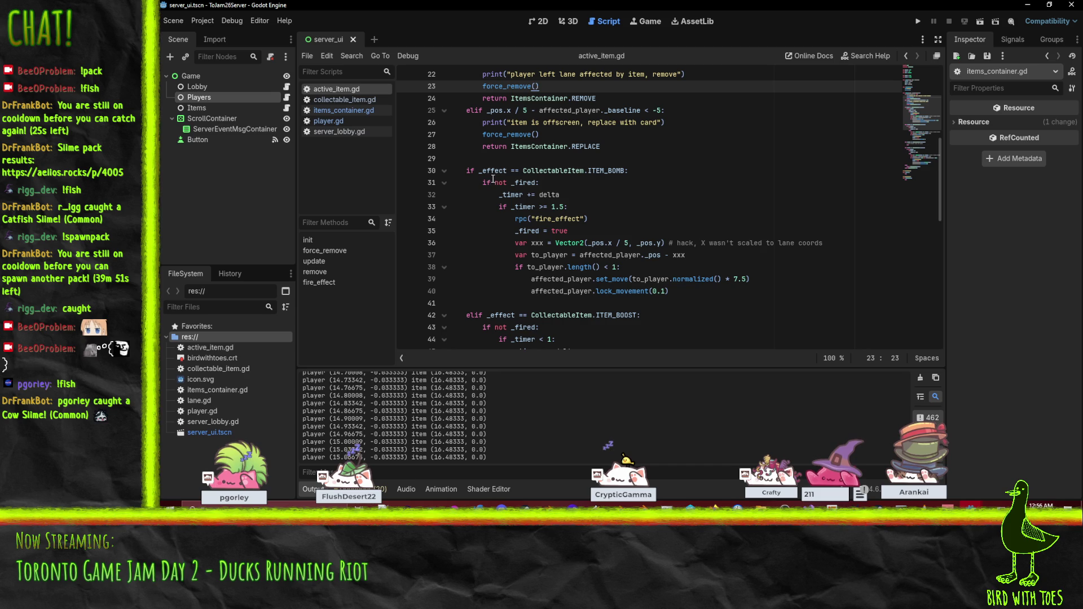
{"action": "scroll", "coordinate": [669, 191], "scroll_direction": "down", "scroll_amount": 5}
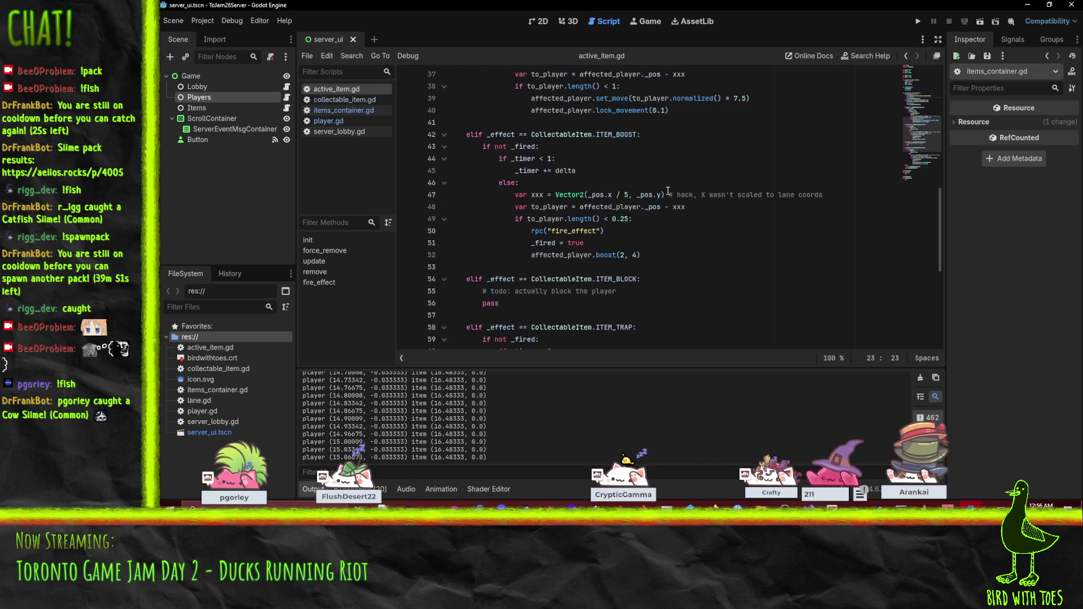
{"action": "scroll", "coordinate": [668, 191], "scroll_direction": "up", "scroll_amount": 12}
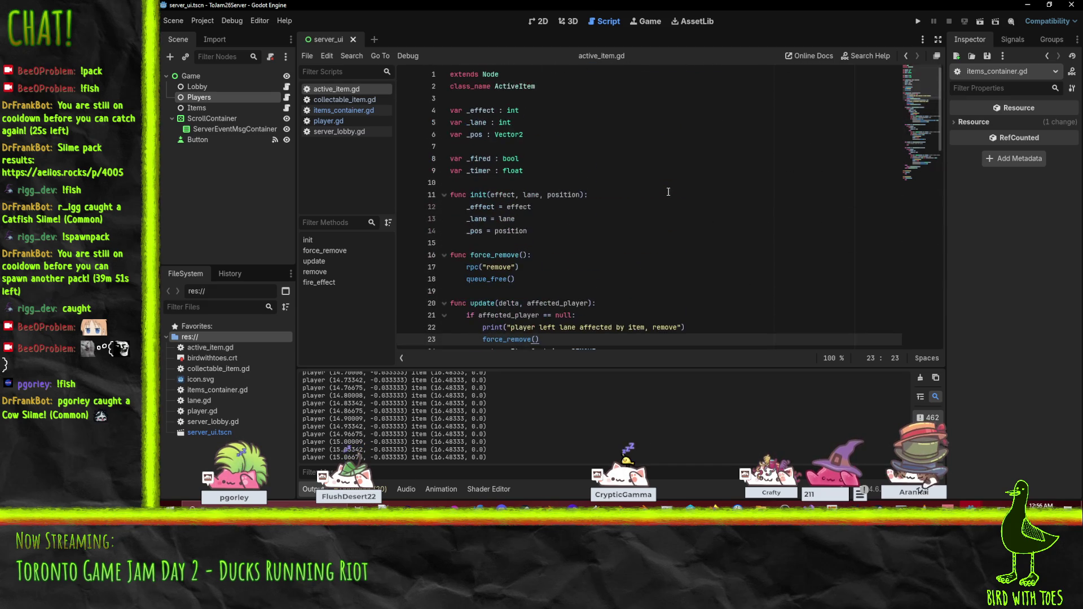
{"action": "scroll", "coordinate": [668, 192], "scroll_direction": "down", "scroll_amount": 2}
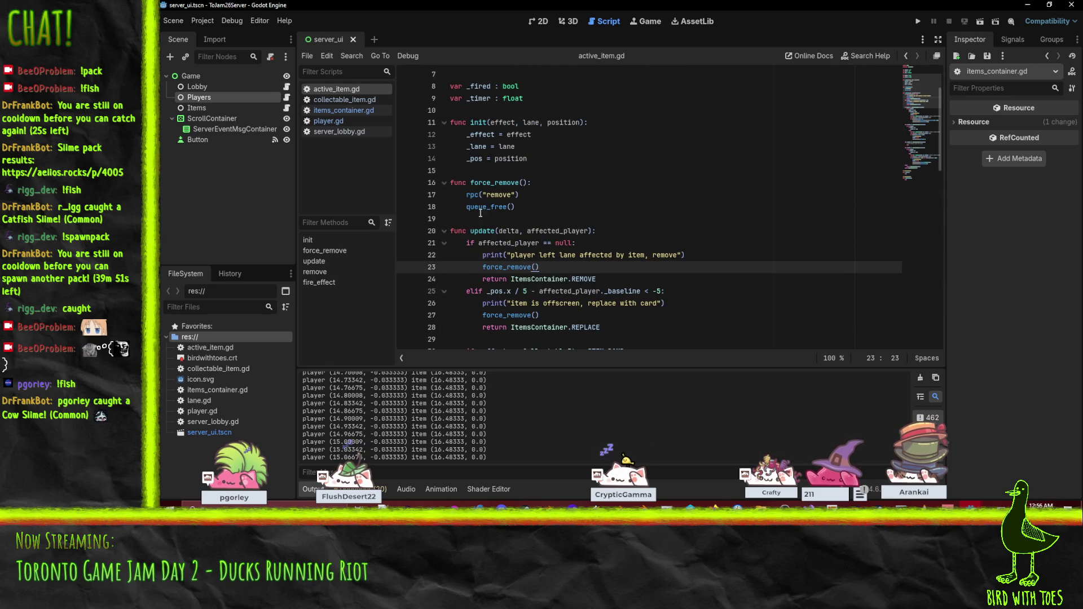
{"action": "mouse_move", "coordinate": [487, 213]}
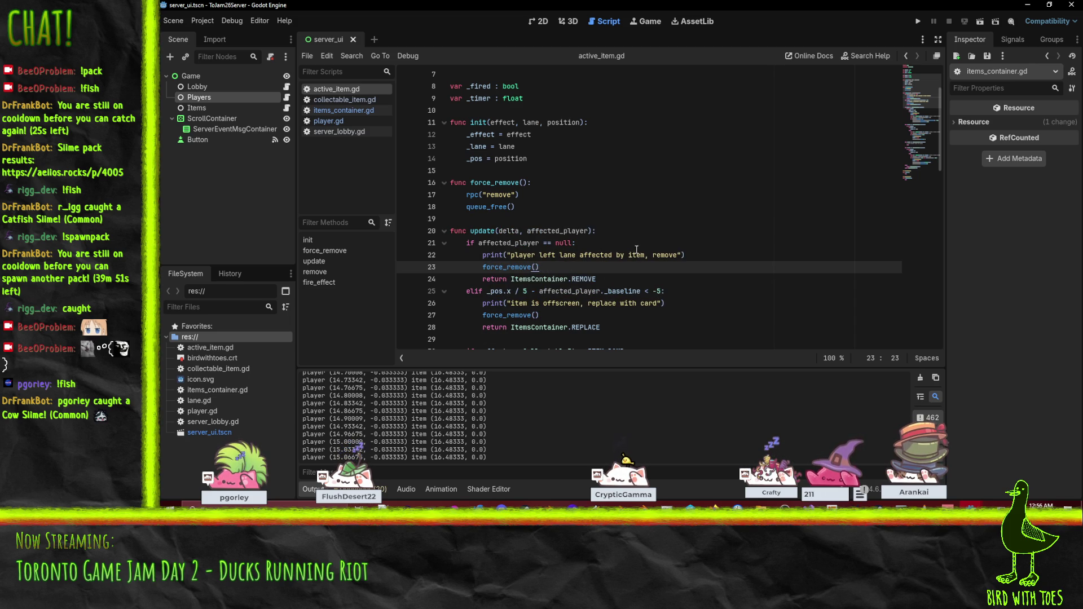
- Append _effect to the 'player left lane affected by item, remove' message on line 22 and save
{"action": "left_click", "coordinate": [637, 245]}
{"action": "left_click", "coordinate": [671, 256]}
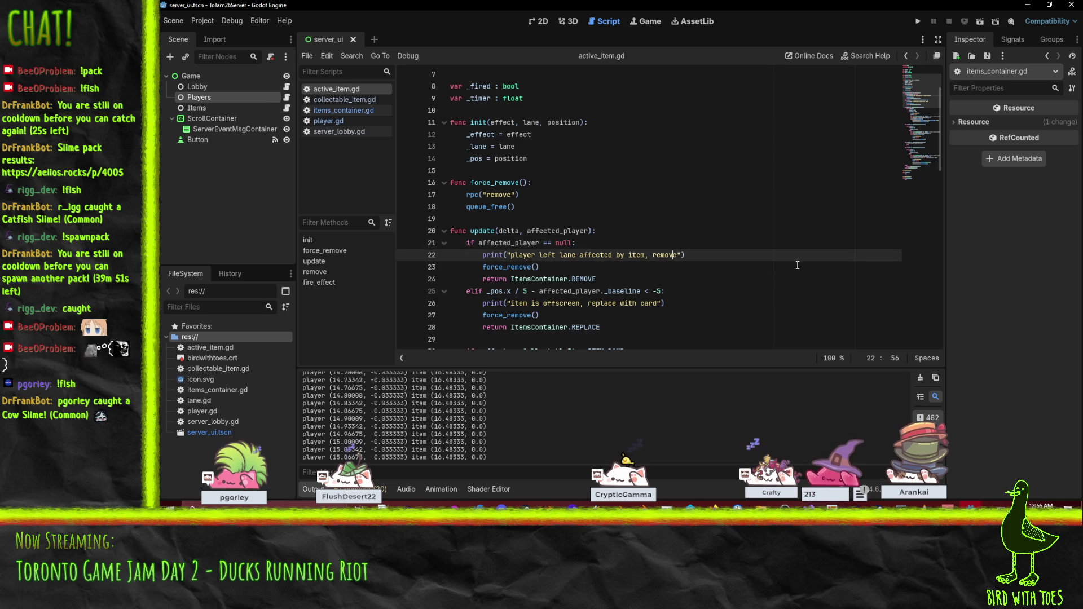
{"action": "type", "text": "\", _e"}
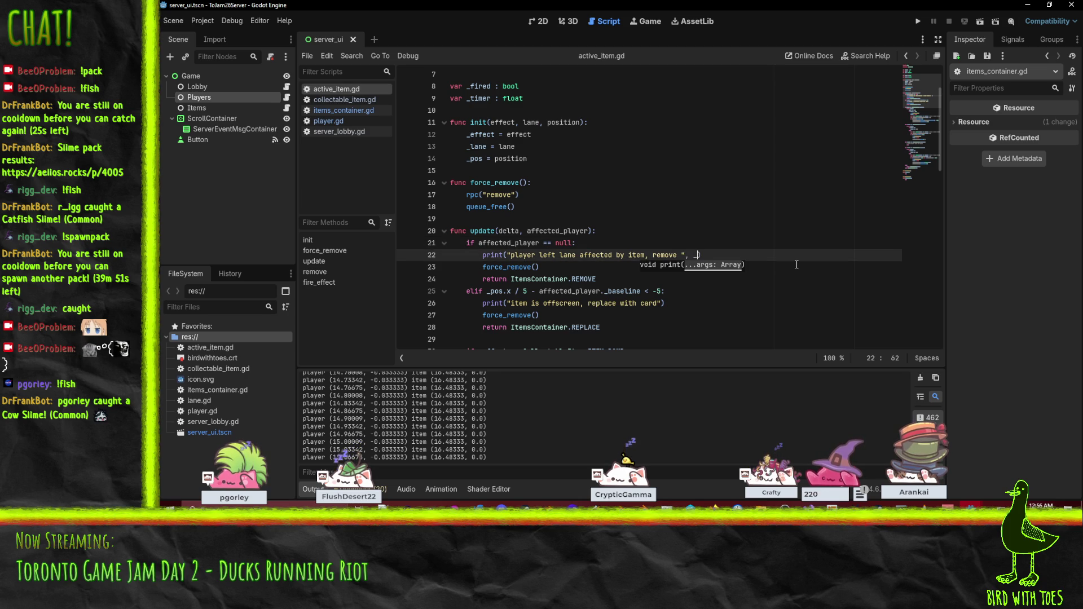
{"action": "type", "text": "ffect"}
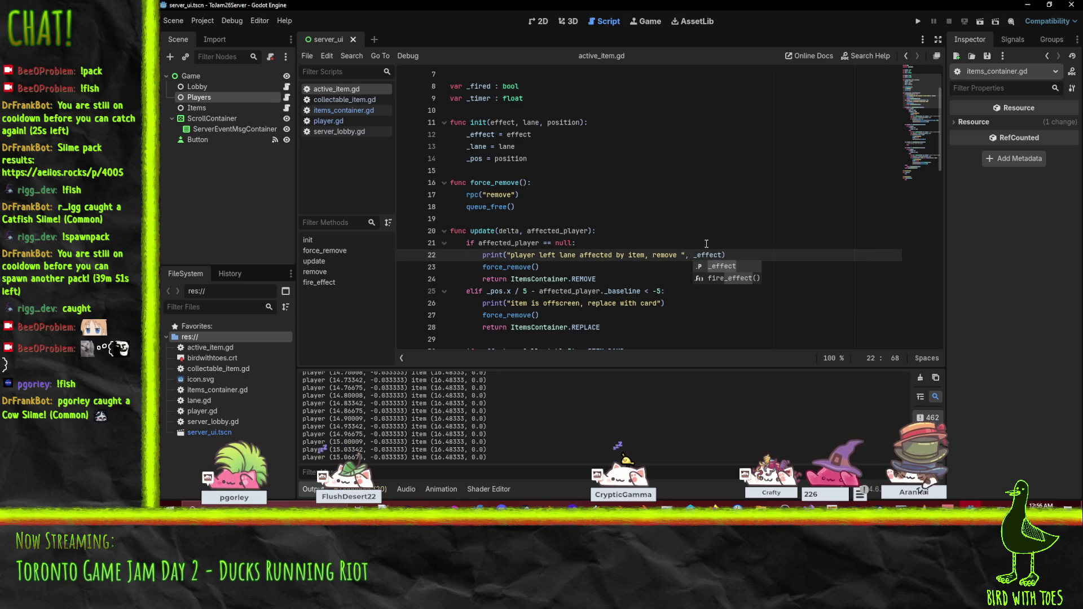
{"action": "left_click", "coordinate": [661, 253]}
{"action": "key", "text": "ctrl+s"}
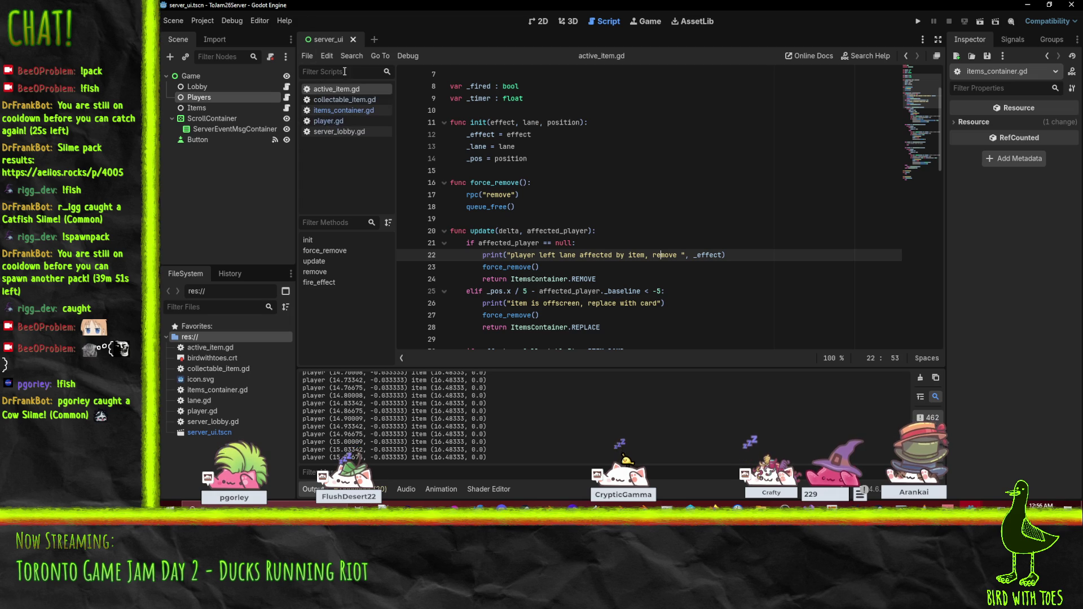
{"action": "left_click", "coordinate": [346, 109]}
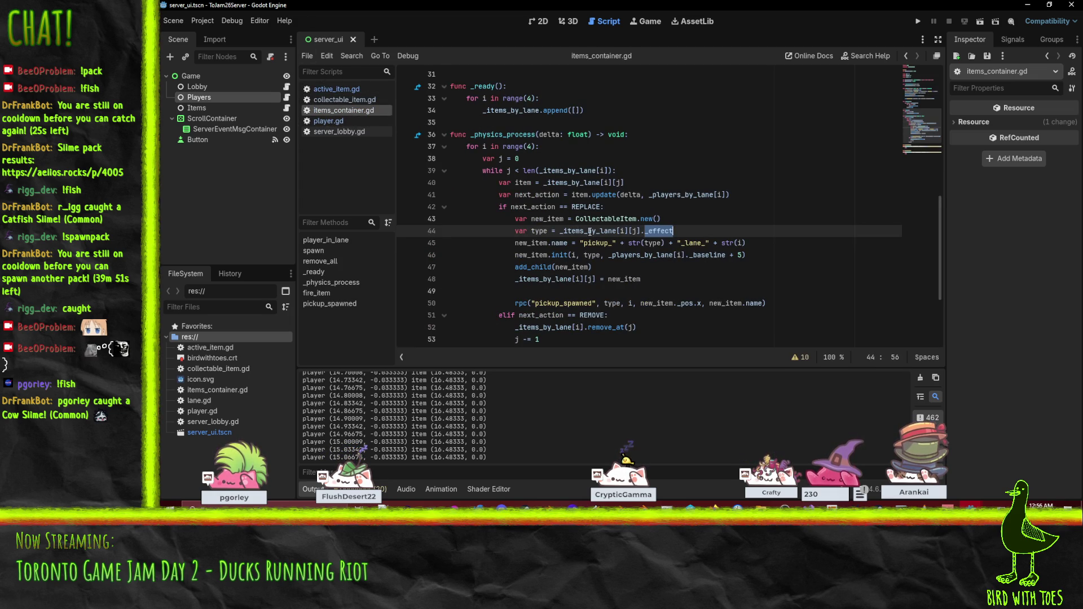
- Replace the _items_by_lane[i][j] lookup on line 44 with the item variable
{"action": "left_click", "coordinate": [560, 231]}
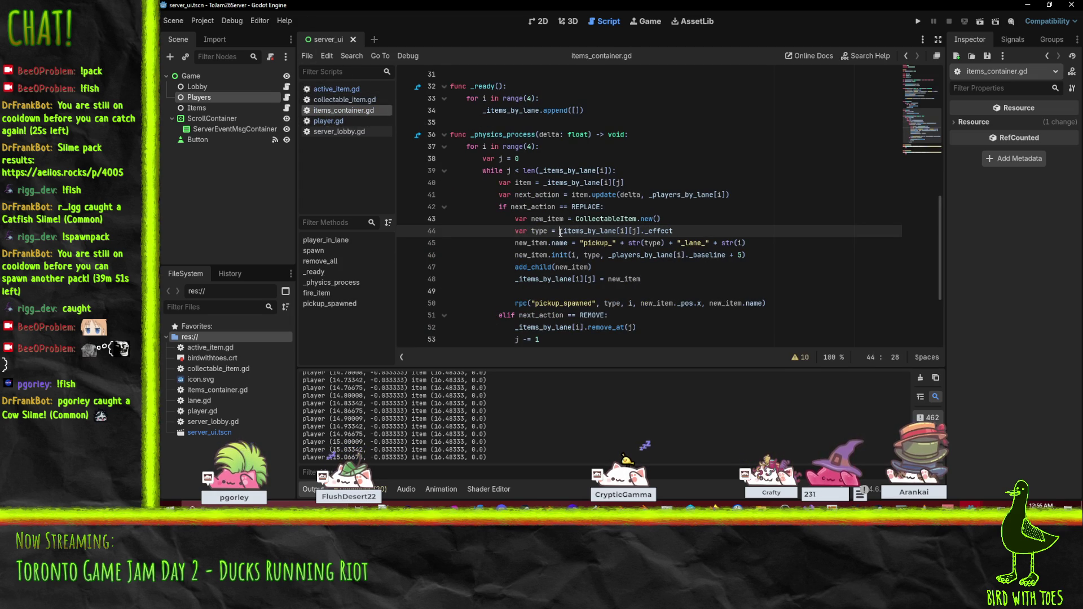
{"action": "left_click_drag", "start_coordinate": [561, 232], "coordinate": [670, 231]}
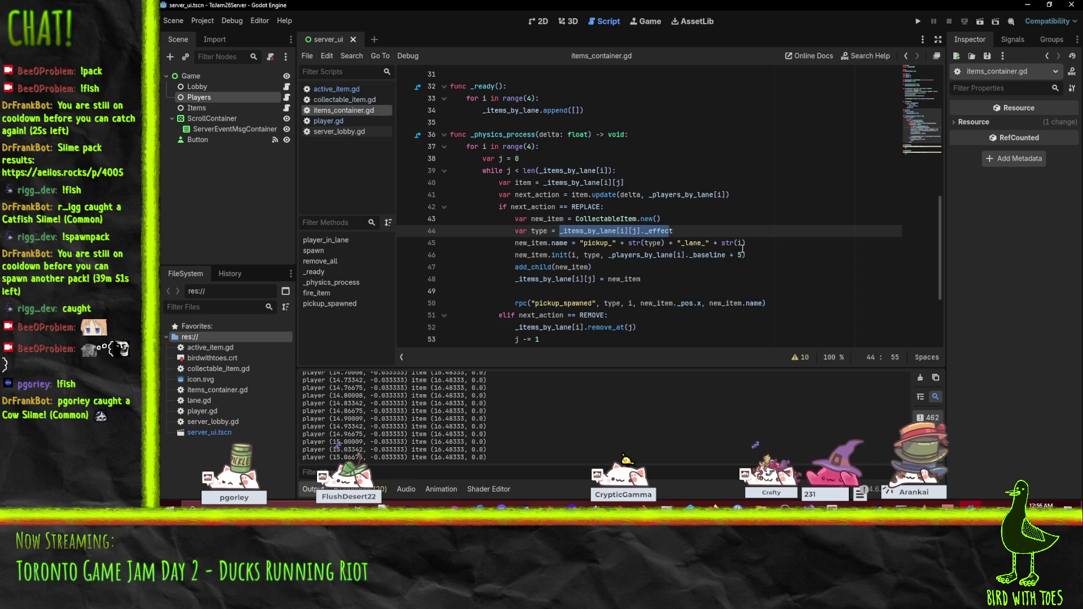
{"action": "left_click", "coordinate": [580, 219]}
{"action": "left_click", "coordinate": [680, 221]}
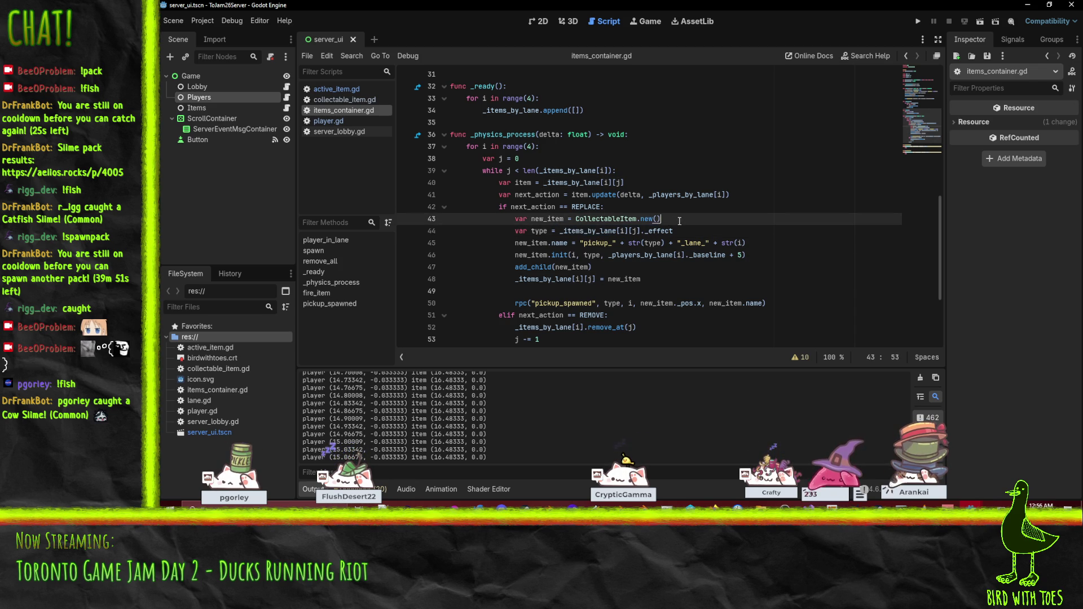
{"action": "left_click_drag", "start_coordinate": [560, 233], "coordinate": [701, 234]}
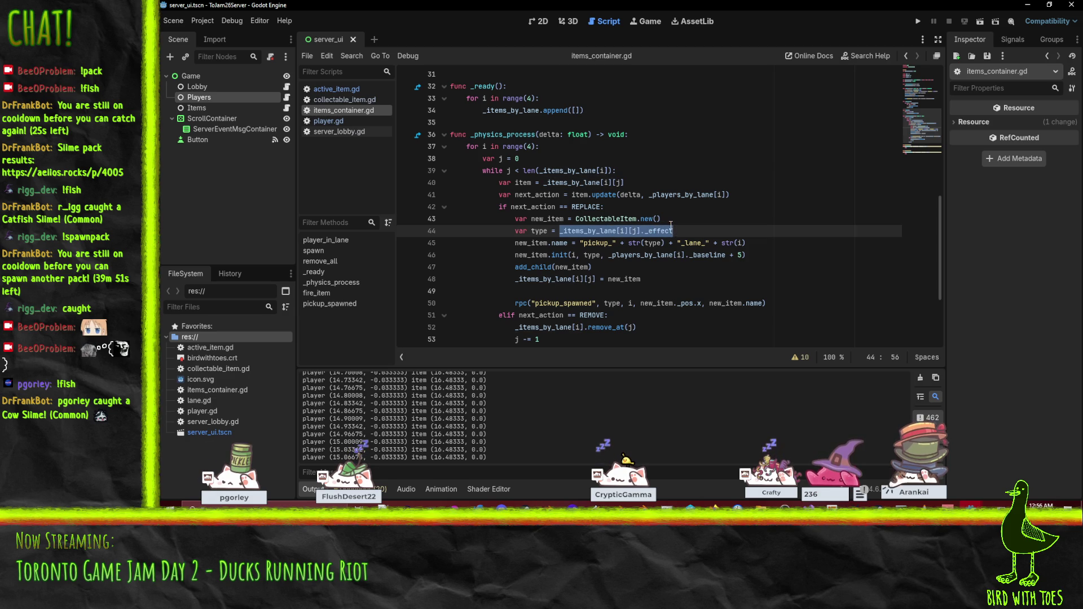
{"action": "left_click", "coordinate": [703, 221]}
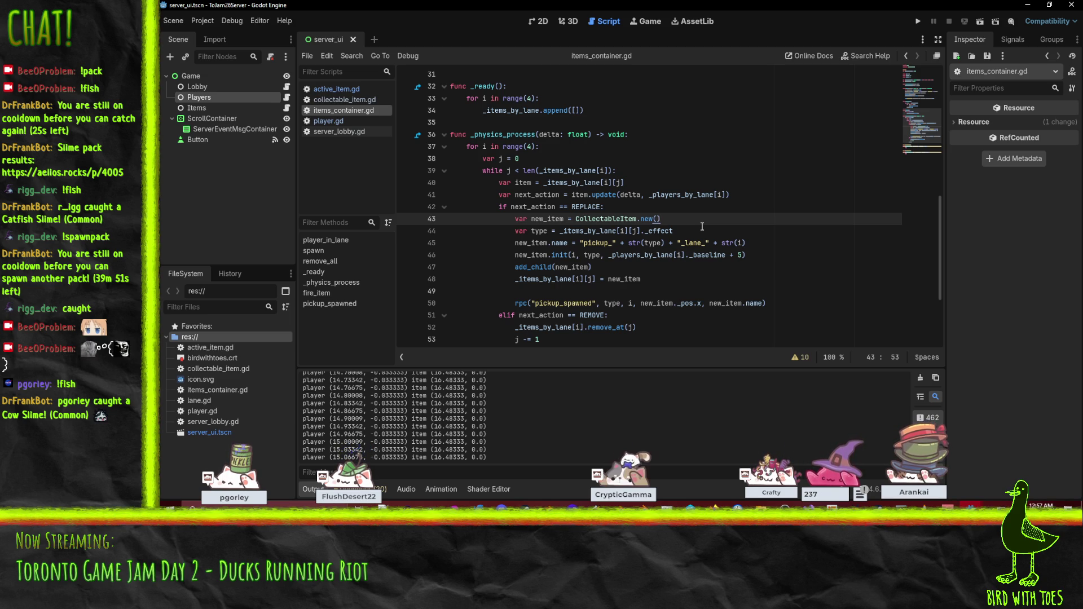
{"action": "double_click", "coordinate": [523, 182]}
{"action": "key", "text": "ctrl+c"}
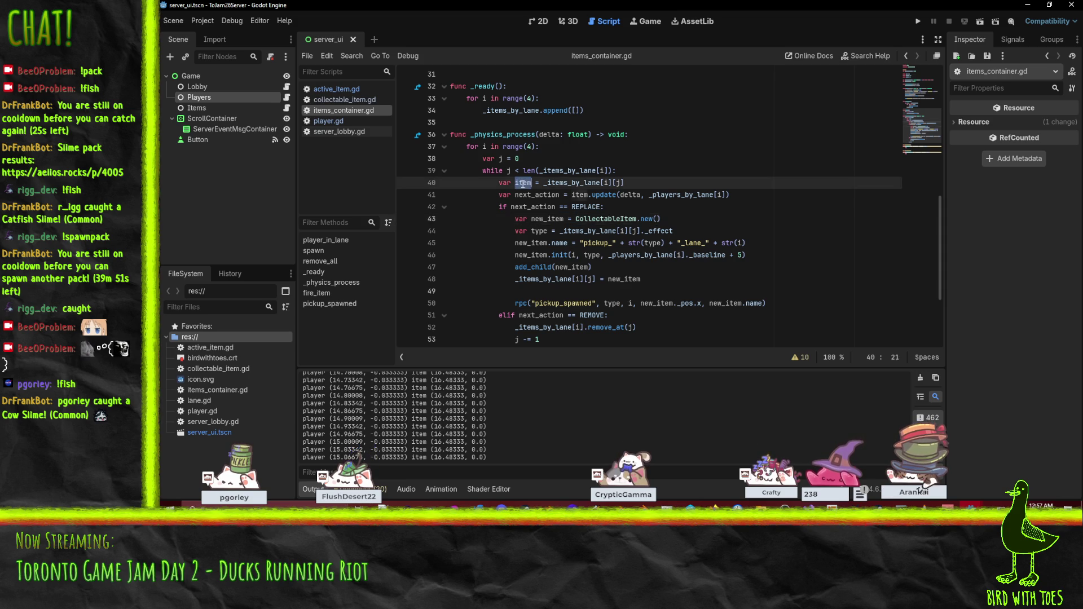
{"action": "left_click_drag", "start_coordinate": [560, 231], "coordinate": [643, 229]}
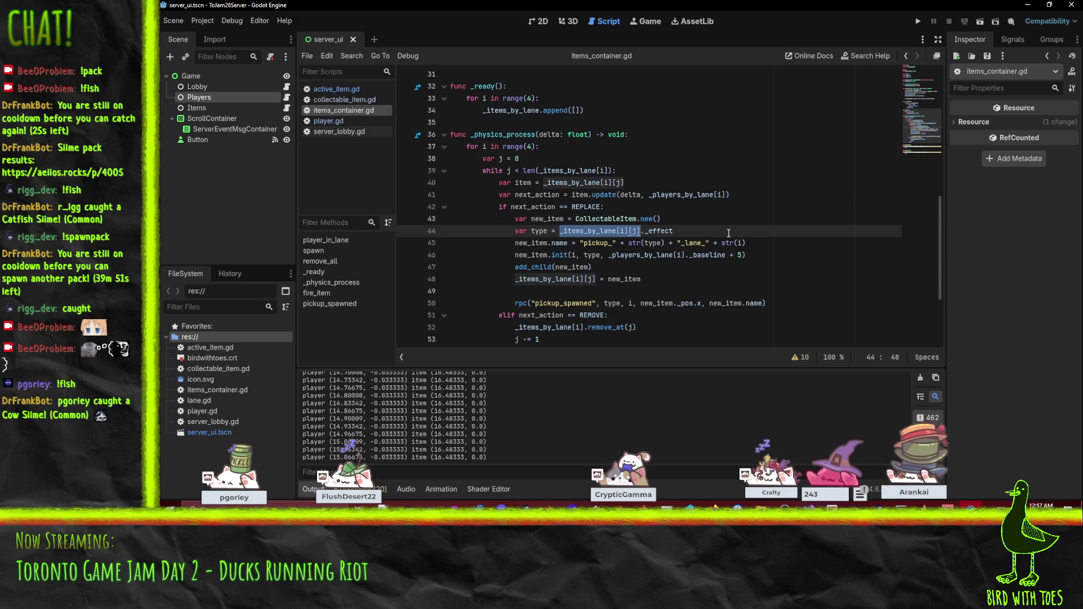
{"action": "key", "text": "ctrl+v"}
- Move the type line up below line 40, fix its indent, and save items_container.gd
{"action": "left_click", "coordinate": [640, 219]}
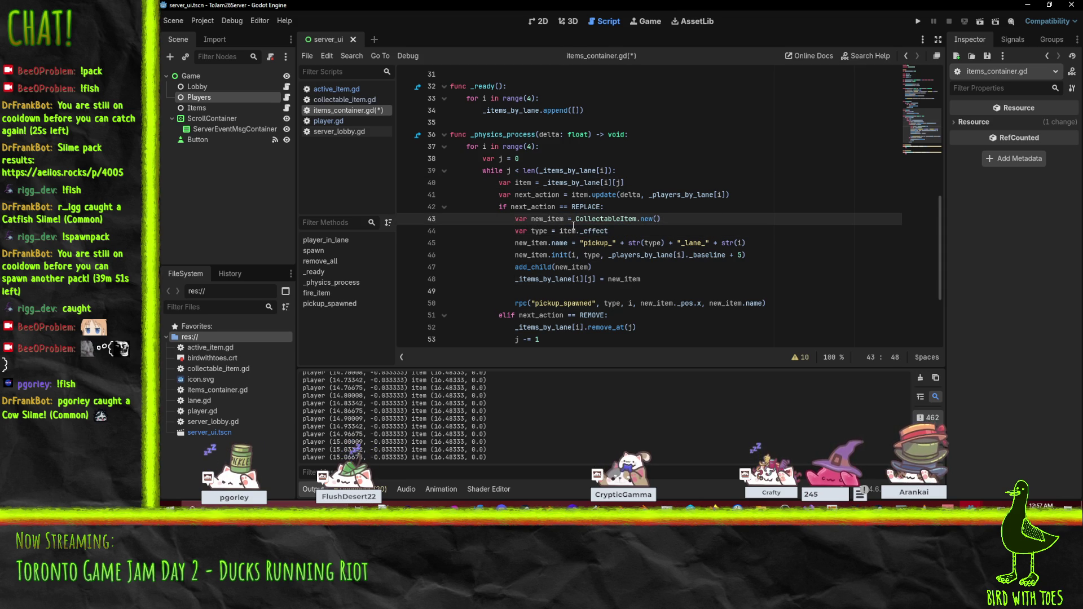
{"action": "left_click", "coordinate": [711, 218]}
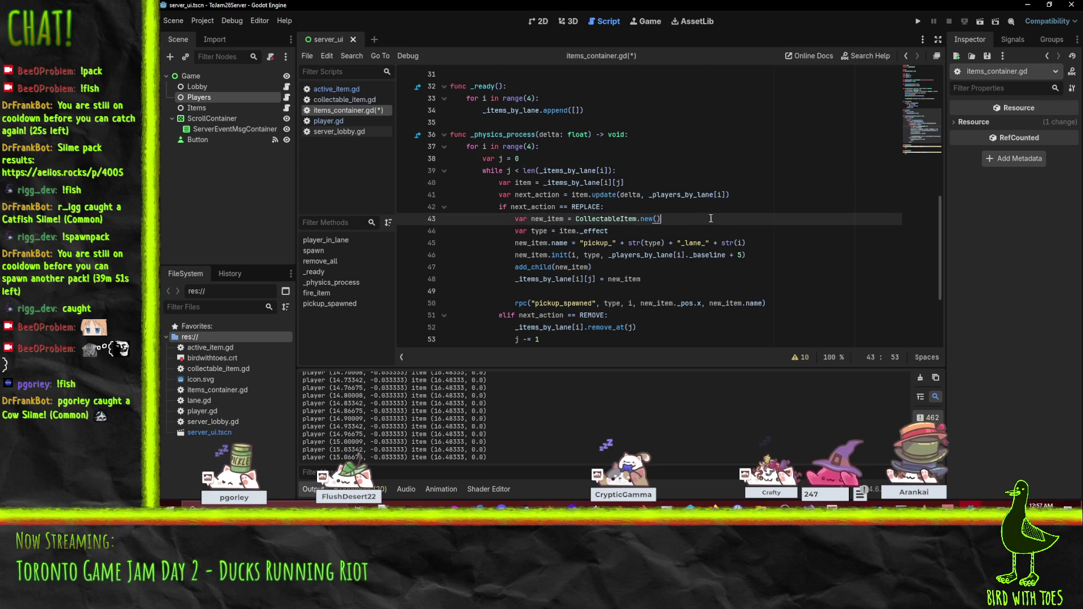
{"action": "left_click", "coordinate": [642, 184]}
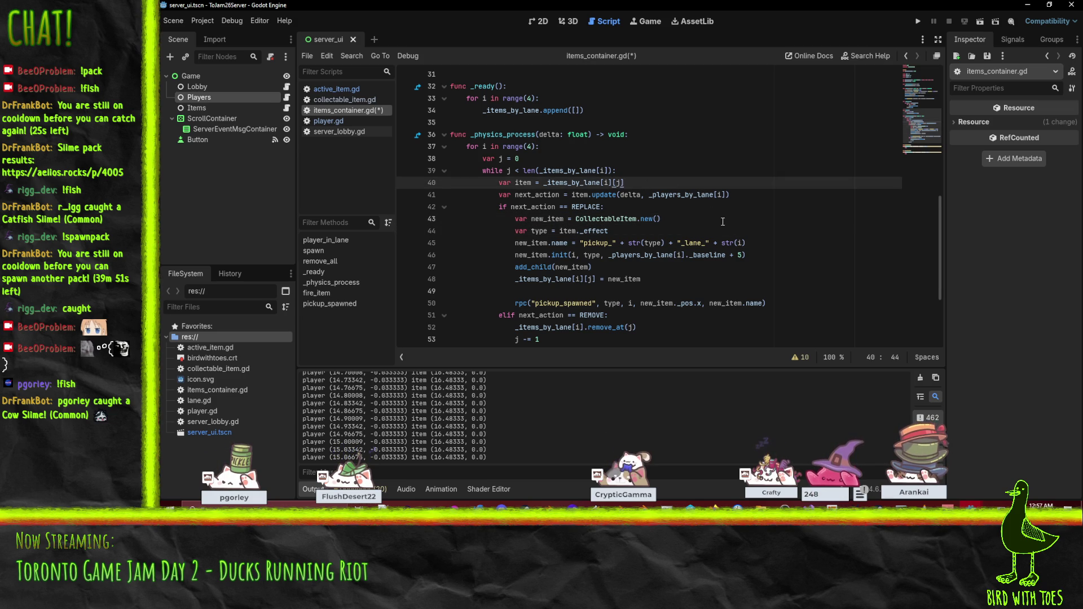
{"action": "key", "text": "Return"}
{"action": "type", "text": "var item"}
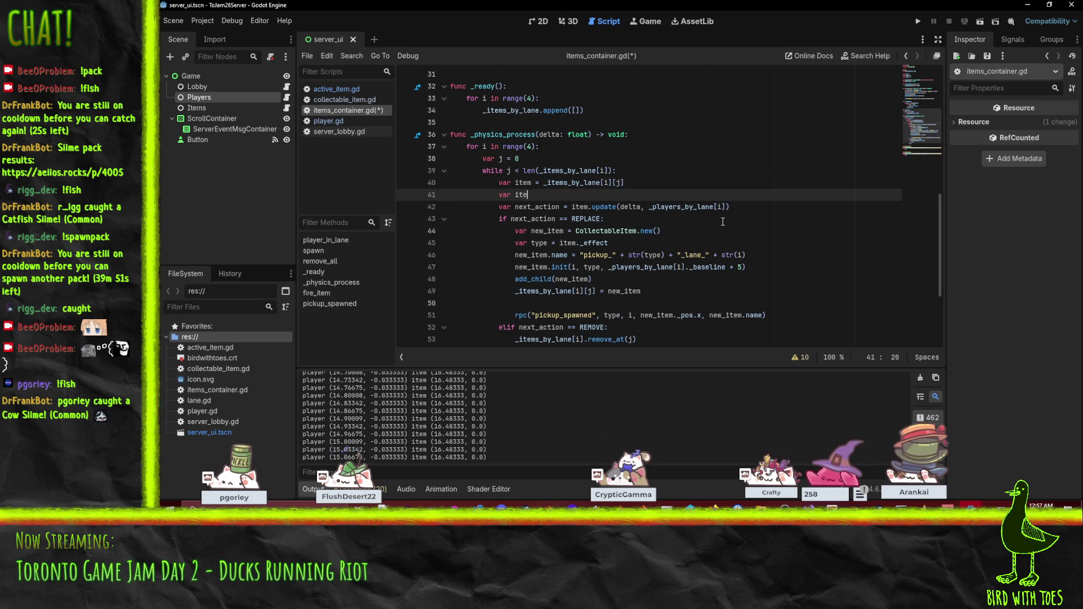
{"action": "key", "text": "BackSpace"}
{"action": "key", "text": "BackSpace"}
{"action": "key", "text": "BackSpace"}
{"action": "key", "text": "Down"}
{"action": "key", "text": "Down"}
{"action": "key", "text": "Down"}
{"action": "key", "text": "ctrl+shift+k"}
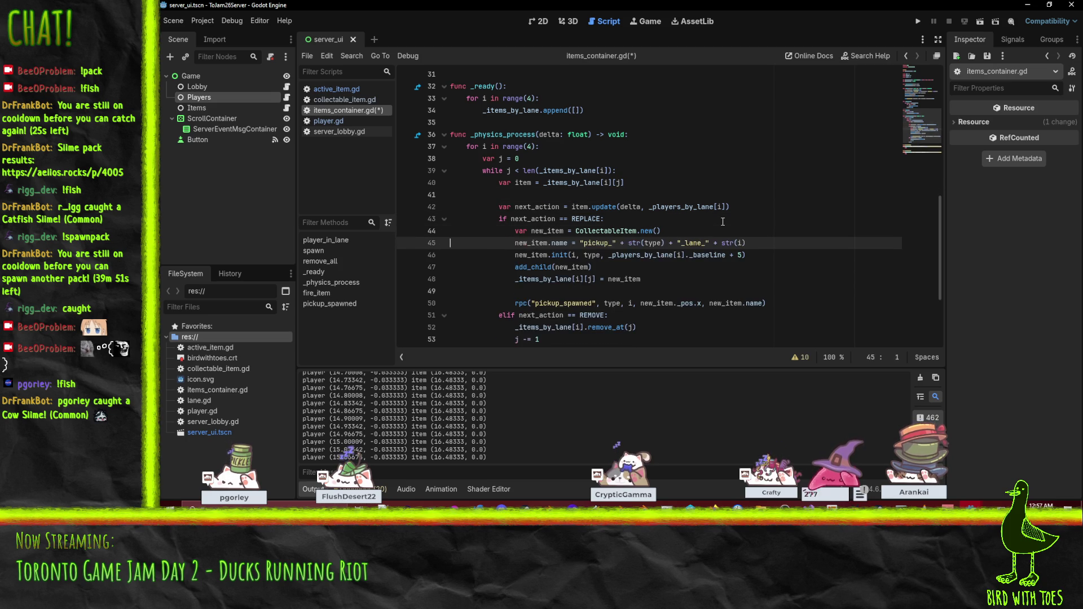
{"action": "key", "text": "ctrl+z"}
{"action": "key", "text": "ctrl+z"}
{"action": "key", "text": "ctrl+z"}
{"action": "key", "text": "ctrl+z"}
{"action": "key", "text": "Down"}
{"action": "key", "text": "Down"}
{"action": "key", "text": "Down"}
{"action": "key", "text": "ctrl+s"}
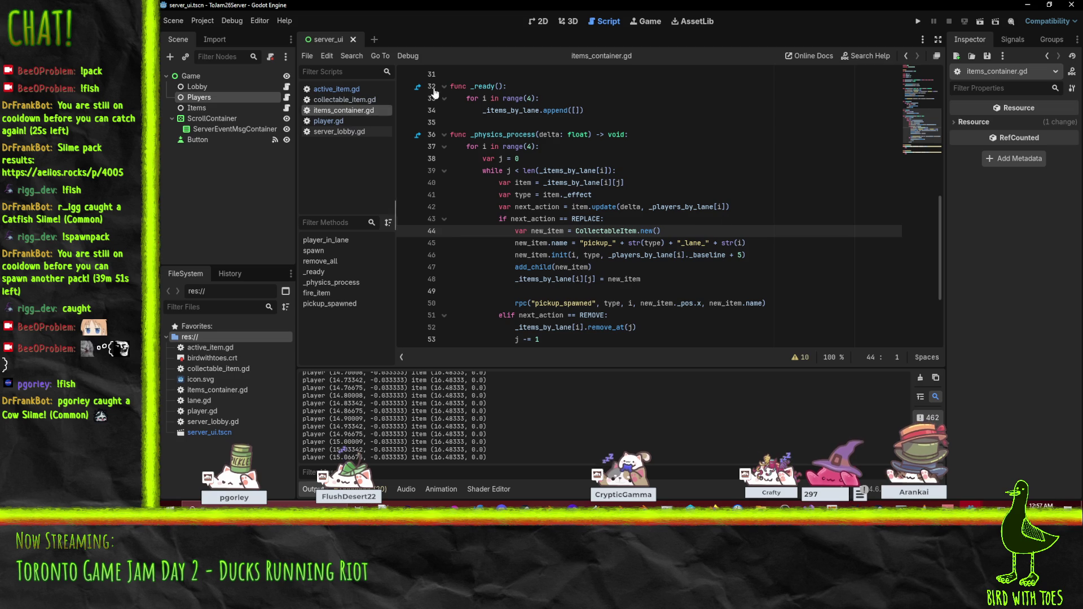
{"action": "left_click", "coordinate": [336, 89]}
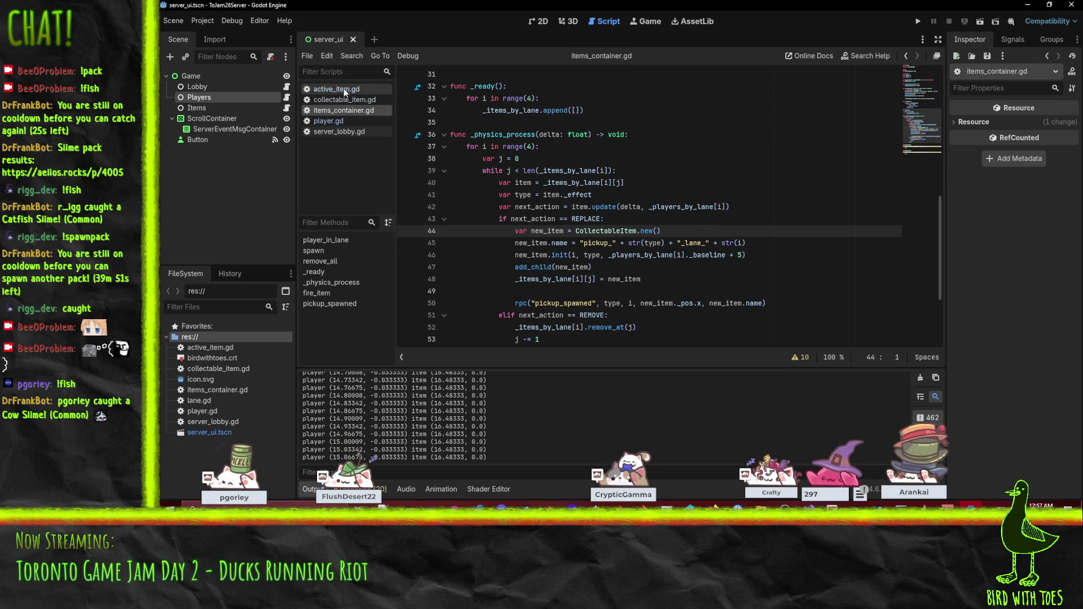
- Review update()'s effect branches in active_item.gd, highlighting the _effect uses
{"action": "left_click", "coordinate": [560, 280]}
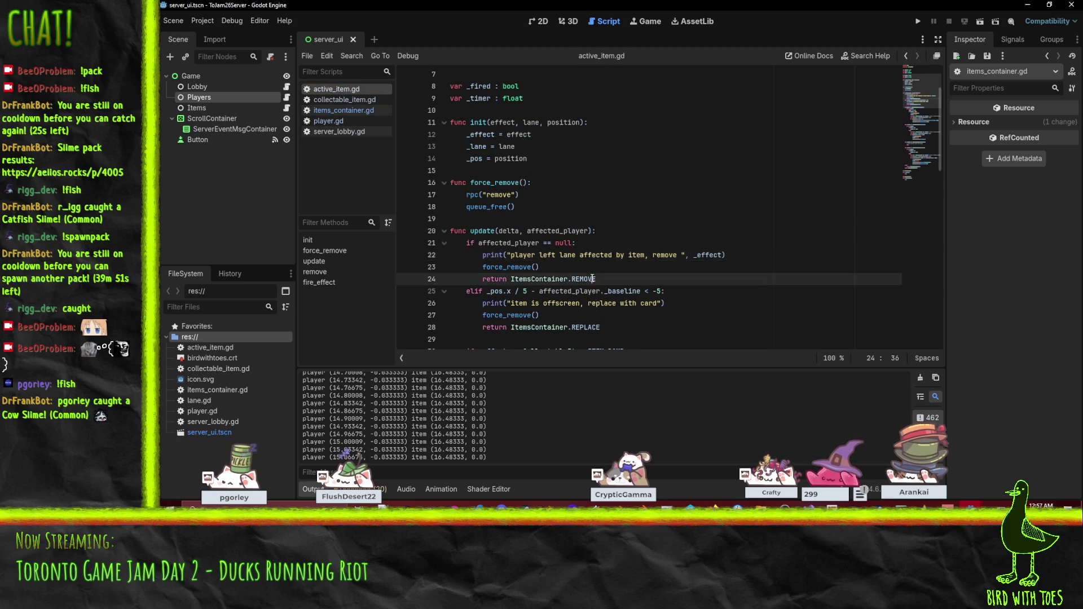
{"action": "scroll", "coordinate": [706, 327], "scroll_direction": "down", "scroll_amount": 6}
{"action": "scroll", "coordinate": [706, 327], "scroll_direction": "up", "scroll_amount": 4}
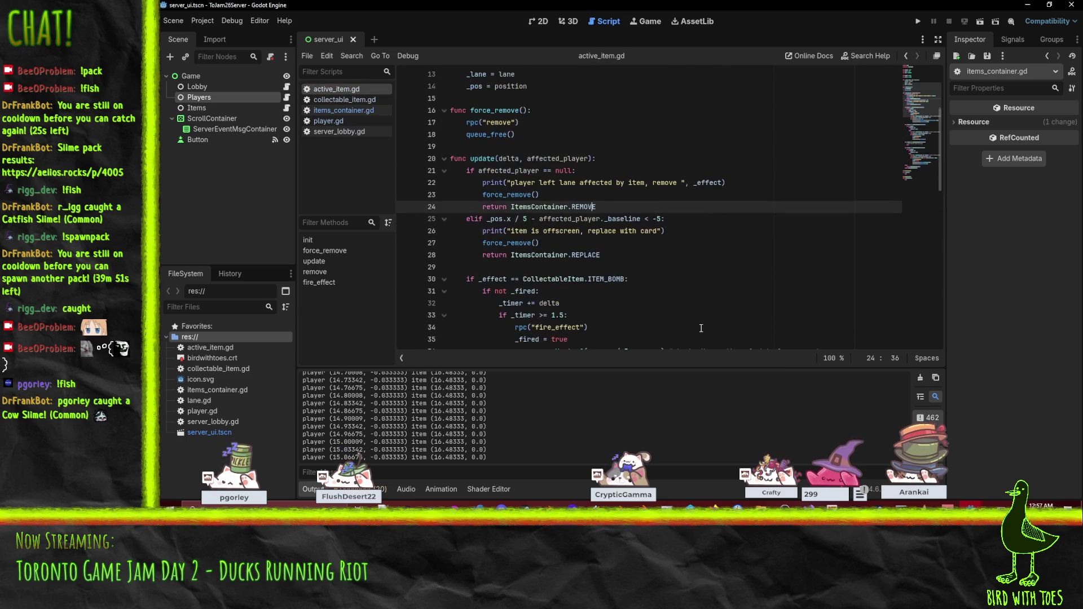
{"action": "scroll", "coordinate": [677, 282], "scroll_direction": "down", "scroll_amount": 6}
{"action": "scroll", "coordinate": [681, 293], "scroll_direction": "down", "scroll_amount": 2}
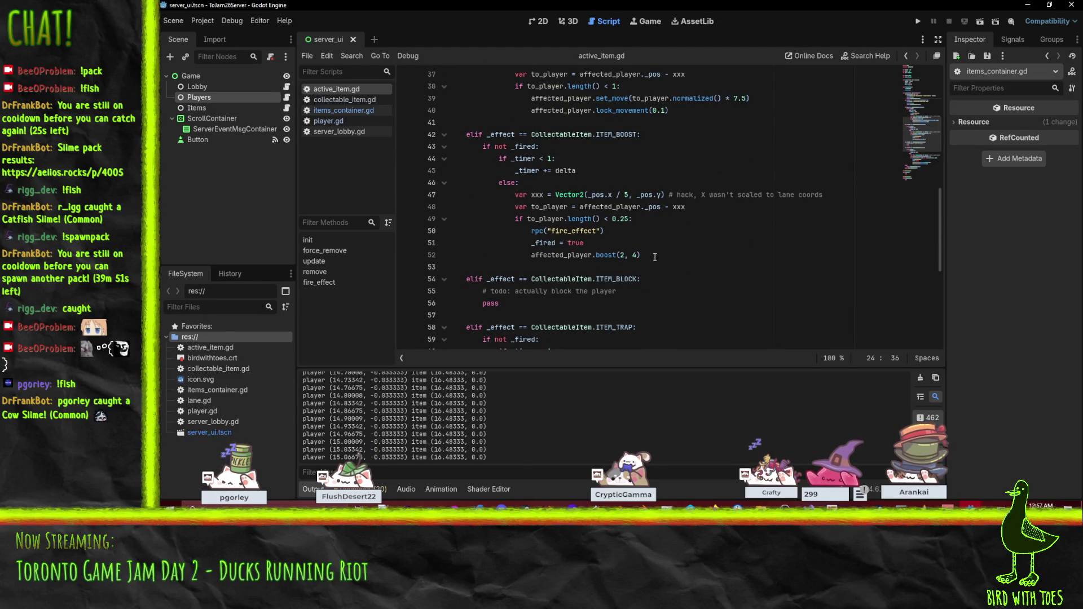
{"action": "left_click", "coordinate": [512, 138]}
- Scroll through the lane-exit removal and offscreen replacement branches, back up to line 23
{"action": "scroll", "coordinate": [692, 265], "scroll_direction": "down", "scroll_amount": 7}
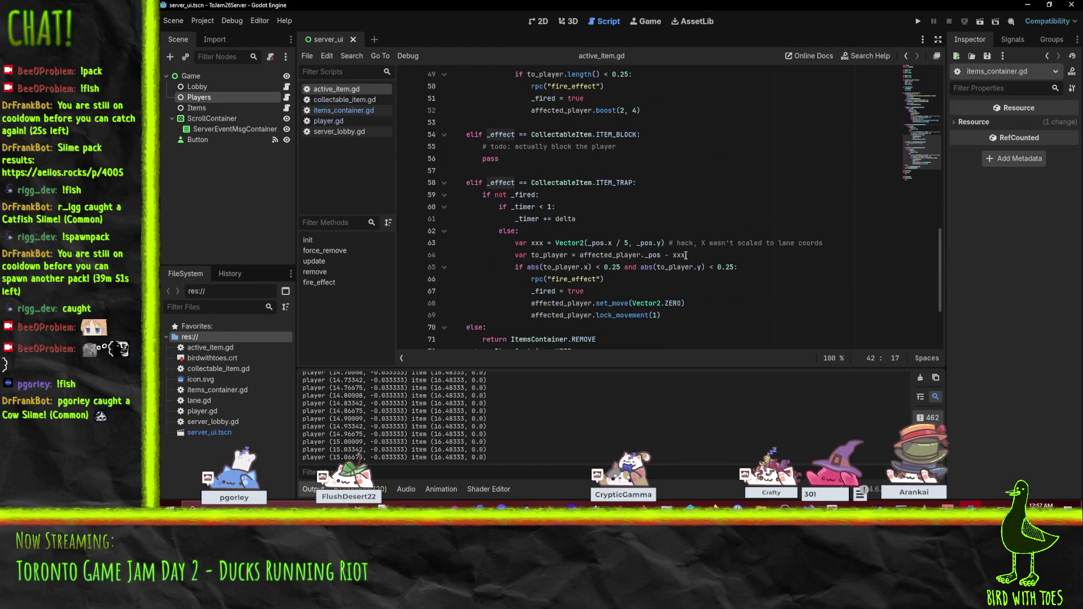
{"action": "scroll", "coordinate": [692, 265], "scroll_direction": "up", "scroll_amount": 14}
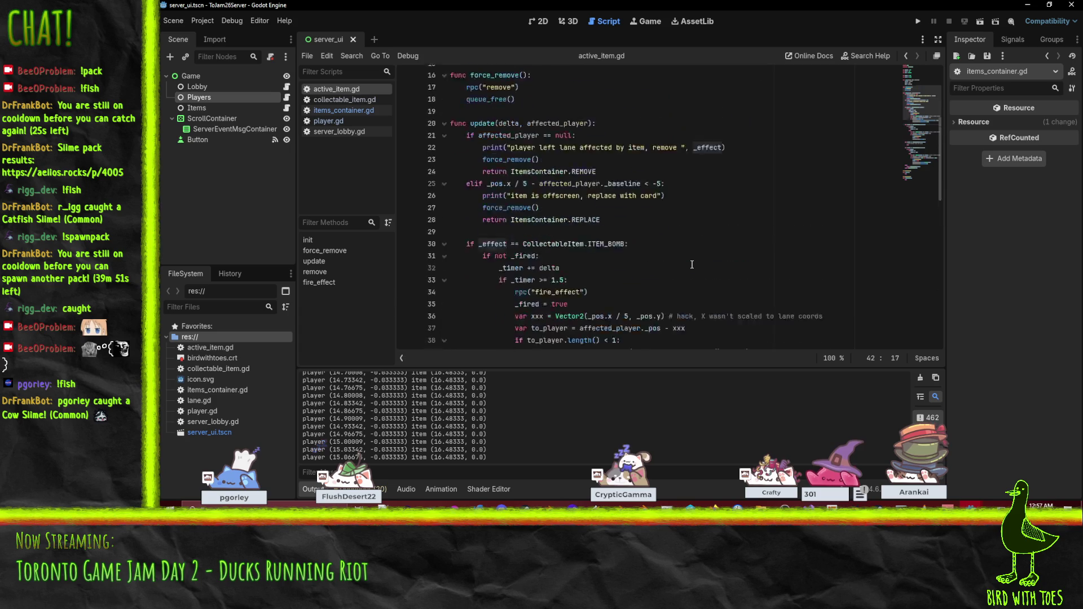
{"action": "scroll", "coordinate": [691, 265], "scroll_direction": "down", "scroll_amount": 13}
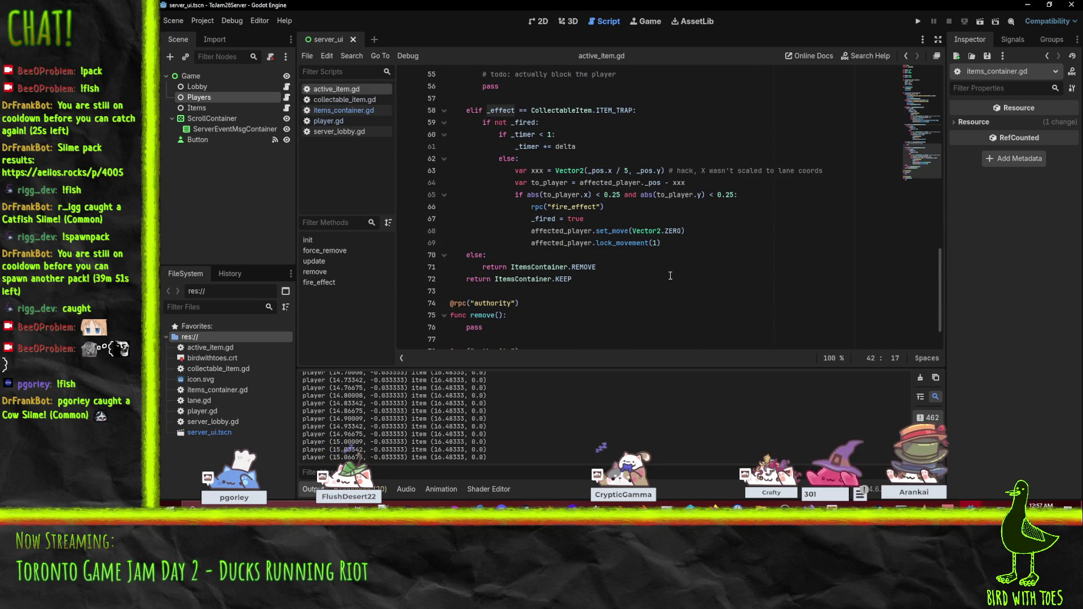
{"action": "scroll", "coordinate": [671, 275], "scroll_direction": "up", "scroll_amount": 7}
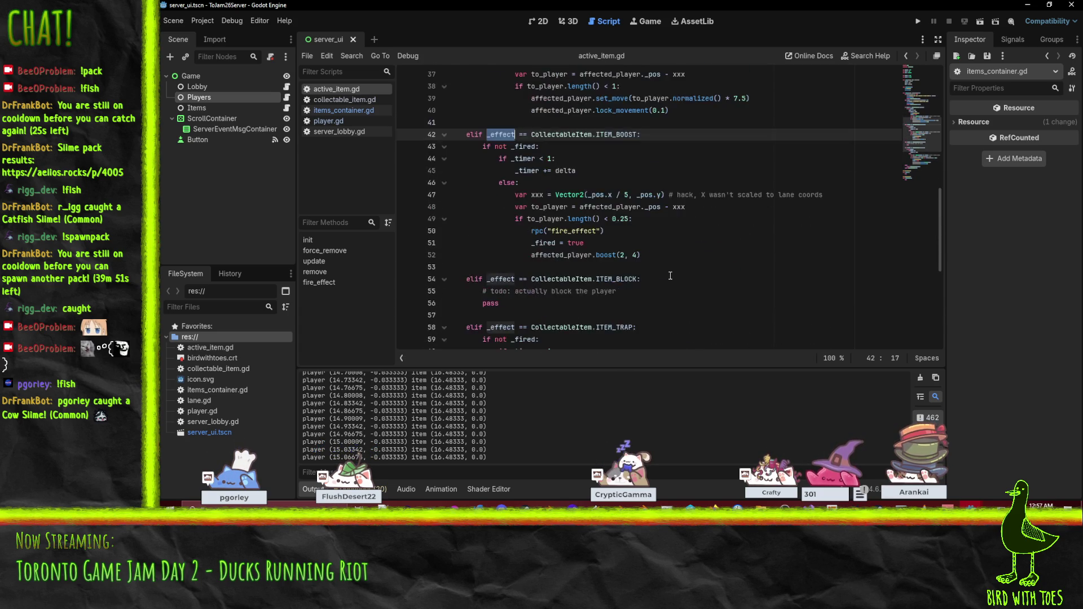
{"action": "scroll", "coordinate": [705, 249], "scroll_direction": "up", "scroll_amount": 3}
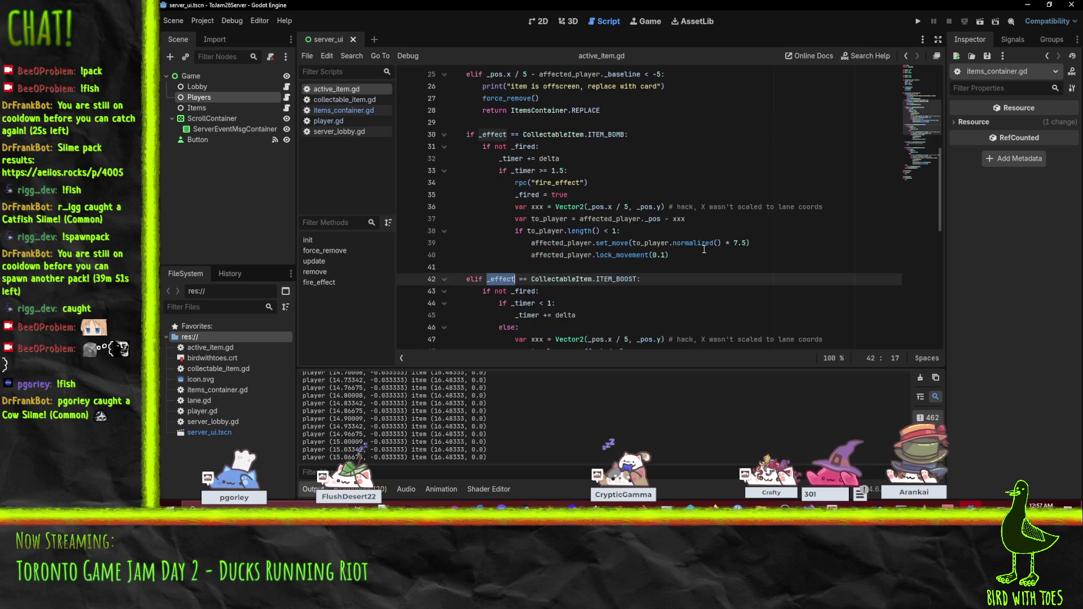
{"action": "scroll", "coordinate": [733, 243], "scroll_direction": "up", "scroll_amount": 5}
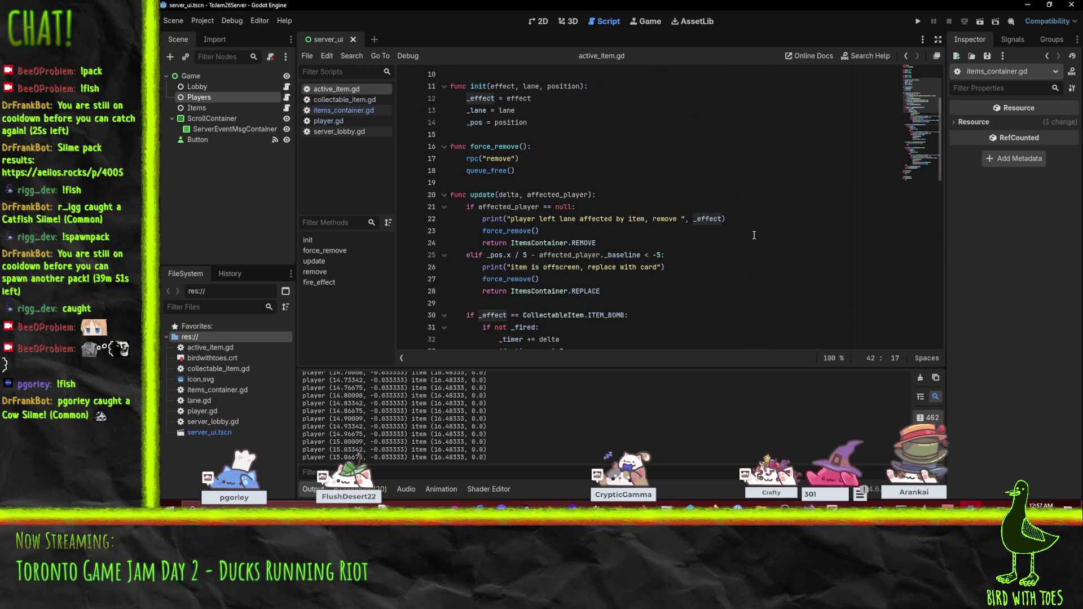
{"action": "left_click", "coordinate": [694, 255]}
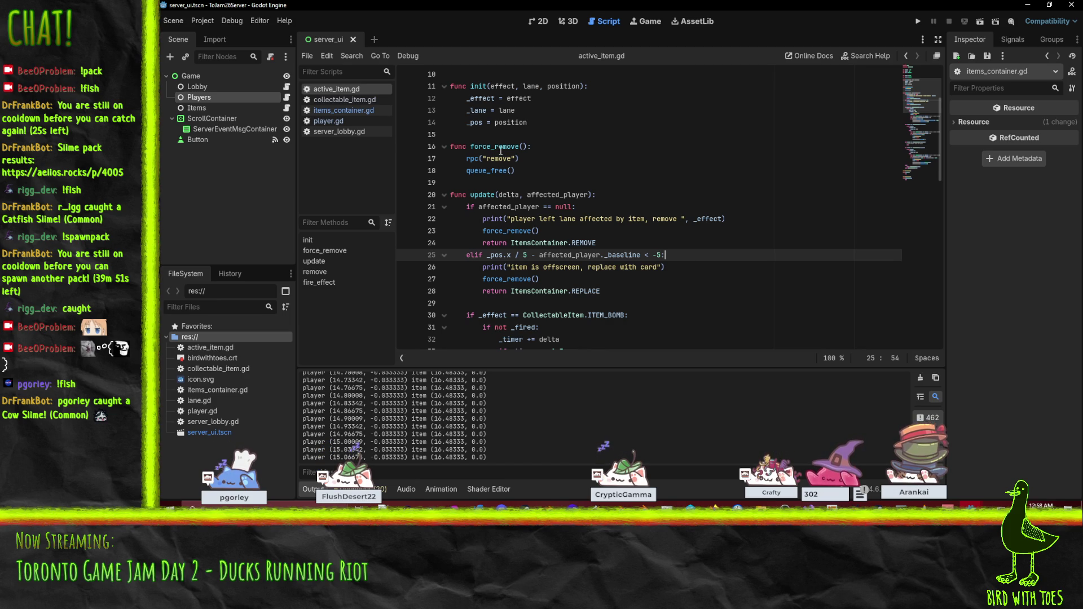
{"action": "key", "text": "Up"}
{"action": "key", "text": "Up"}
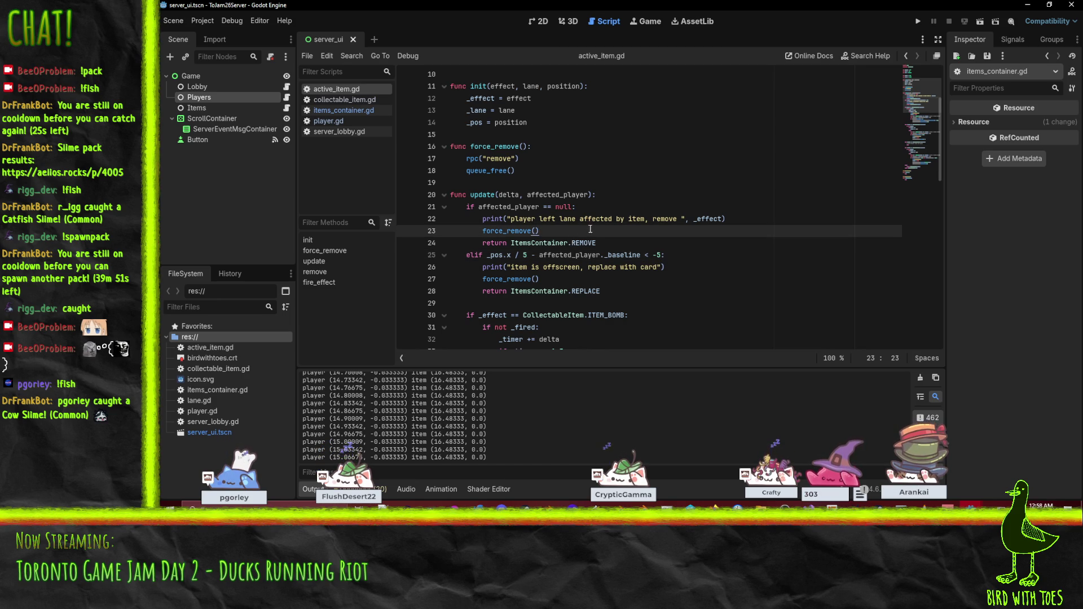
- Restart the server run, close its game window, and switch to the client editor
{"action": "left_click", "coordinate": [919, 21]}
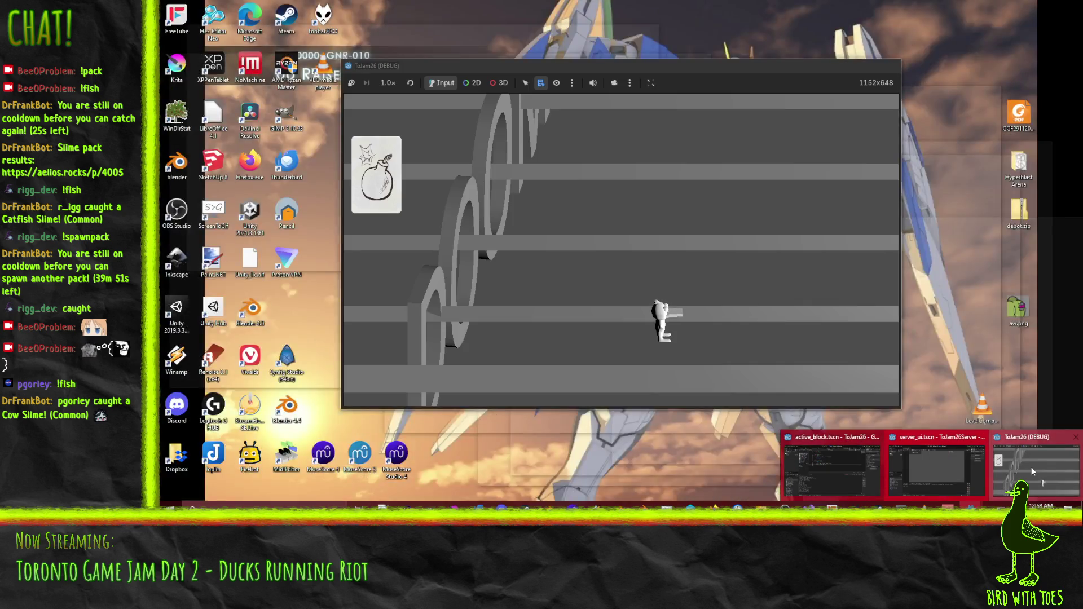
{"action": "left_click", "coordinate": [1032, 466]}
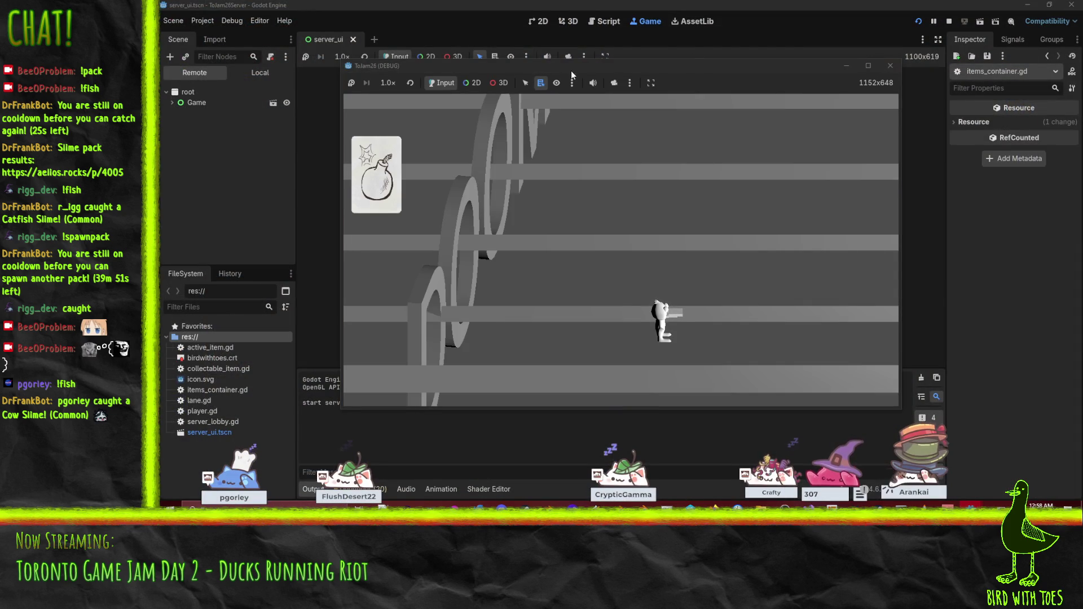
{"action": "left_click", "coordinate": [892, 66]}
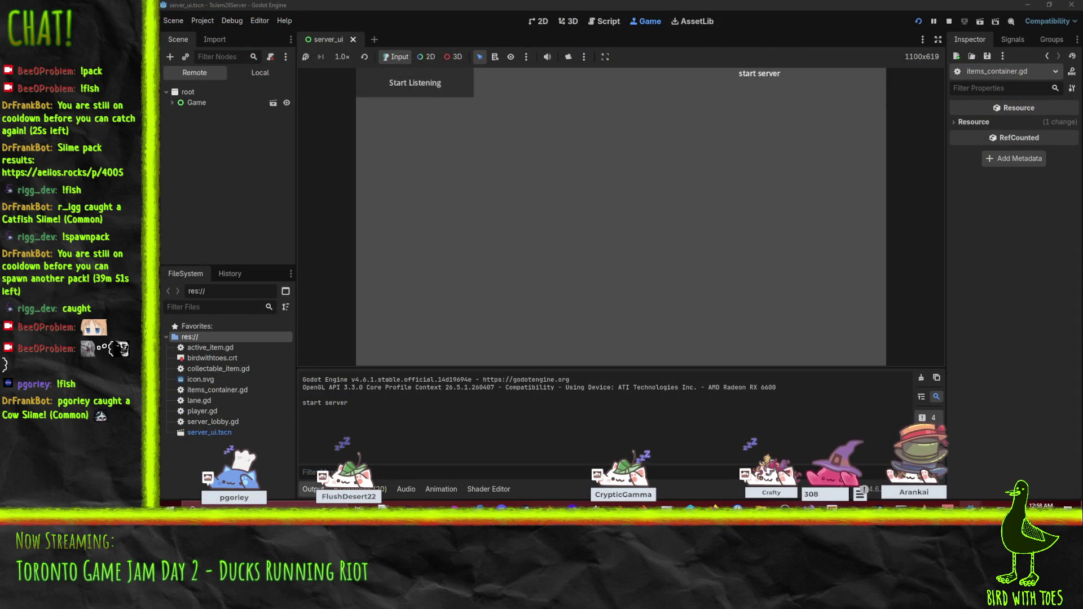
{"action": "left_click", "coordinate": [948, 453]}
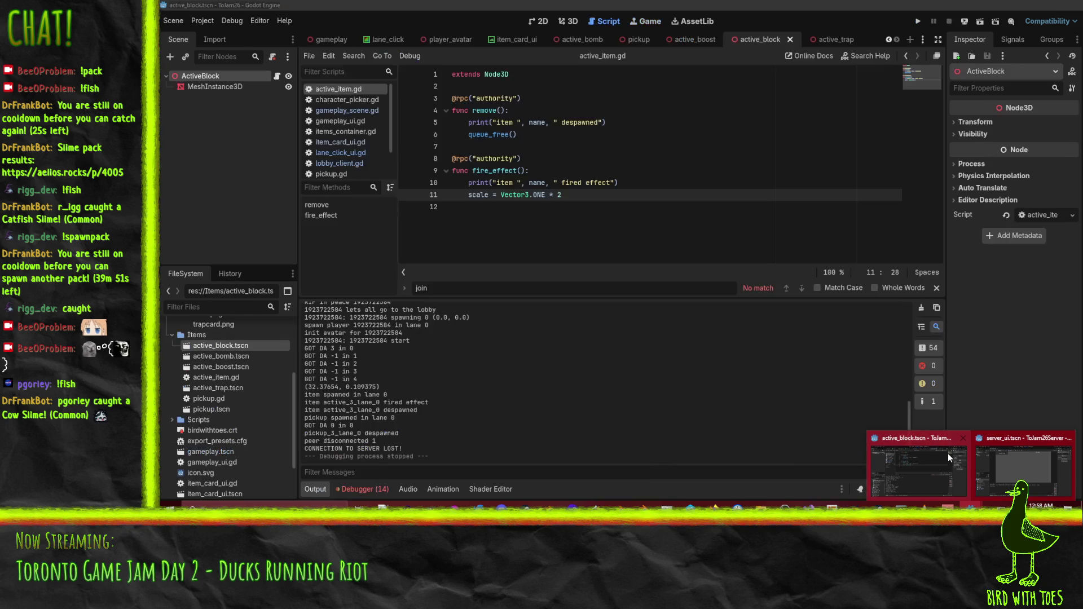
- Run the client, join the server, ready up, and play the trap card into lane 0
{"action": "left_click", "coordinate": [919, 21]}
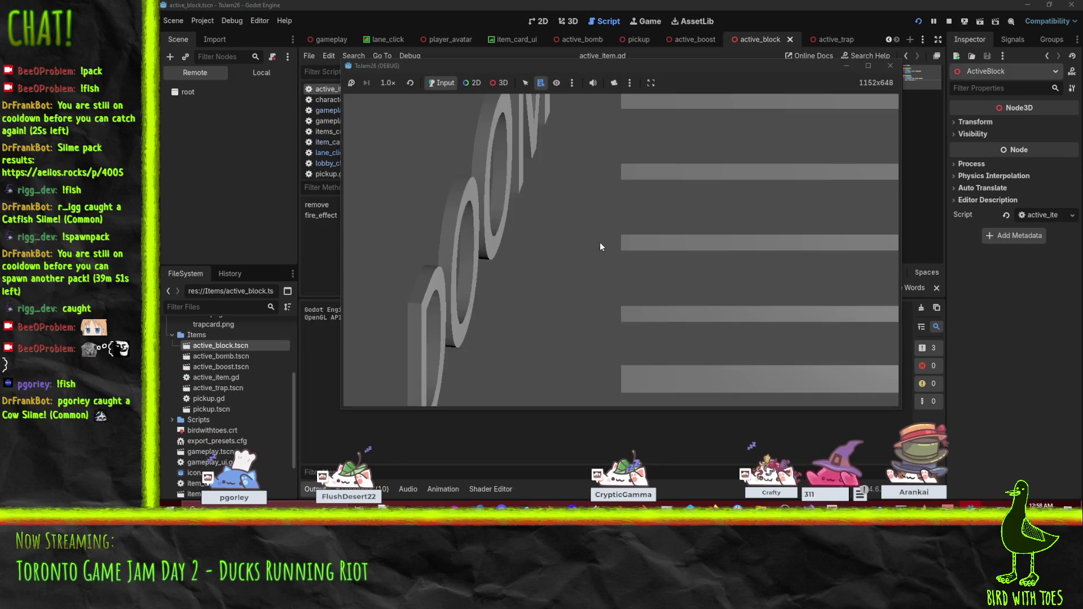
{"action": "left_click", "coordinate": [792, 303]}
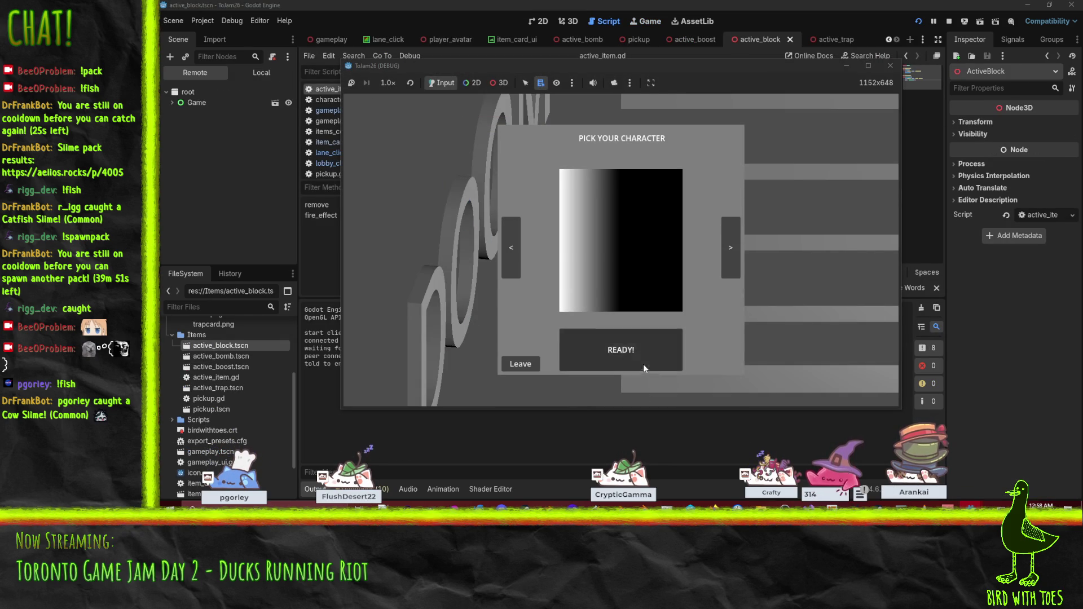
{"action": "left_click", "coordinate": [644, 364]}
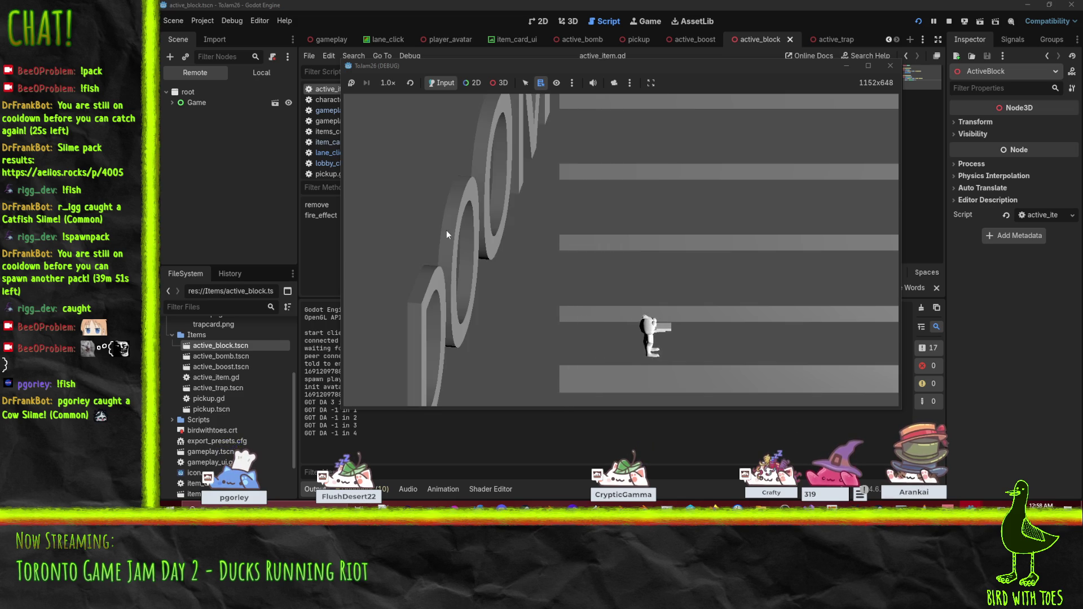
{"action": "left_click", "coordinate": [378, 193]}
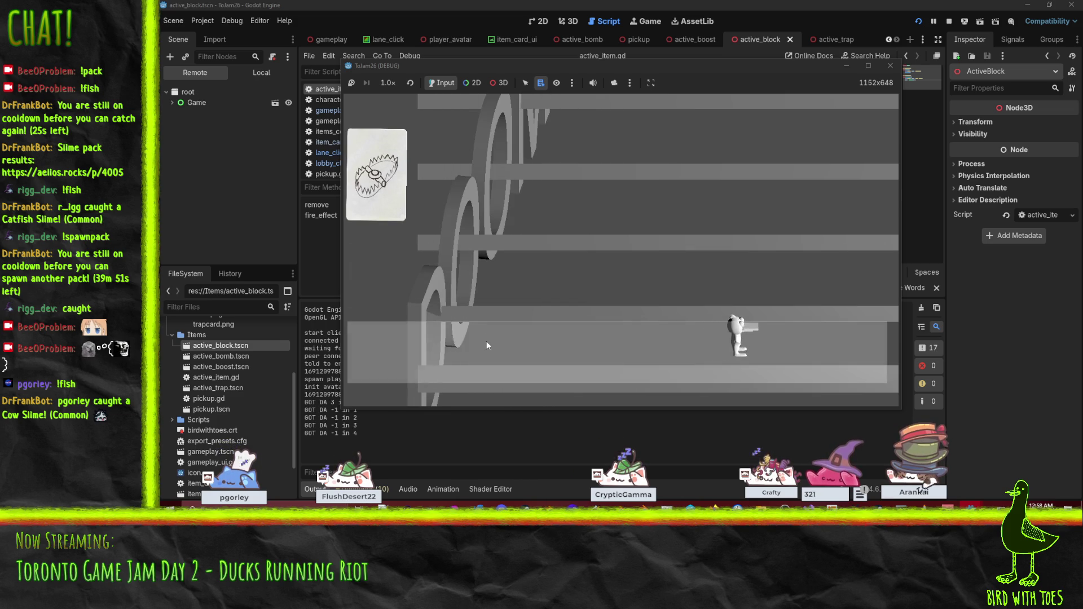
{"action": "left_click", "coordinate": [480, 344]}
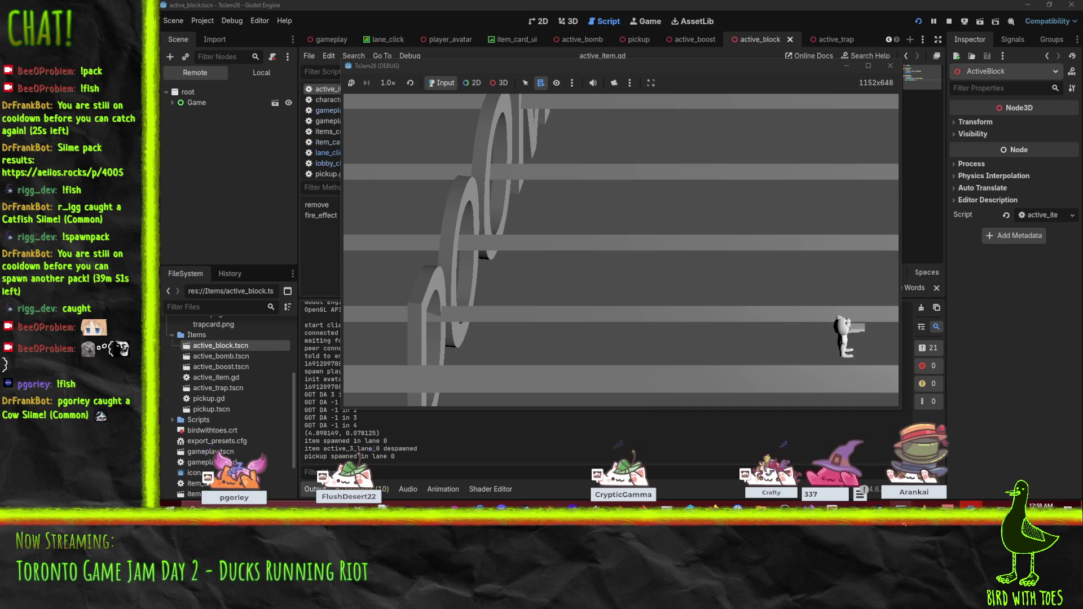
{"action": "mouse_move", "coordinate": [995, 500]}
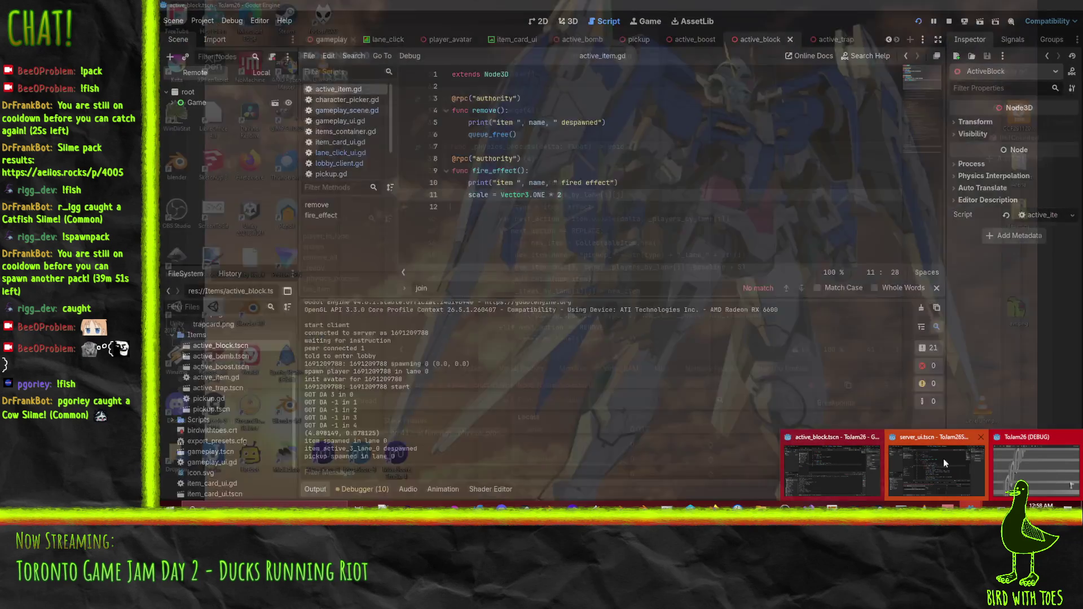
{"action": "left_click", "coordinate": [944, 459]}
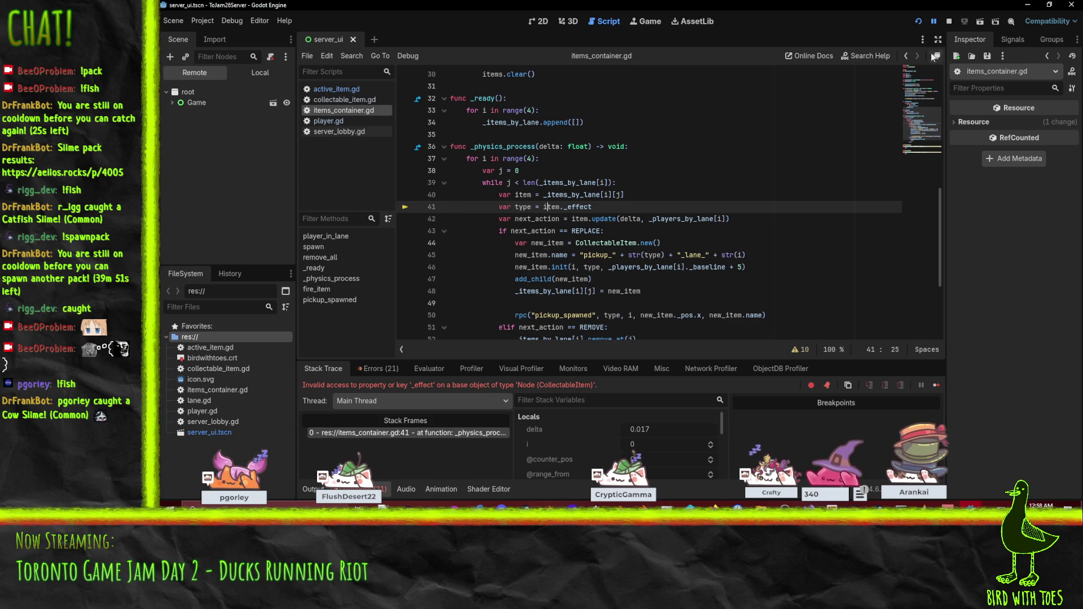
- Stop the server's debug session and check its Output log
{"action": "left_click", "coordinate": [949, 21]}
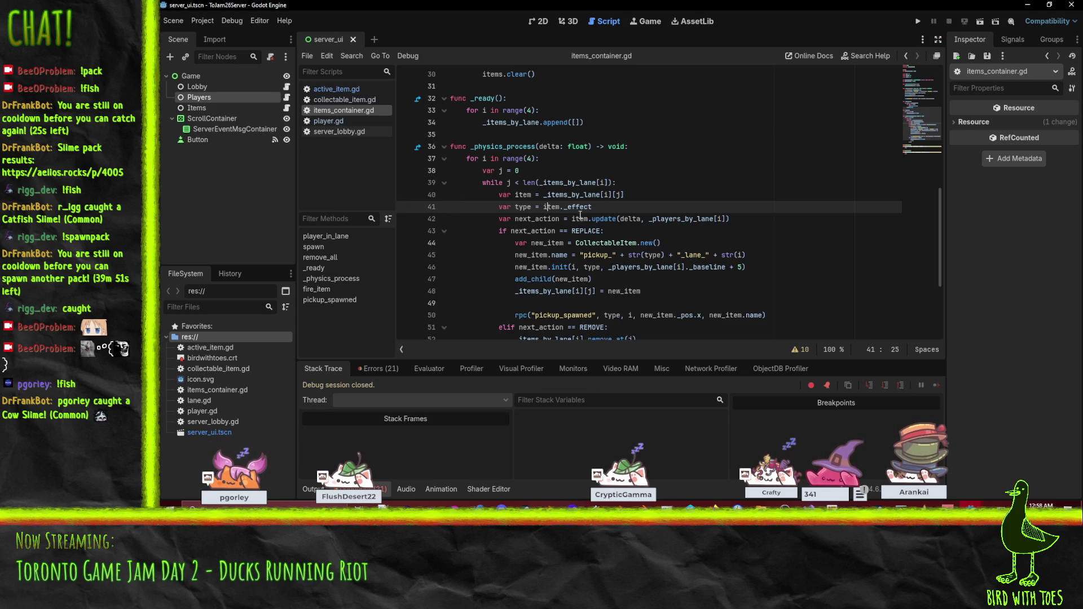
{"action": "scroll", "coordinate": [715, 226], "scroll_direction": "up", "scroll_amount": 2}
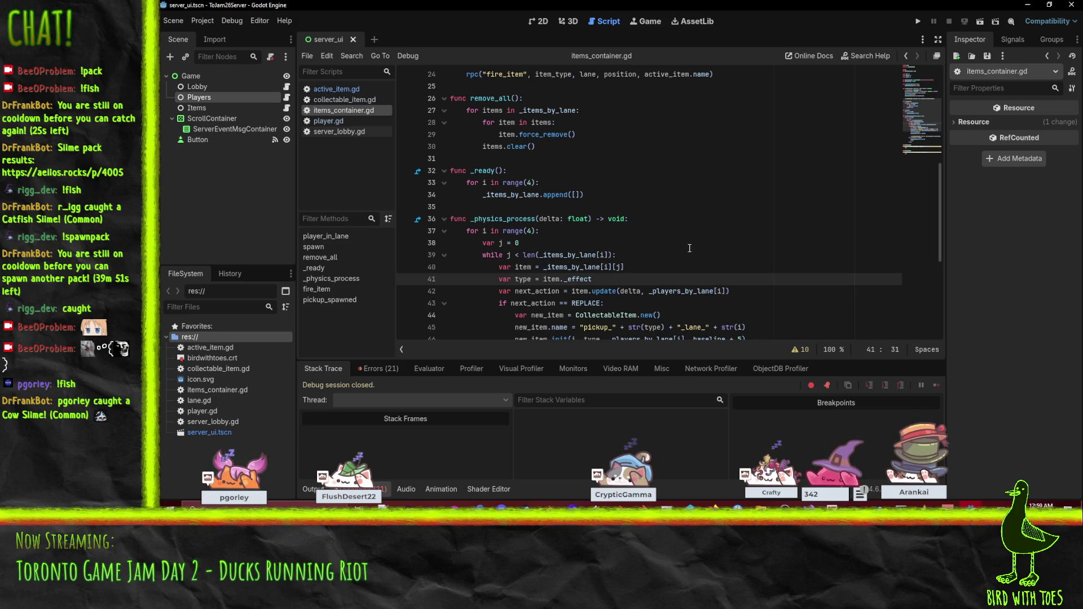
{"action": "scroll", "coordinate": [568, 272], "scroll_direction": "down", "scroll_amount": 1}
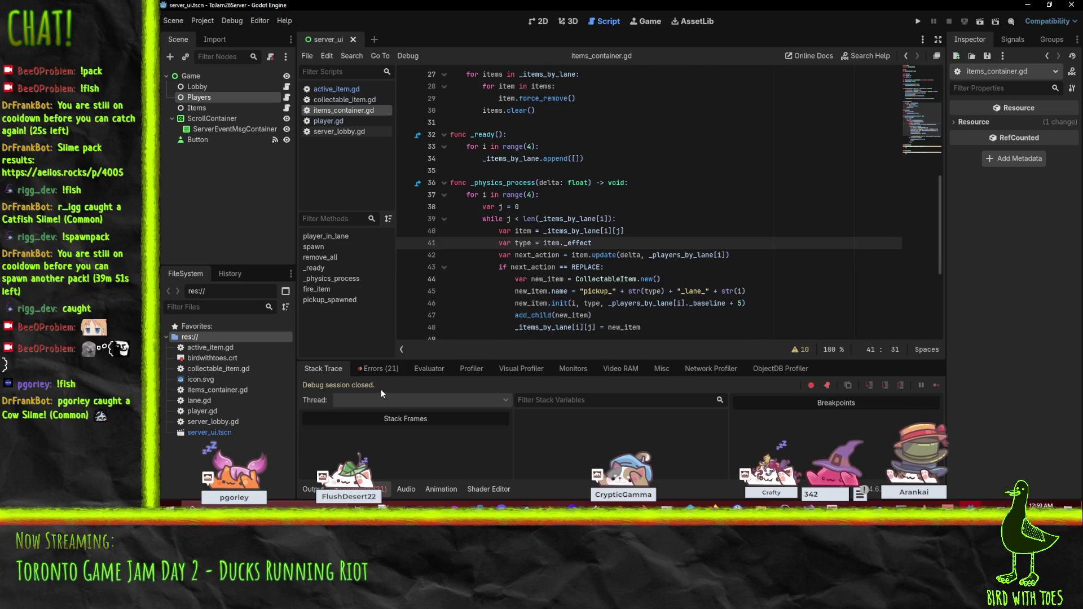
{"action": "left_click", "coordinate": [304, 489]}
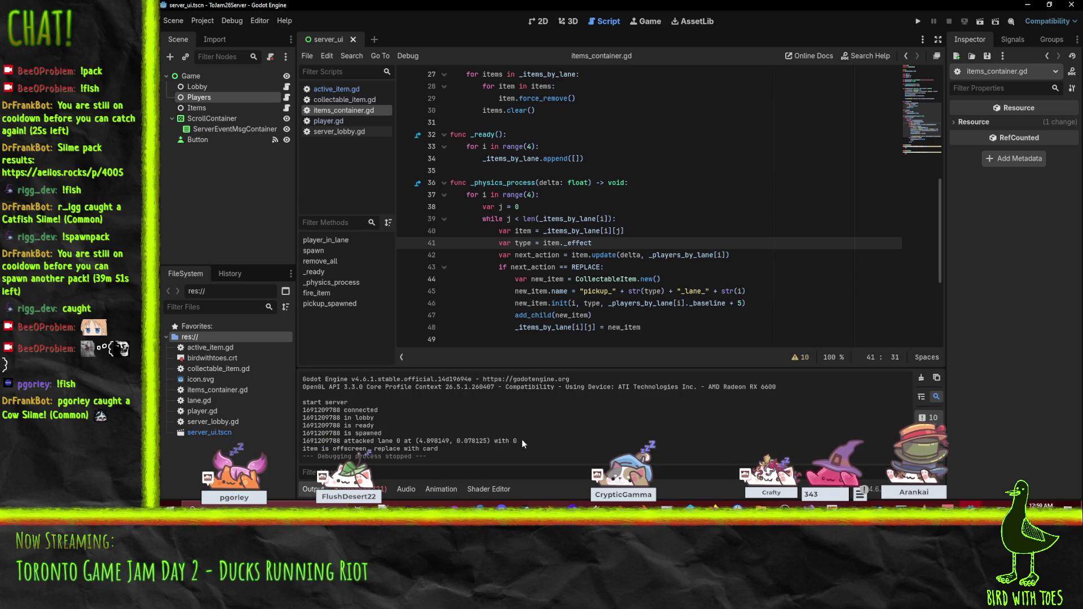
{"action": "scroll", "coordinate": [729, 243], "scroll_direction": "down", "scroll_amount": 3}
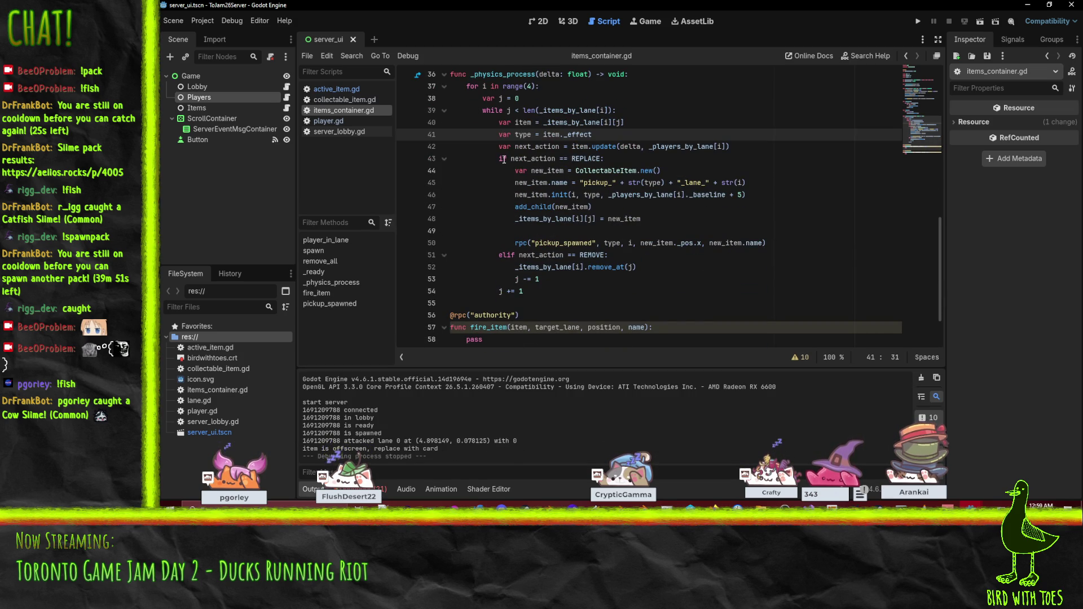
{"action": "scroll", "coordinate": [508, 160], "scroll_direction": "up", "scroll_amount": 1}
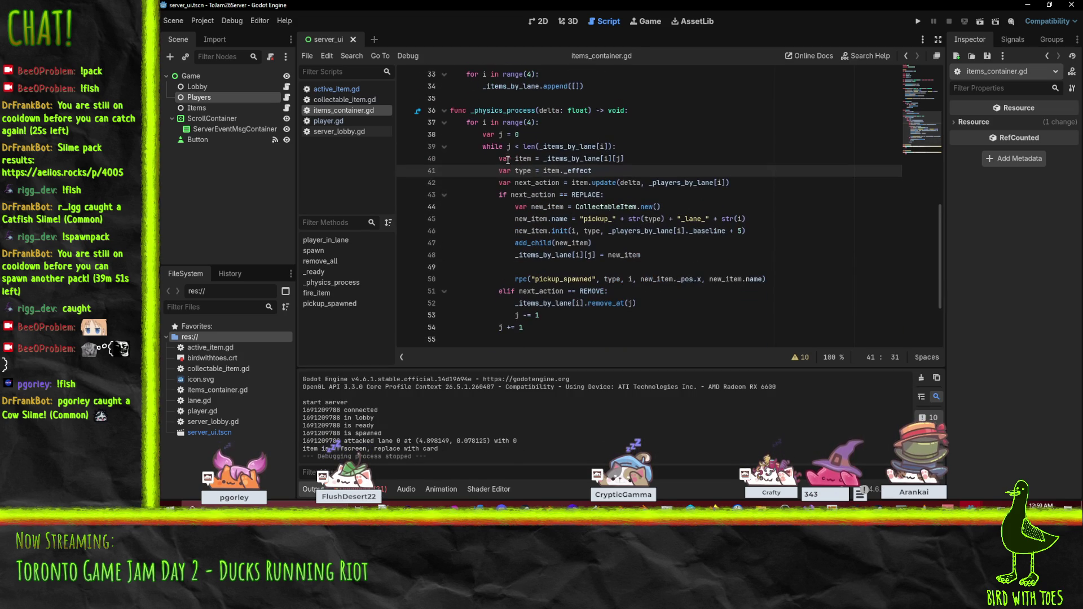
- Change item._effect to item._type on line 41 and save items_container.gd
{"action": "left_click", "coordinate": [772, 222]}
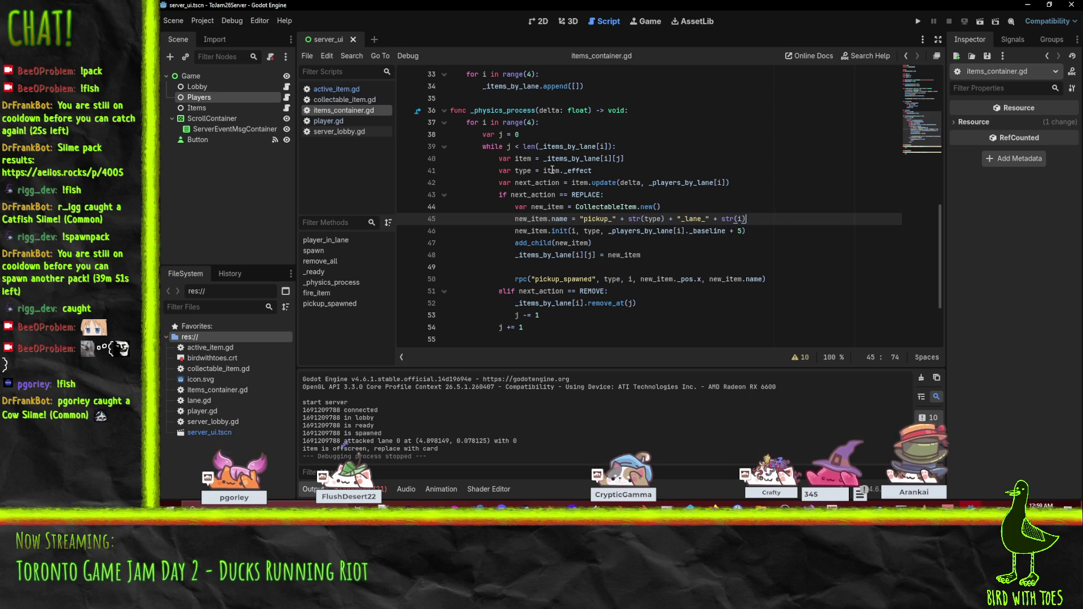
{"action": "double_click", "coordinate": [580, 171]}
{"action": "type", "text": "typ"}
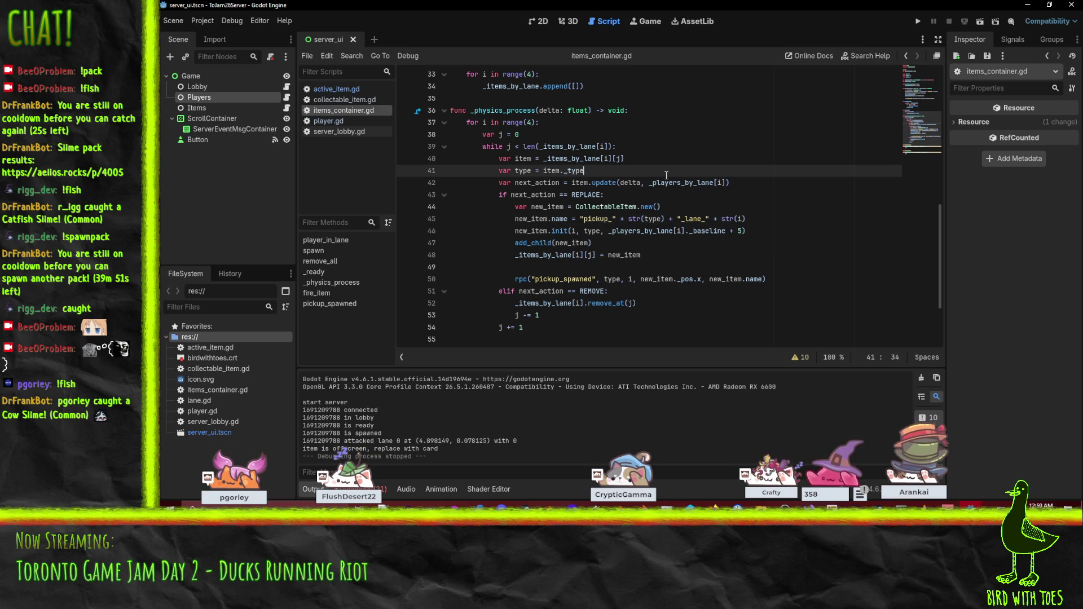
{"action": "key", "text": "ctrl+s"}
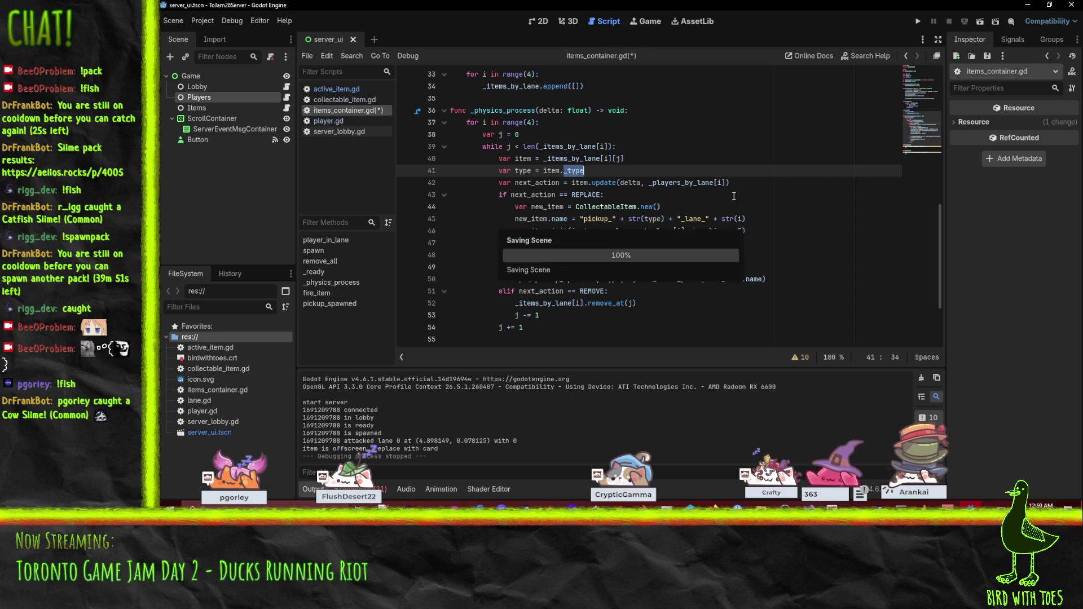
{"action": "key", "text": "alt+Left"}
{"action": "scroll", "coordinate": [589, 199], "scroll_direction": "up", "scroll_amount": 3}
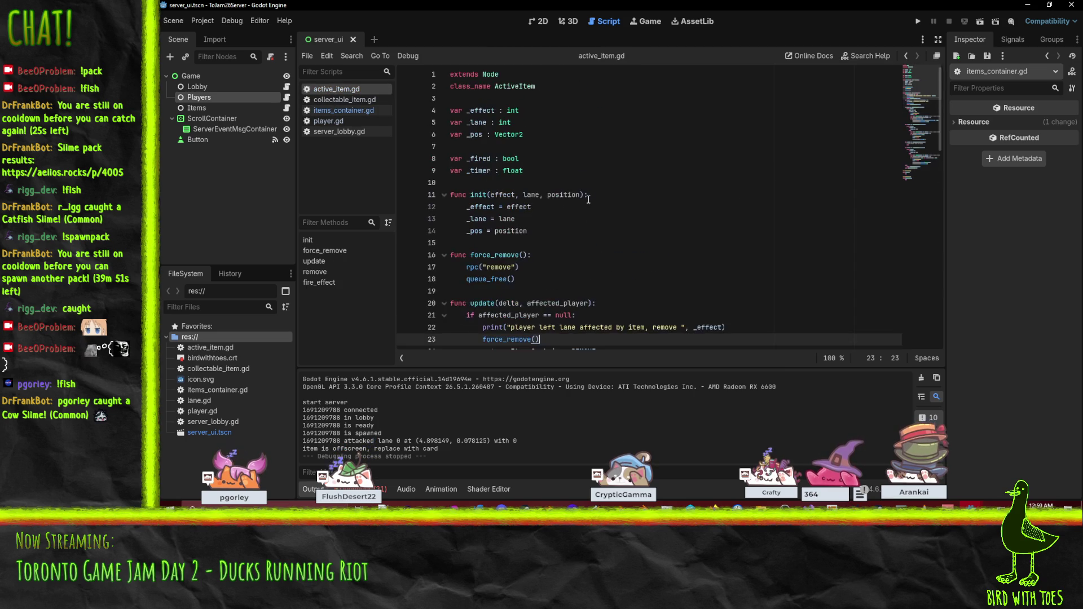
- Rename _effect to _type on lines 4, 12 and 30 of active_item.gd
{"action": "double_click", "coordinate": [481, 207]}
{"action": "type", "text": "_type"}
{"action": "left_click", "coordinate": [480, 110]}
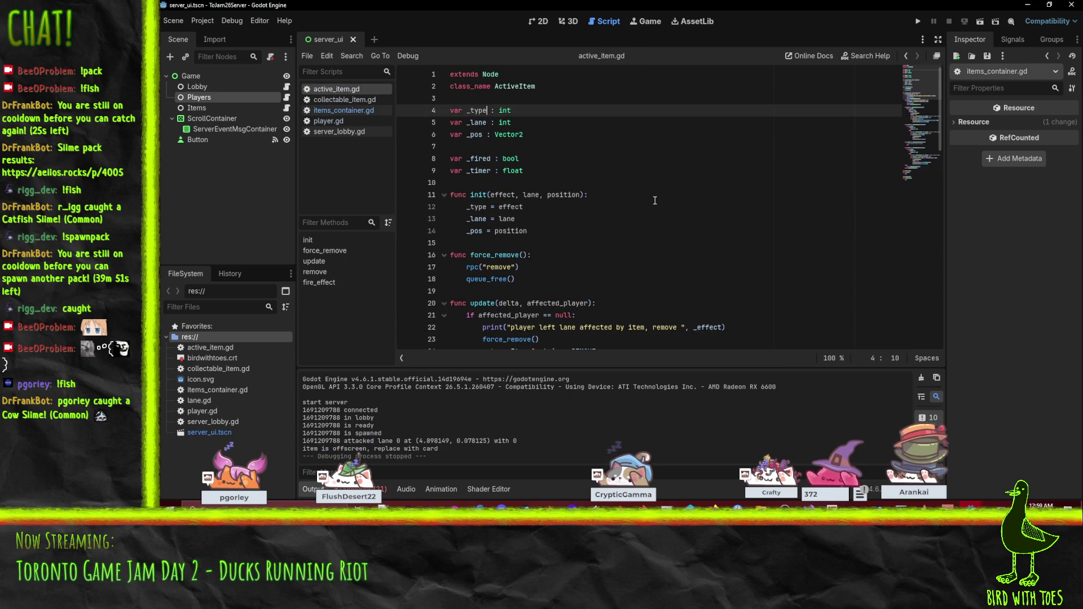
{"action": "left_click", "coordinate": [578, 314]}
{"action": "scroll", "coordinate": [656, 201], "scroll_direction": "down", "scroll_amount": 8}
{"action": "left_click_drag", "start_coordinate": [479, 135], "coordinate": [491, 134]}
{"action": "type", "text": "_type"}
{"action": "double_click", "coordinate": [500, 279]}
{"action": "double_click", "coordinate": [500, 135]}
{"action": "type", "text": "_type"}
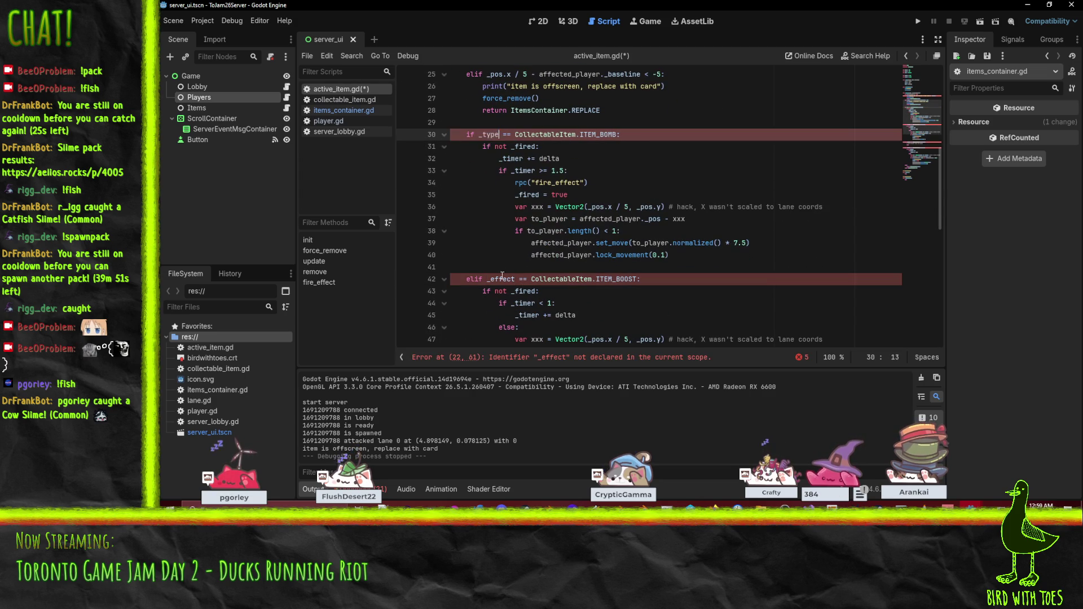
- Rename the _effect checks on lines 42, 54 and 58 to _type and save
{"action": "double_click", "coordinate": [500, 278]}
{"action": "type", "text": "_type"}
{"action": "scroll", "coordinate": [654, 248], "scroll_direction": "down", "scroll_amount": 5}
{"action": "double_click", "coordinate": [500, 242]}
{"action": "type", "text": "_type"}
{"action": "double_click", "coordinate": [500, 291]}
{"action": "type", "text": "_type"}
{"action": "scroll", "coordinate": [684, 247], "scroll_direction": "down", "scroll_amount": 5}
{"action": "left_click", "coordinate": [682, 246]}
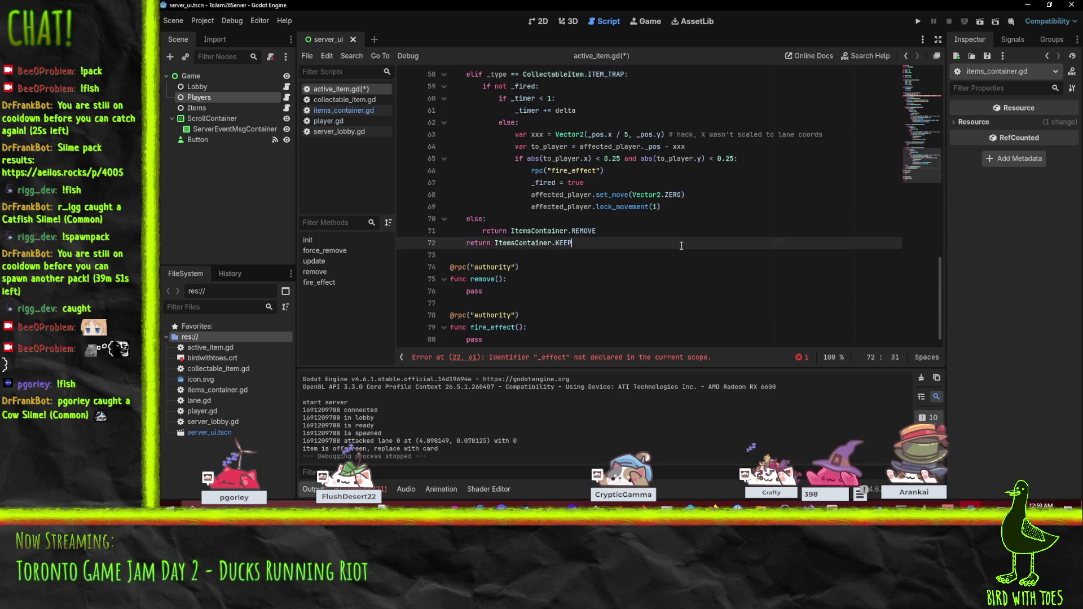
{"action": "key", "text": "Down"}
{"action": "key", "text": "Down"}
{"action": "key", "text": "Down"}
{"action": "key", "text": "ctrl+s"}
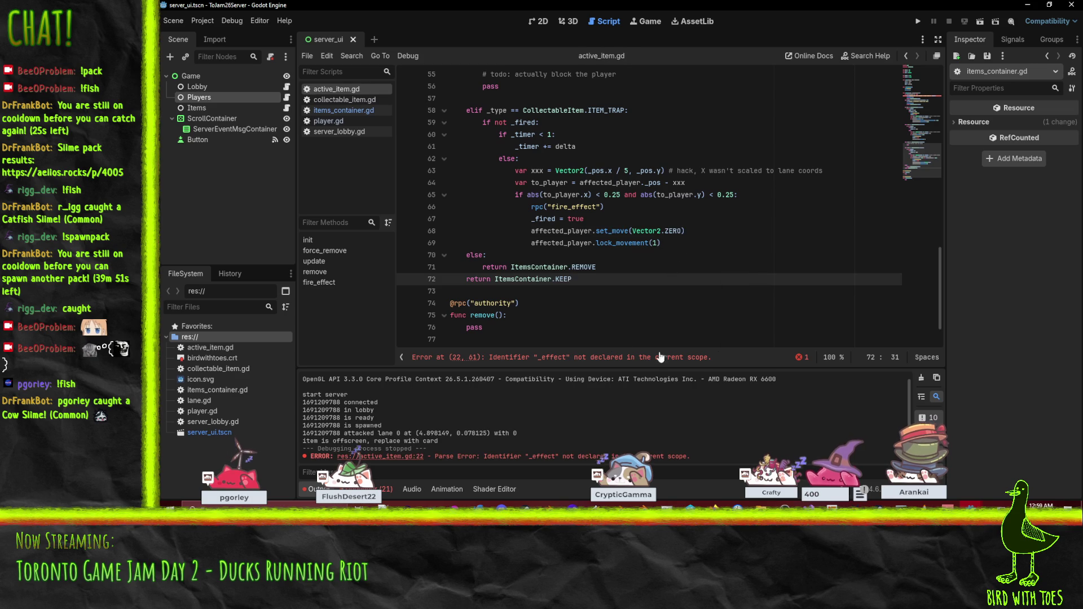
- Fix the leftover _effect error on line 22 by changing it to _type
{"action": "scroll", "coordinate": [579, 324], "scroll_direction": "down", "scroll_amount": 1}
{"action": "left_click", "coordinate": [481, 359]}
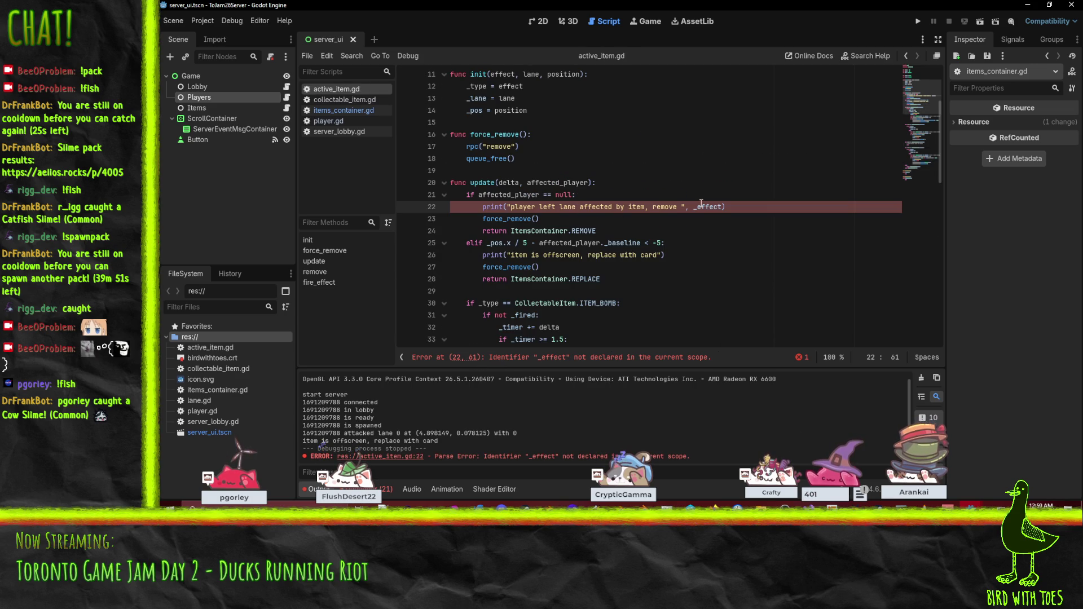
{"action": "type", "text": "_type"}
{"action": "left_click", "coordinate": [728, 248]}
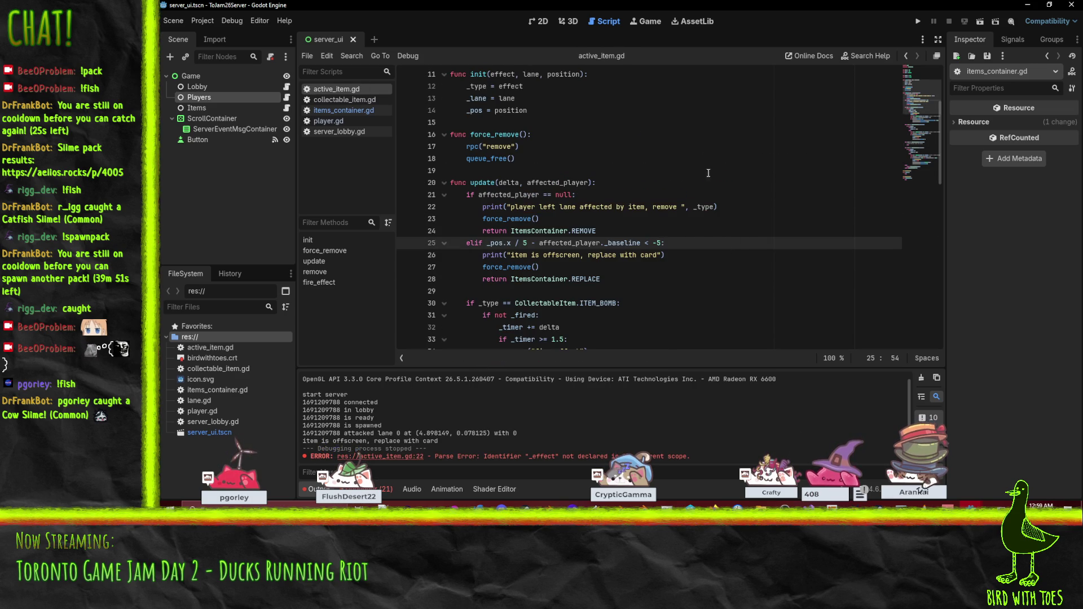
{"action": "scroll", "coordinate": [750, 198], "scroll_direction": "down", "scroll_amount": 1}
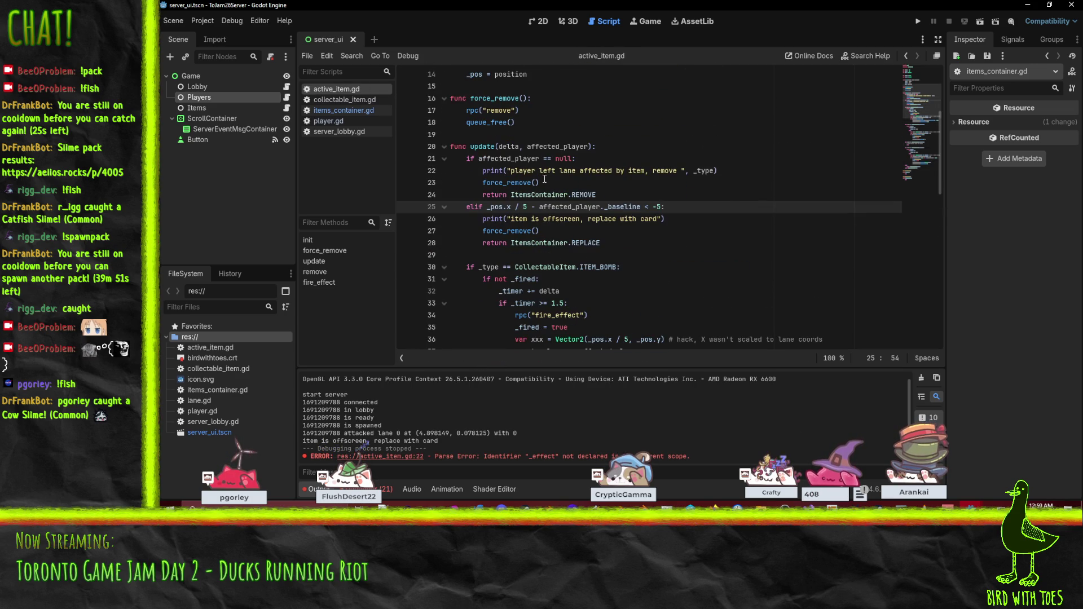
- Reword the line-22 message to 'no player in lane' and save
{"action": "left_click", "coordinate": [546, 171]}
{"action": "type", "text": "no"}
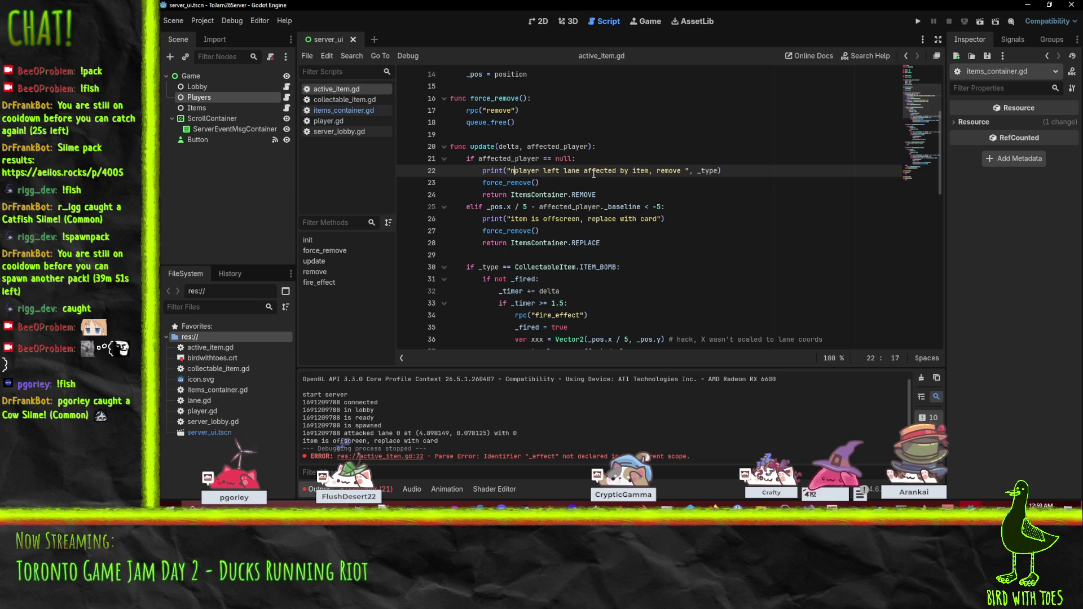
{"action": "key", "text": "Right"}
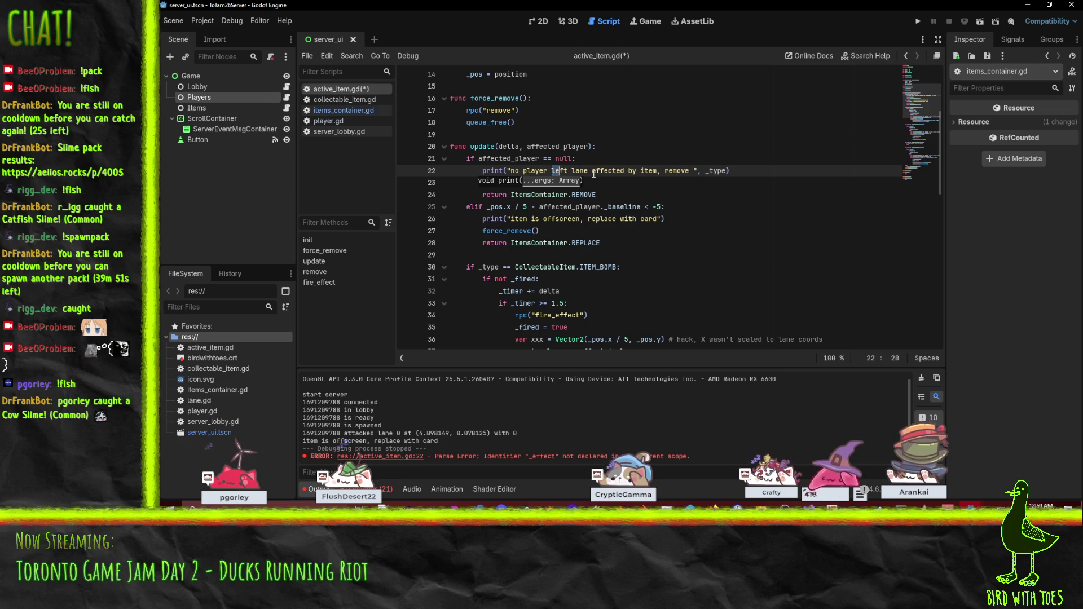
{"action": "type", "text": "in"}
{"action": "key", "text": "ctrl+Right"}
{"action": "key", "text": "ctrl+Right"}
{"action": "key", "text": "ctrl+Right"}
{"action": "key", "text": "ctrl+s"}
{"action": "scroll", "coordinate": [688, 193], "scroll_direction": "up", "scroll_amount": 1}
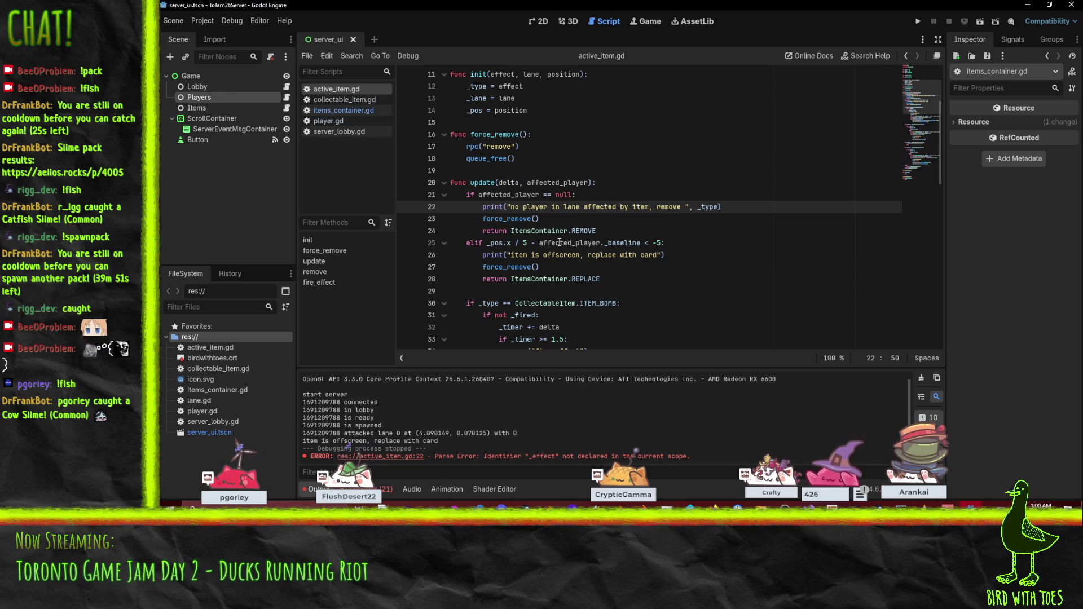
- Review the offscreen replacement check on lines 25–26 and run the server with F5
{"action": "left_click", "coordinate": [623, 243]}
{"action": "left_click_drag", "start_coordinate": [623, 243], "coordinate": [539, 243]}
{"action": "left_click", "coordinate": [623, 243]}
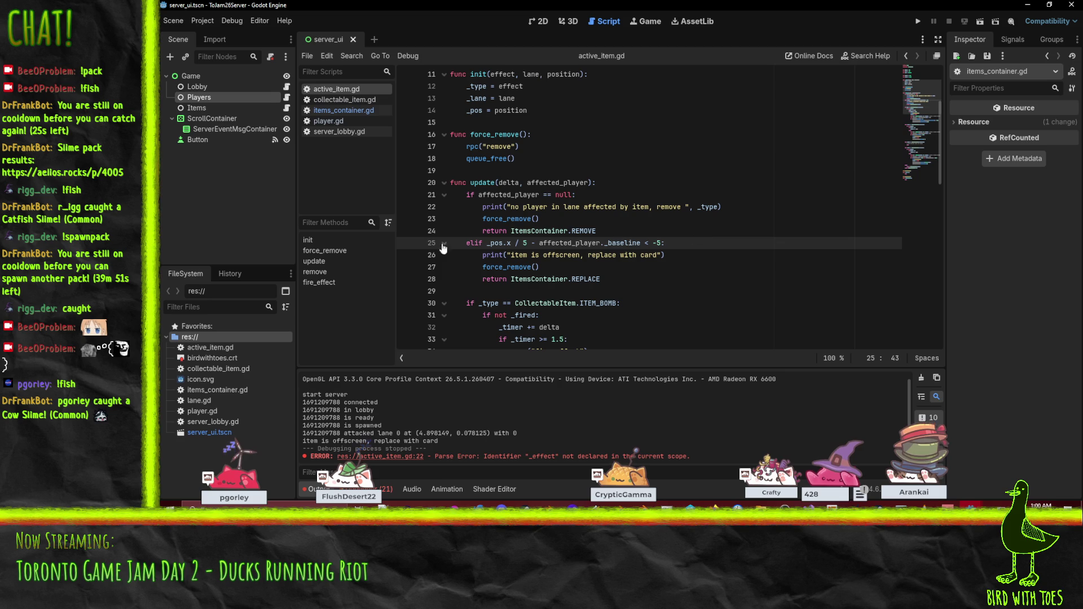
{"action": "double_click", "coordinate": [602, 255]}
{"action": "key", "text": "F5"}
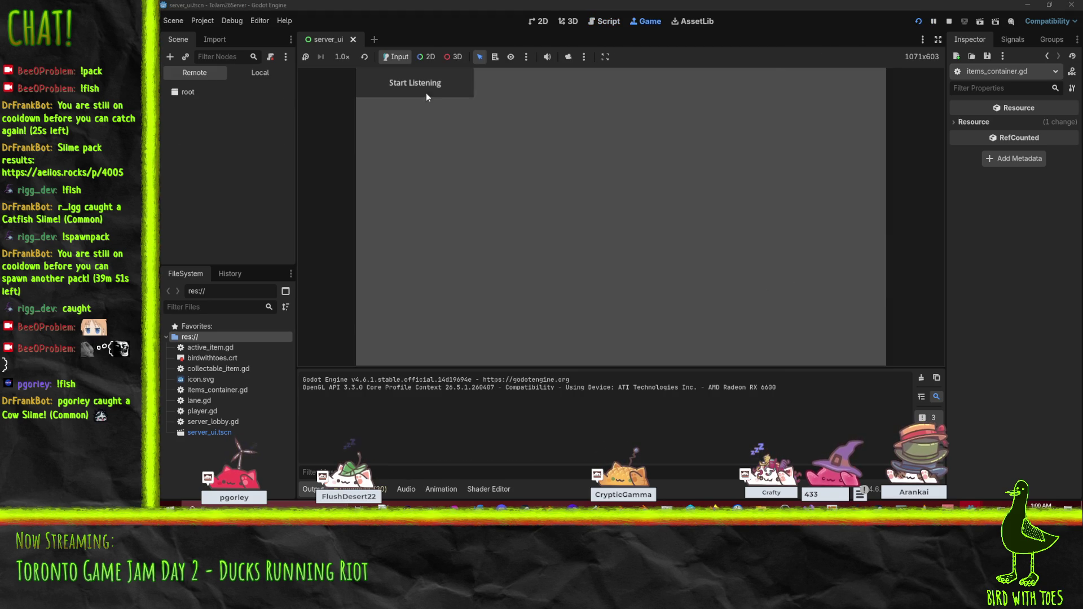
- Relaunch the client, join, pick the next character, ready up, and use the trap card
{"action": "mouse_move", "coordinate": [971, 506]}
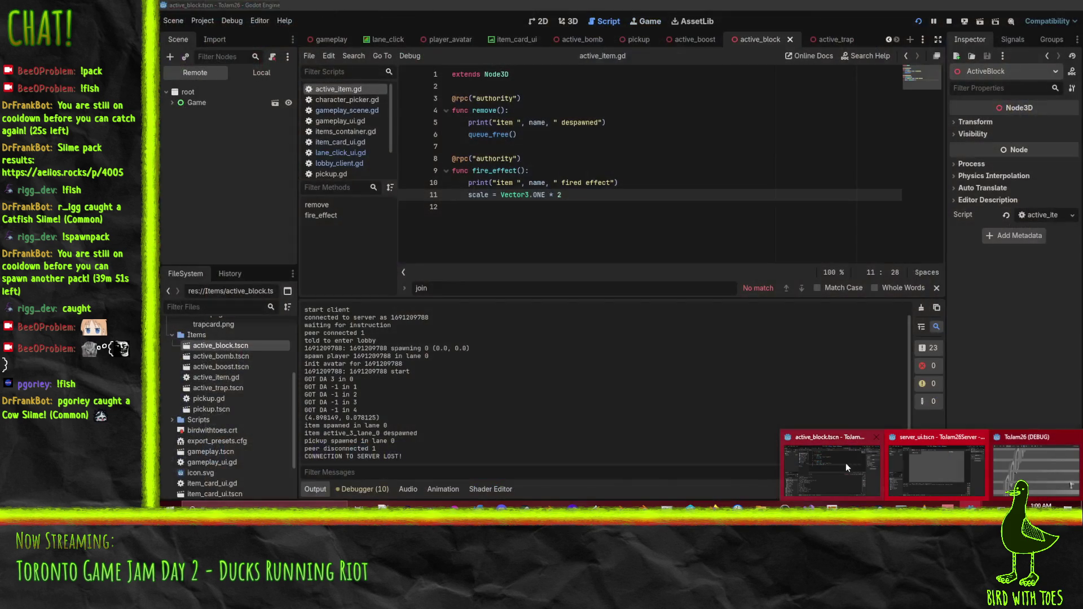
{"action": "left_click", "coordinate": [845, 463]}
{"action": "key", "text": "F5"}
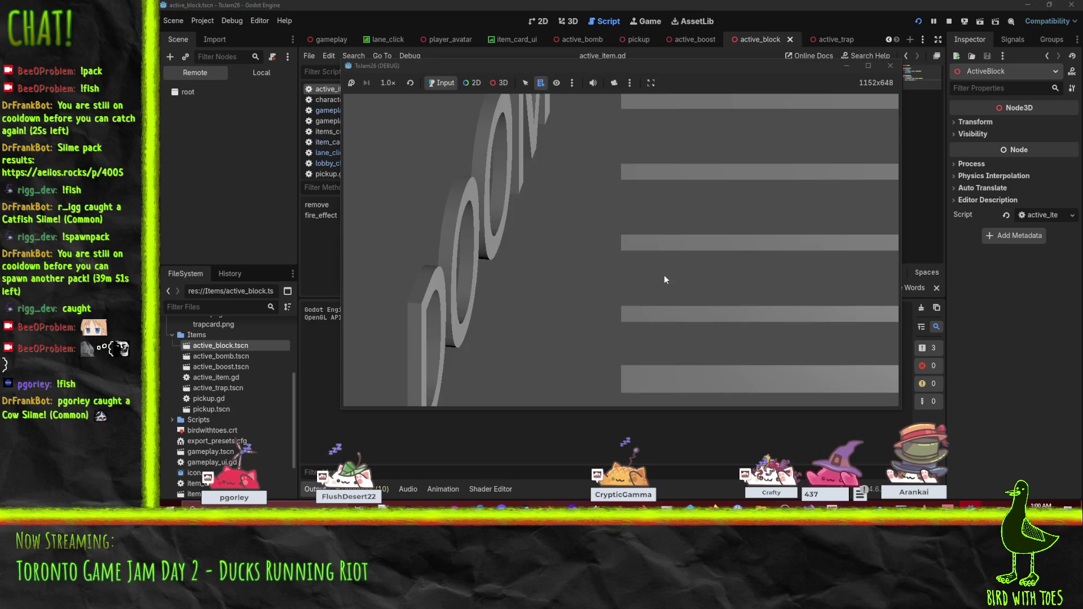
{"action": "left_click", "coordinate": [771, 301]}
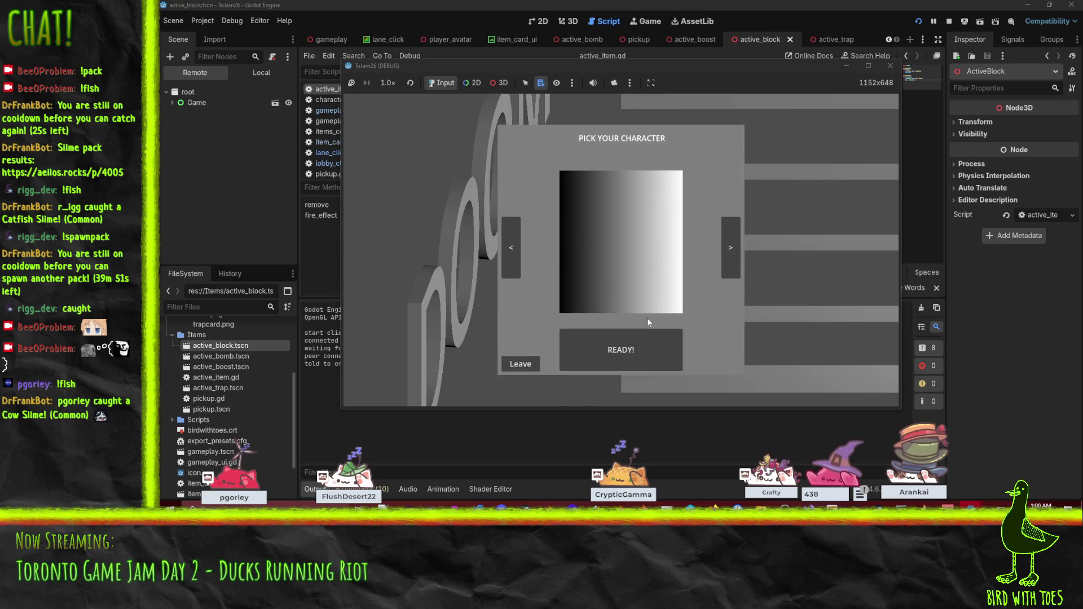
{"action": "left_click", "coordinate": [511, 257]}
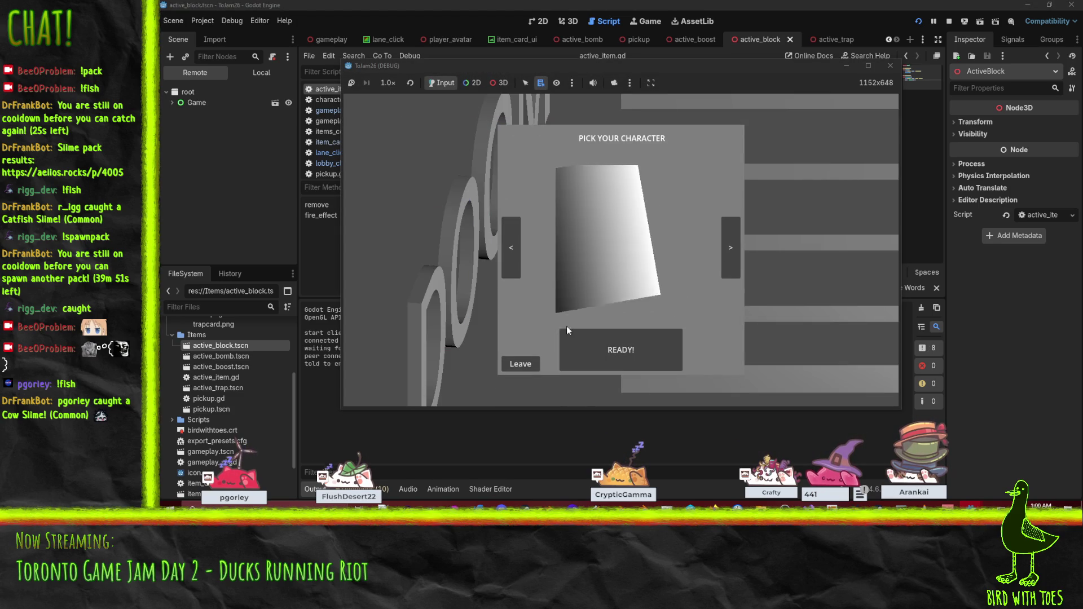
{"action": "left_click", "coordinate": [615, 361]}
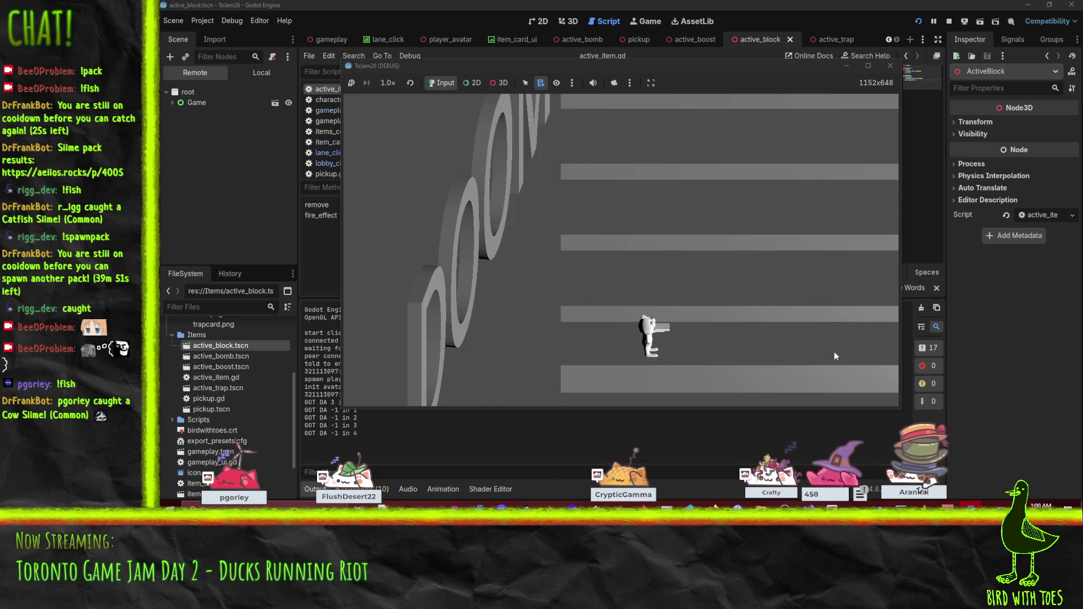
{"action": "left_click", "coordinate": [635, 318]}
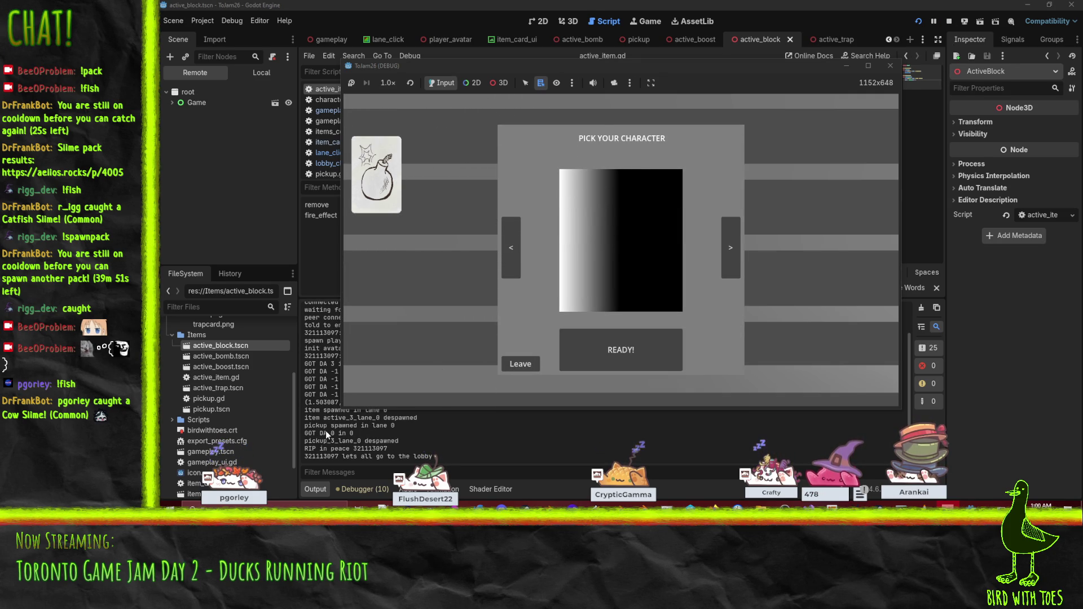
- Close the game and stop the client run, checking the 'GOT DA 0 in 0' log line
{"action": "left_click", "coordinate": [949, 21]}
{"action": "triple_click", "coordinate": [341, 433]}
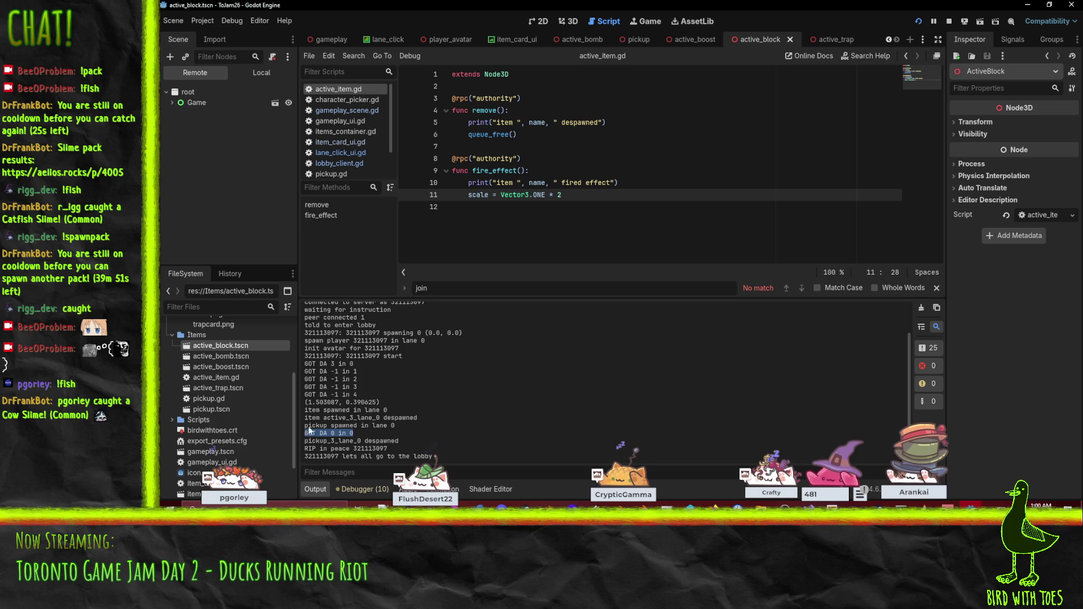
{"action": "left_click", "coordinate": [949, 20]}
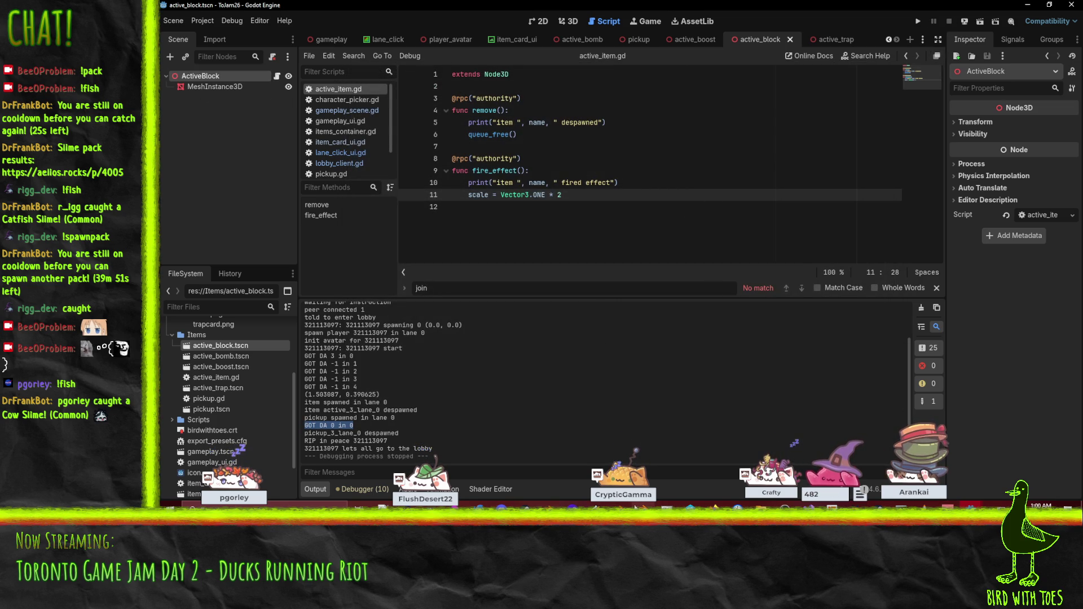
- Switch to the server project's editor and stop its run
{"action": "mouse_move", "coordinate": [690, 507]}
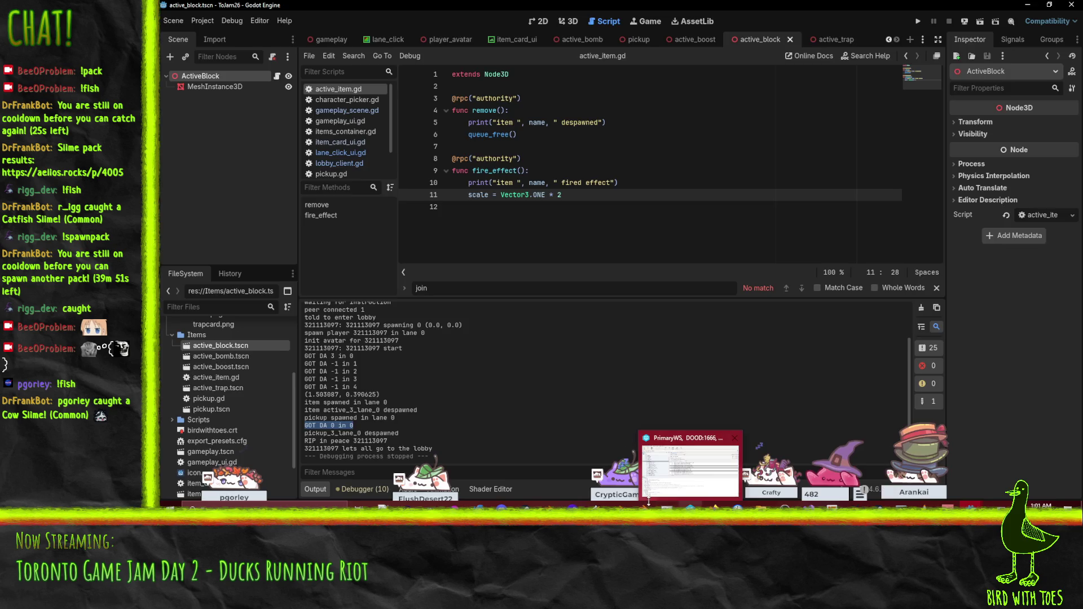
{"action": "left_click", "coordinate": [690, 471]}
{"action": "mouse_move", "coordinate": [750, 507]}
{"action": "mouse_move", "coordinate": [971, 507]}
{"action": "left_click", "coordinate": [1010, 481]}
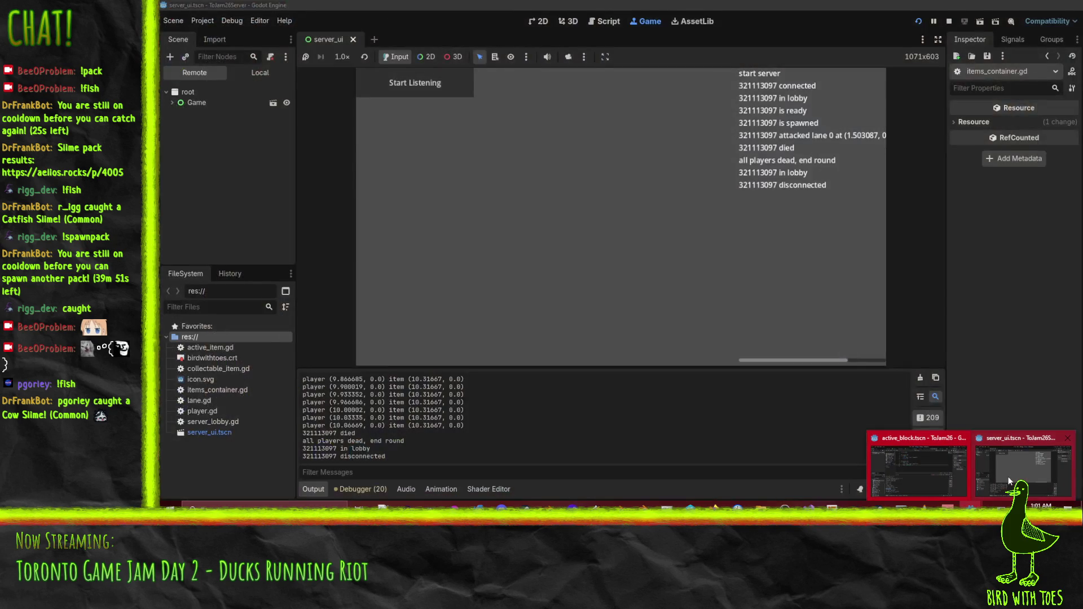
{"action": "left_click", "coordinate": [931, 471]}
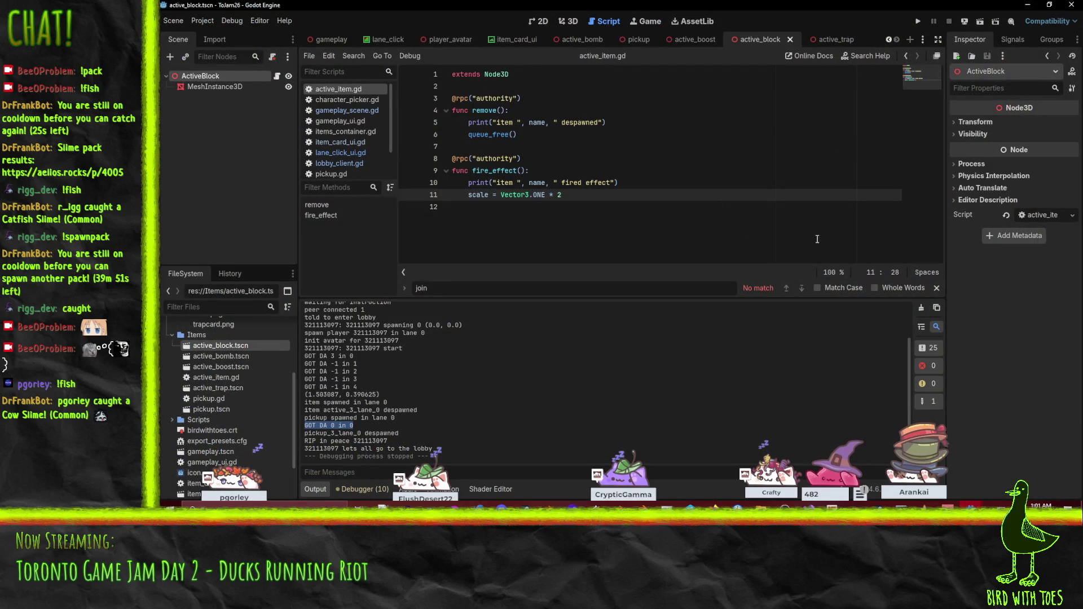
{"action": "mouse_move", "coordinate": [971, 507]}
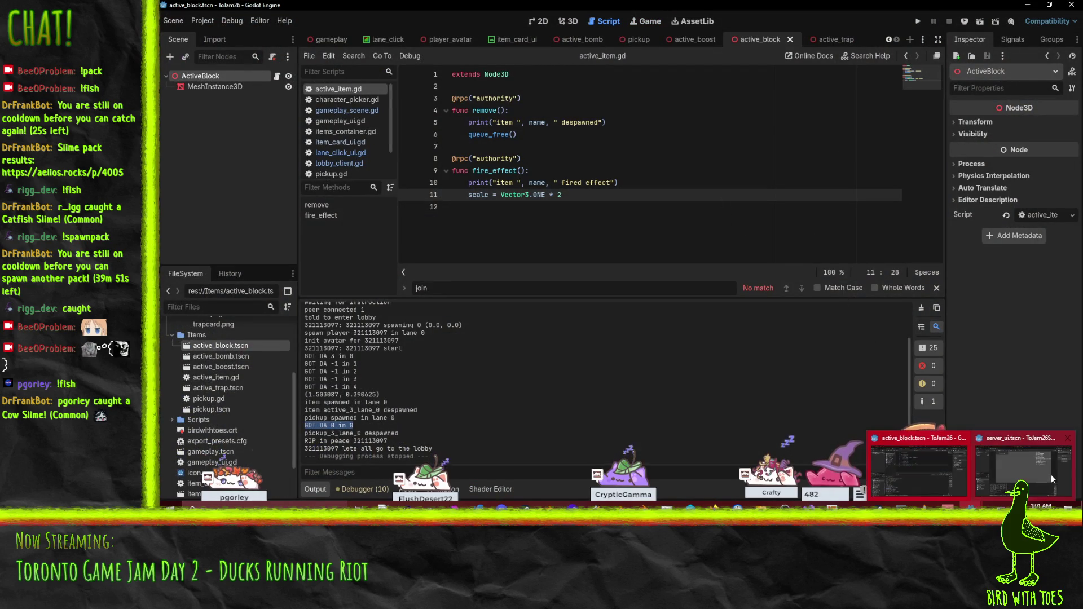
{"action": "left_click", "coordinate": [1052, 475]}
{"action": "left_click", "coordinate": [936, 476]}
{"action": "left_click", "coordinate": [1010, 471]}
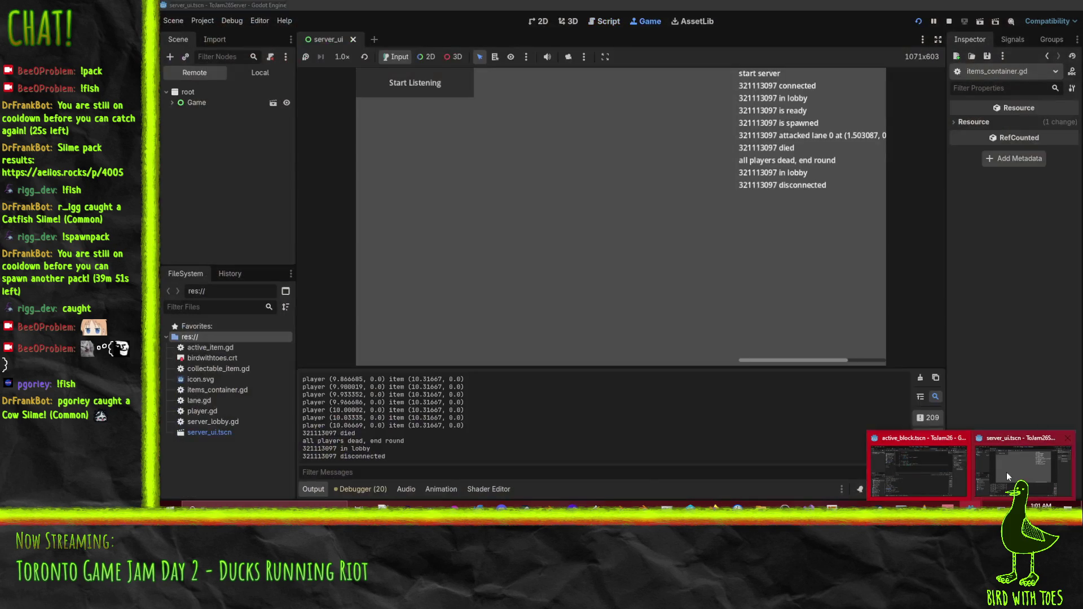
{"action": "left_click", "coordinate": [947, 22]}
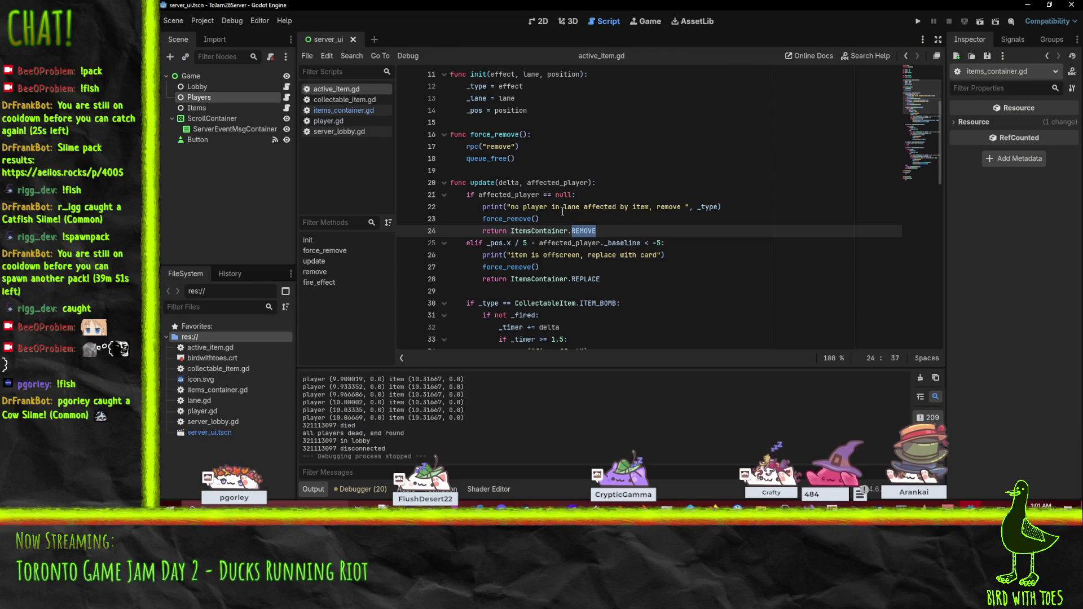
- Inspect the CollectableItem init call on line 46 of items_container.gd
{"action": "scroll", "coordinate": [674, 262], "scroll_direction": "down", "scroll_amount": 4}
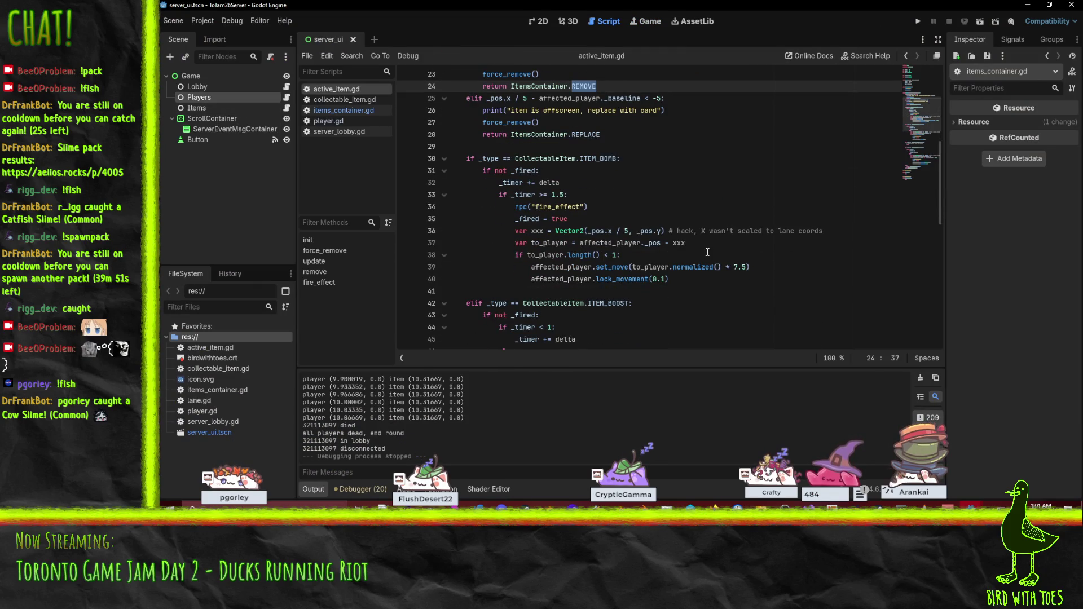
{"action": "scroll", "coordinate": [675, 262], "scroll_direction": "up", "scroll_amount": 3}
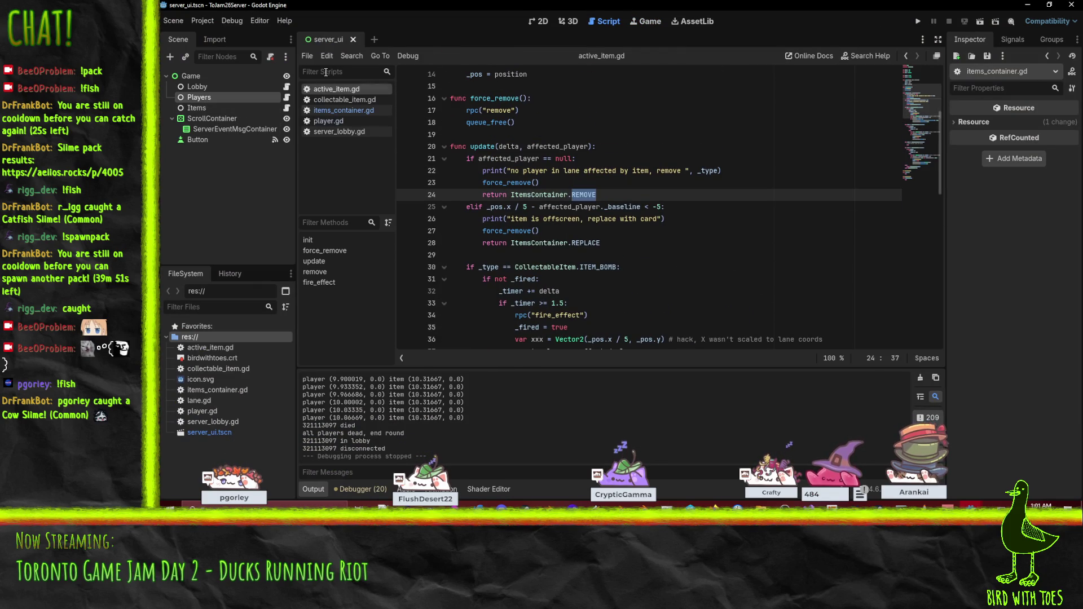
{"action": "left_click", "coordinate": [336, 110]}
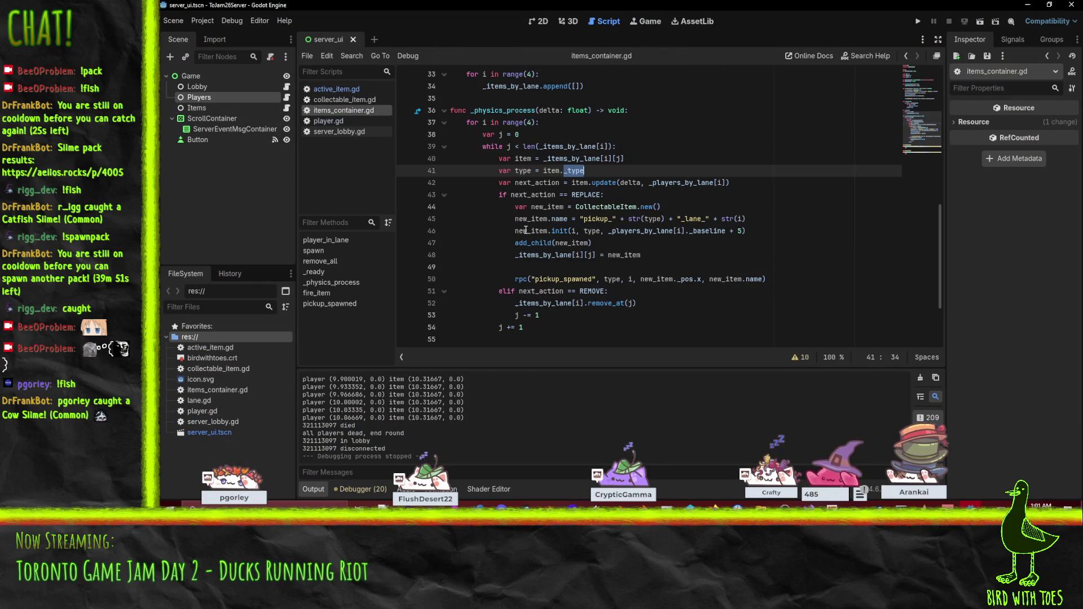
{"action": "left_click", "coordinate": [562, 232]}
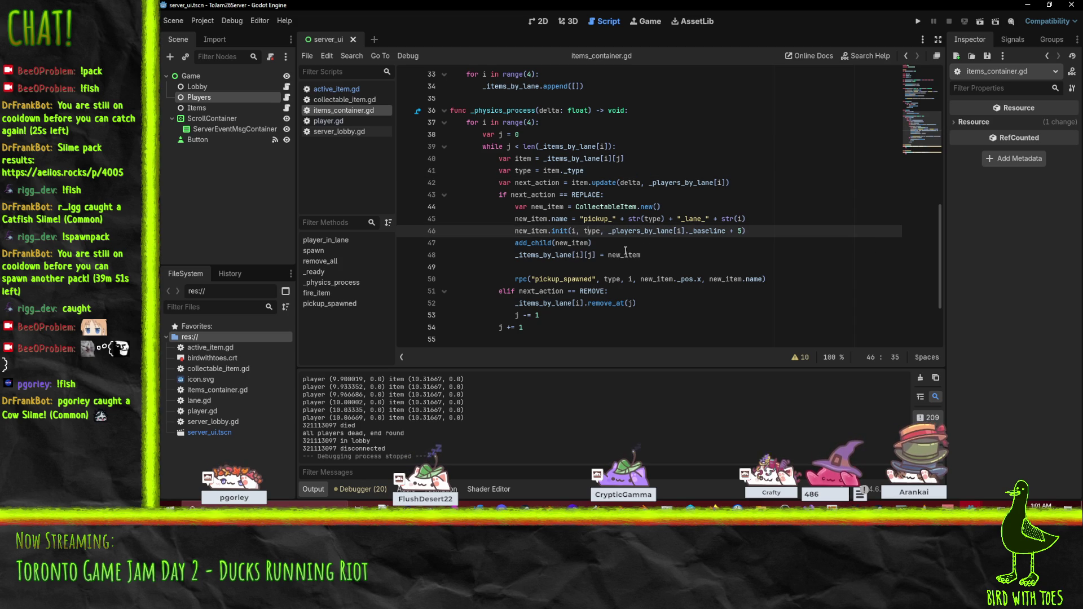
- Open collectable_item.gd and examine the _type assignment in its init function
{"action": "left_click", "coordinate": [355, 101]}
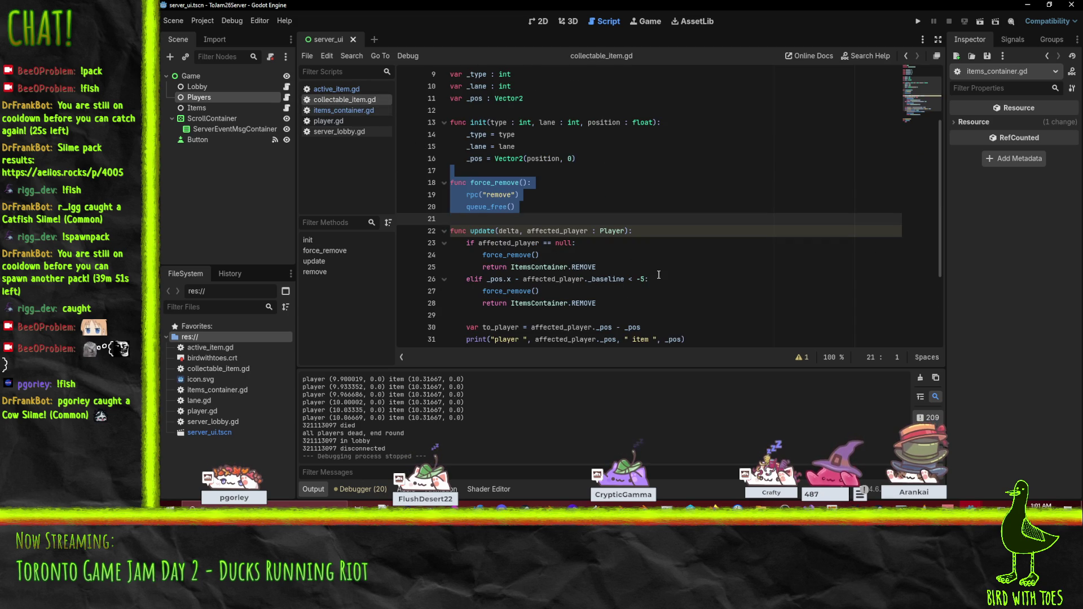
{"action": "scroll", "coordinate": [566, 197], "scroll_direction": "up", "scroll_amount": 1}
{"action": "left_click", "coordinate": [474, 168]}
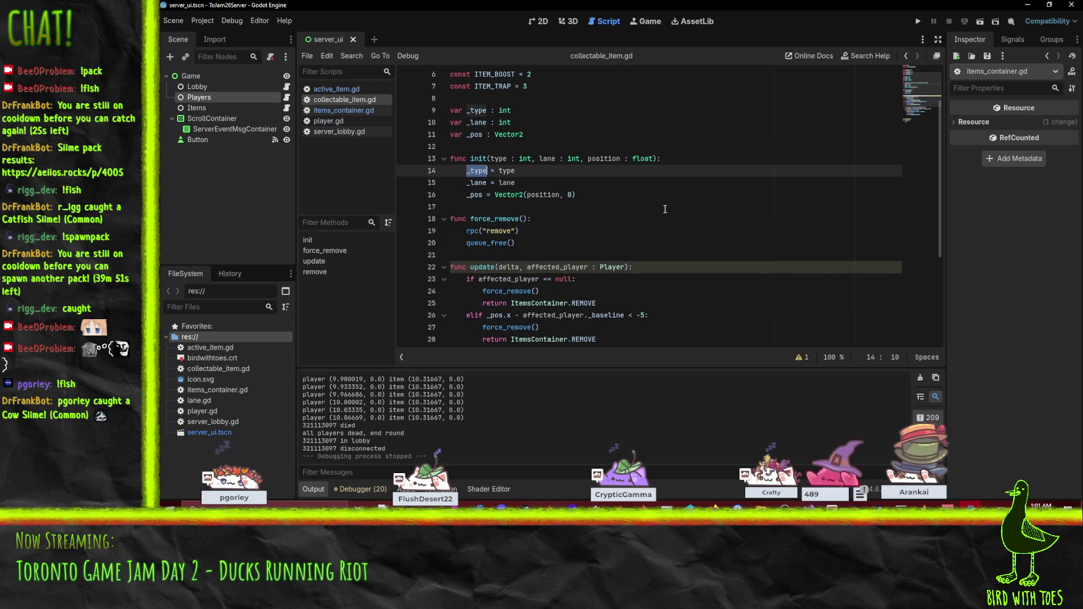
{"action": "scroll", "coordinate": [675, 222], "scroll_direction": "down", "scroll_amount": 4}
{"action": "scroll", "coordinate": [674, 222], "scroll_direction": "up", "scroll_amount": 1}
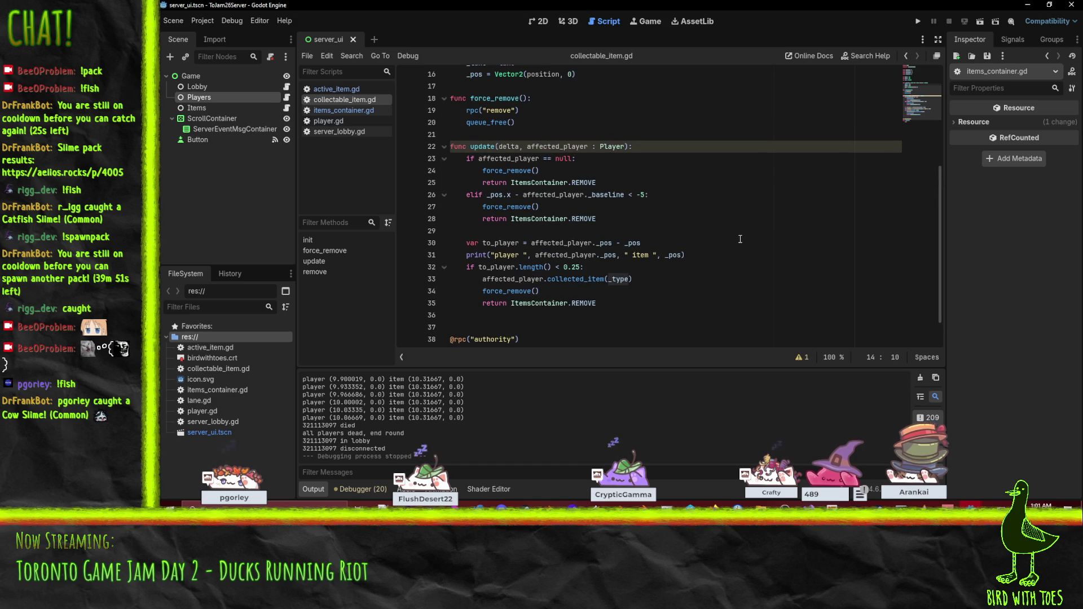
{"action": "scroll", "coordinate": [718, 244], "scroll_direction": "up", "scroll_amount": 1}
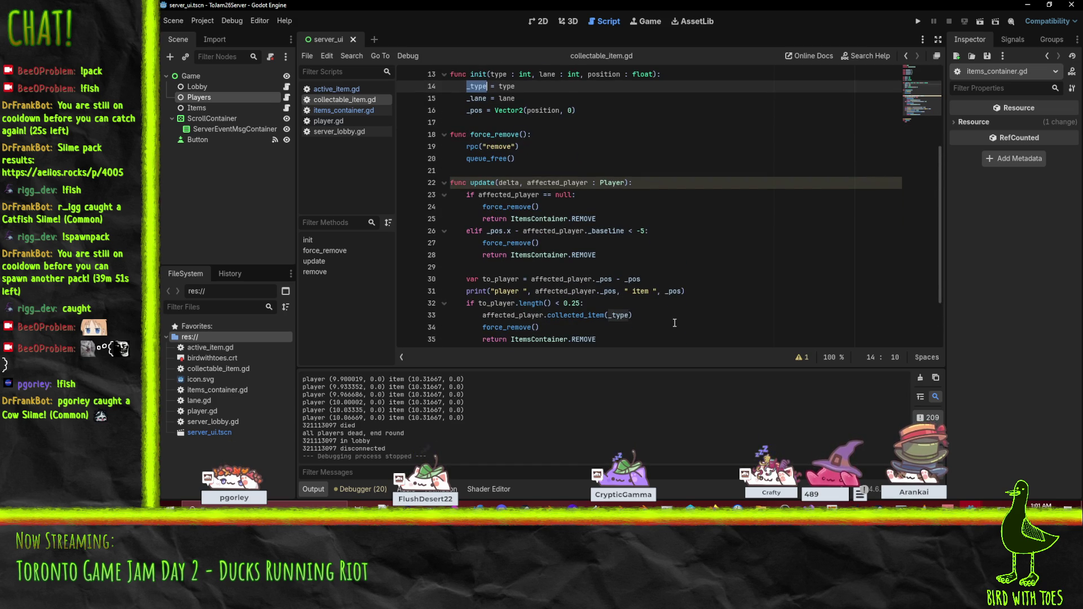
{"action": "scroll", "coordinate": [736, 293], "scroll_direction": "up", "scroll_amount": 1}
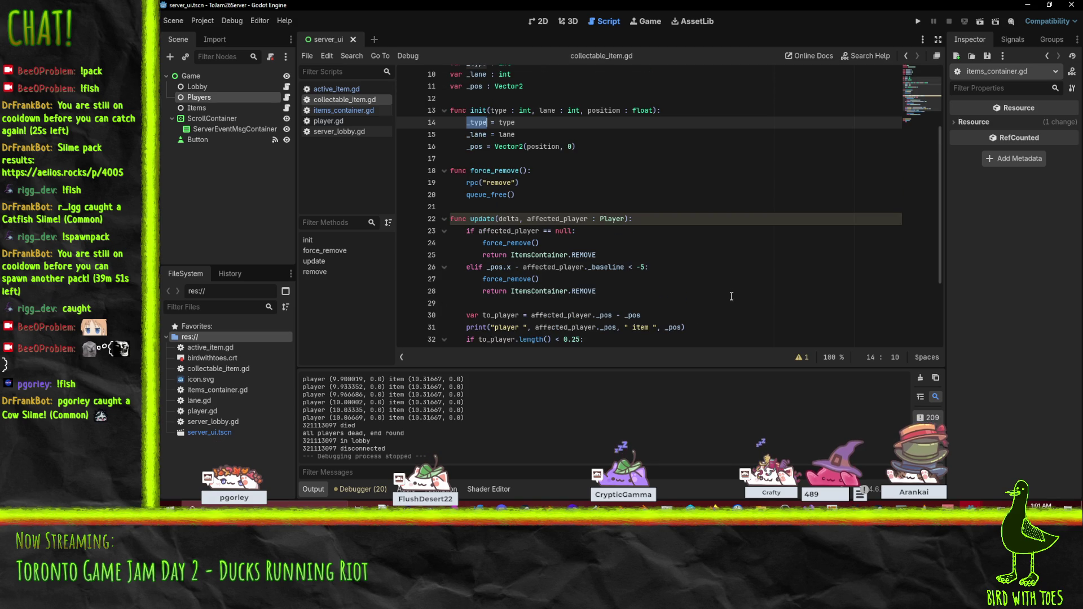
{"action": "scroll", "coordinate": [731, 296], "scroll_direction": "up", "scroll_amount": 3}
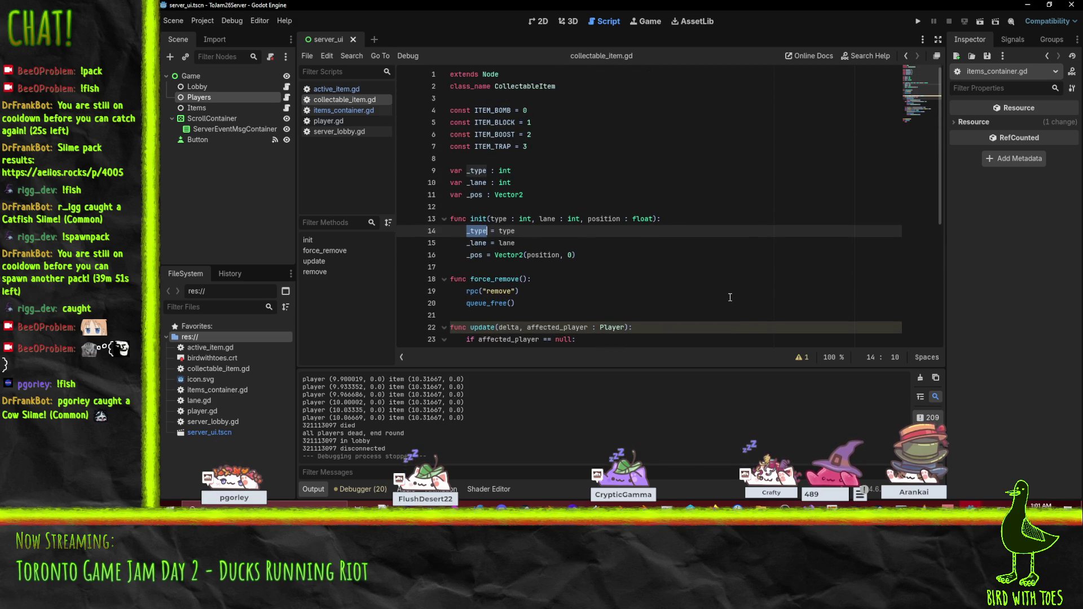
{"action": "scroll", "coordinate": [713, 297], "scroll_direction": "down", "scroll_amount": 5}
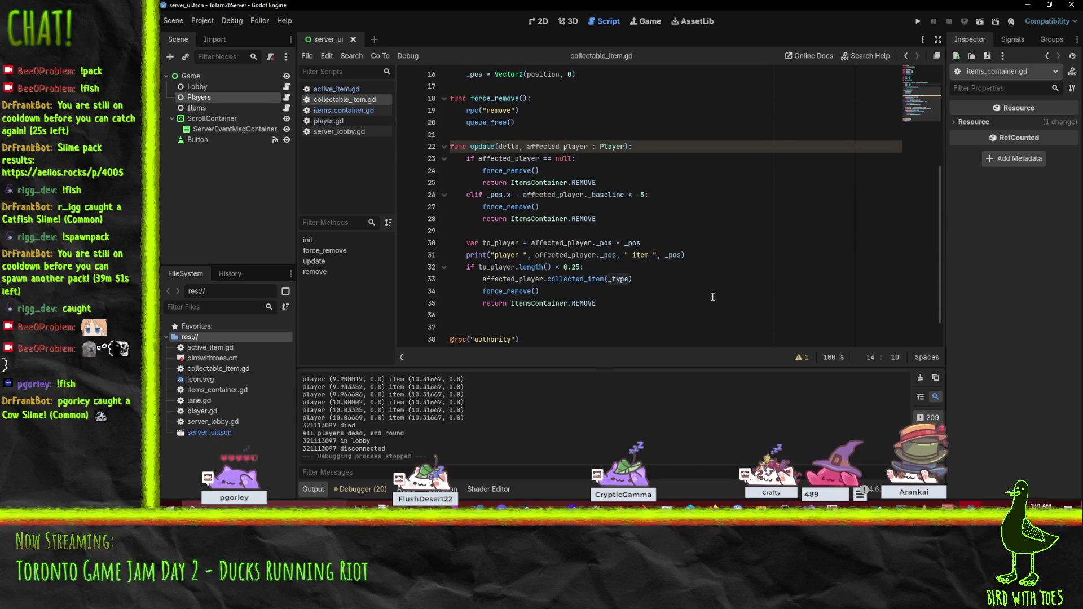
{"action": "scroll", "coordinate": [713, 296], "scroll_direction": "up", "scroll_amount": 3}
- Compare init's parameters at line 16 against the init call in items_container.gd
{"action": "left_click", "coordinate": [610, 187]}
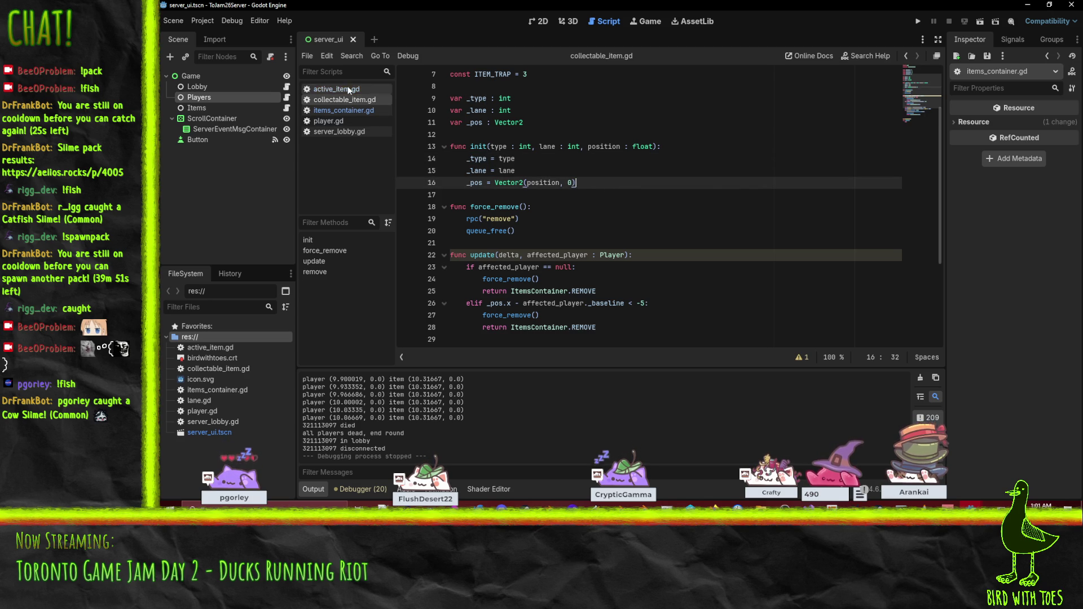
{"action": "left_click", "coordinate": [362, 110]}
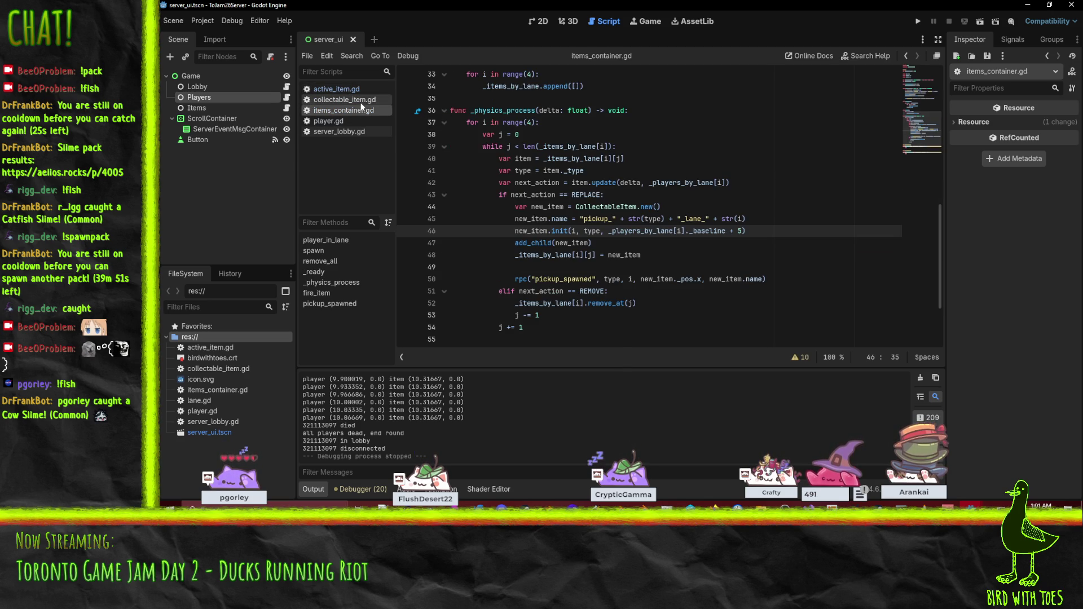
{"action": "left_click", "coordinate": [361, 103]}
{"action": "scroll", "coordinate": [690, 172], "scroll_direction": "down", "scroll_amount": 4}
{"action": "scroll", "coordinate": [691, 173], "scroll_direction": "up", "scroll_amount": 1}
- Add print(name) after the position assignment in collectable_item.gd's init and save
{"action": "key", "text": "Return"}
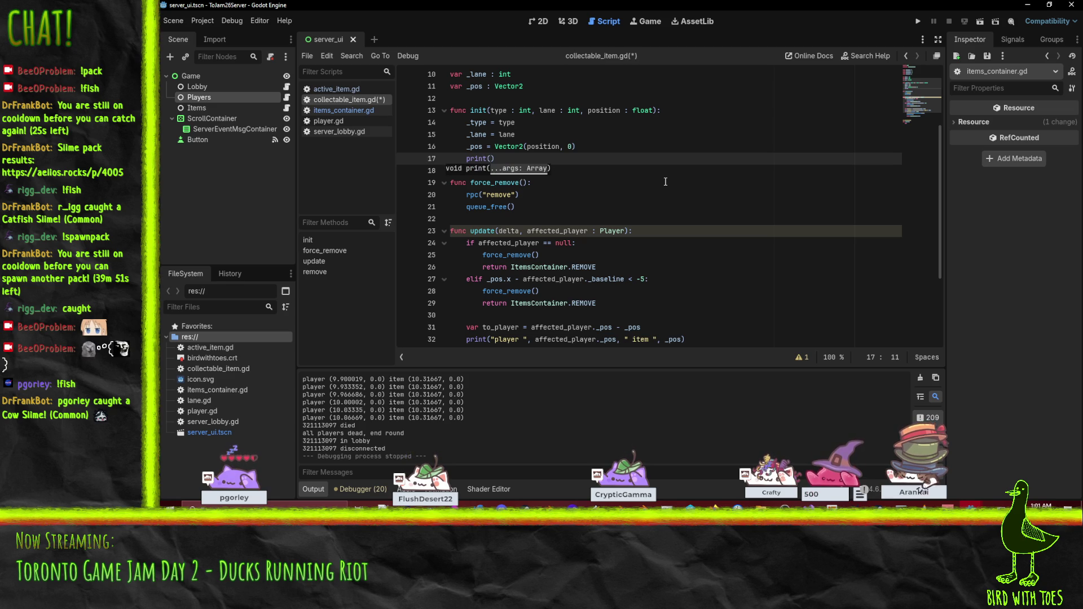
{"action": "type", "text": "name"}
{"action": "key", "text": "ctrl+s"}
{"action": "left_click", "coordinate": [737, 137]}
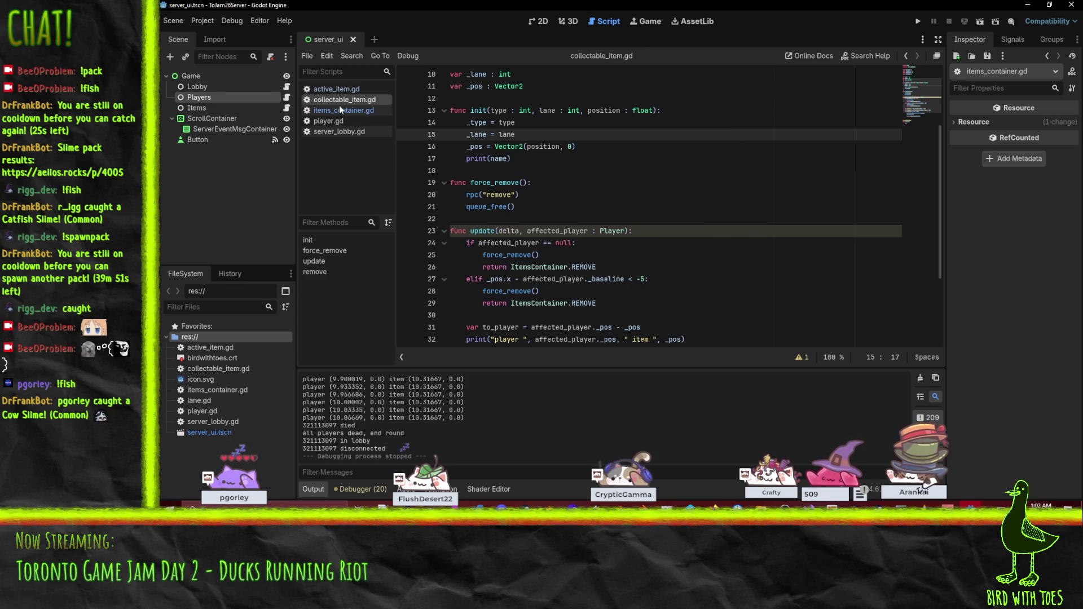
- Delete the player-position debug print on line 32 and save the script
{"action": "scroll", "coordinate": [500, 179], "scroll_direction": "down", "scroll_amount": 2}
{"action": "scroll", "coordinate": [500, 178], "scroll_direction": "down", "scroll_amount": 2}
{"action": "left_click", "coordinate": [528, 235]}
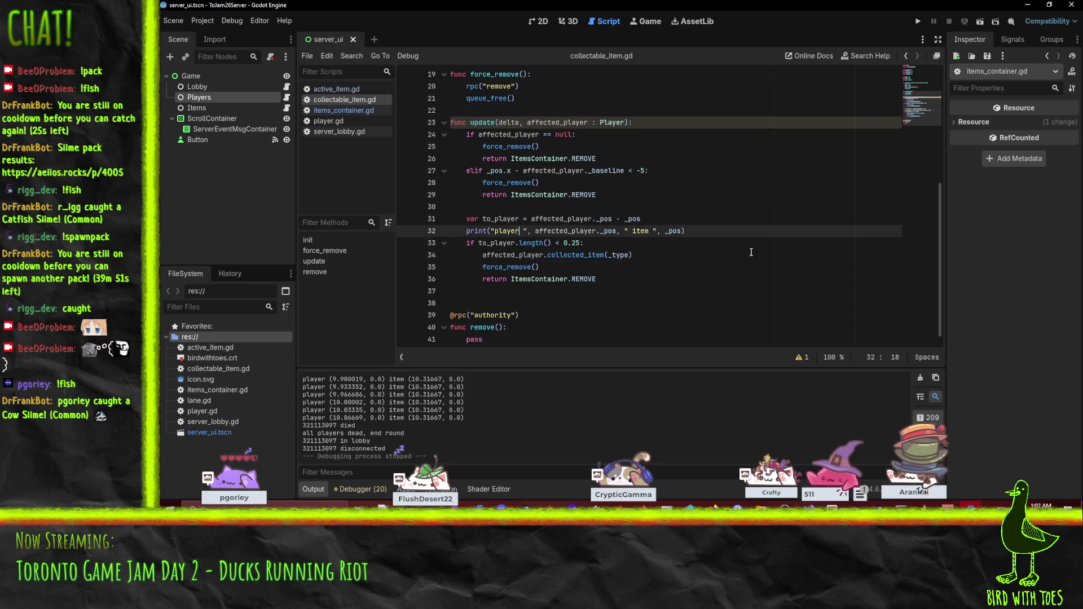
{"action": "key", "text": "ctrl+shift+k"}
{"action": "key", "text": "ctrl+s"}
- Run the server project, then switch to the client project's editor
{"action": "left_click", "coordinate": [920, 22]}
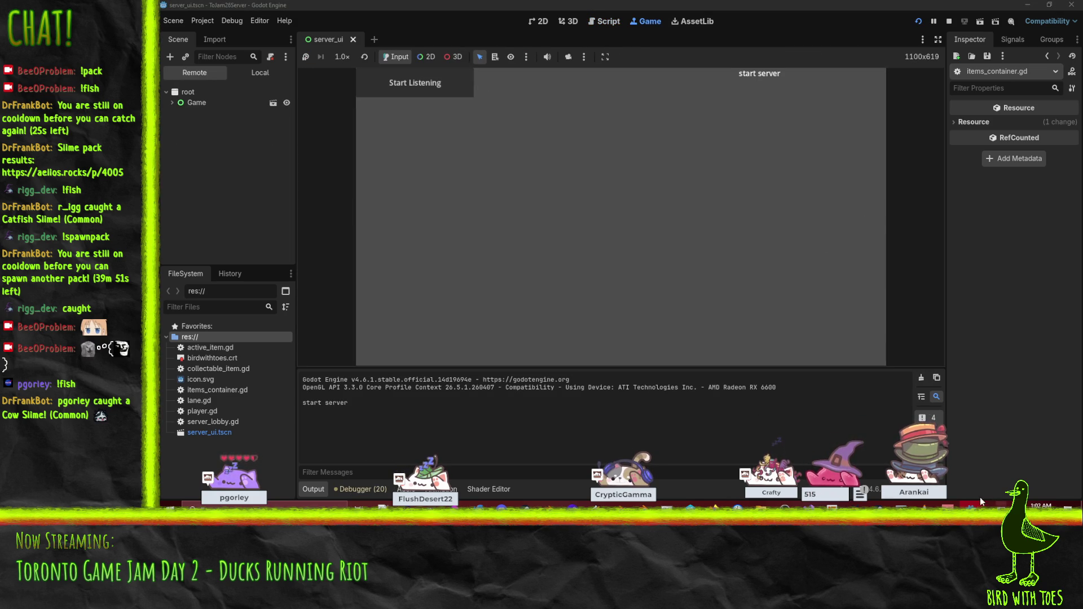
{"action": "mouse_move", "coordinate": [971, 507]}
{"action": "left_click", "coordinate": [934, 478]}
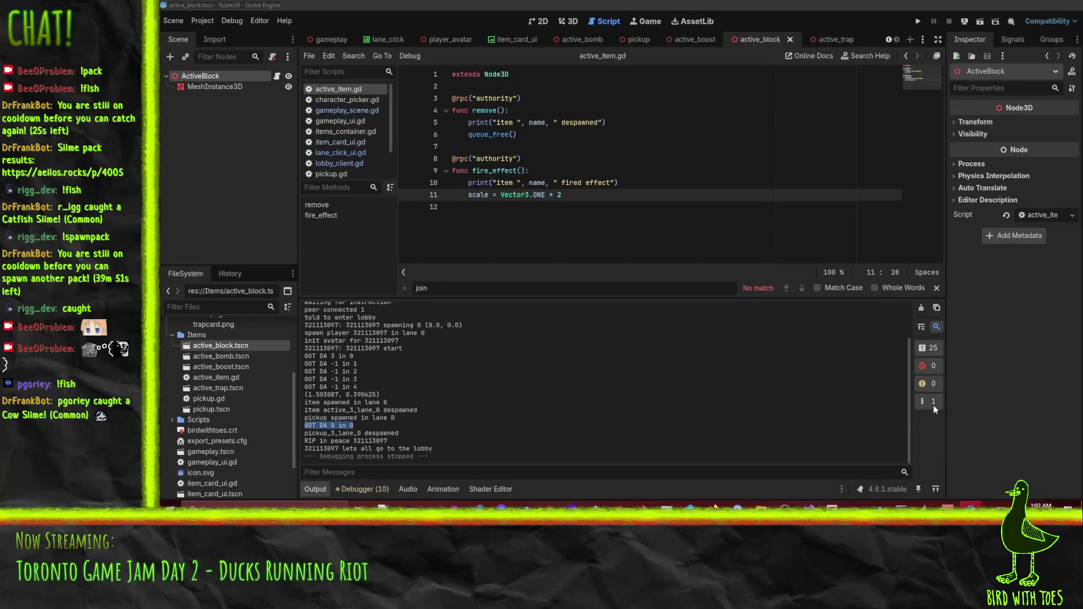
- Launch the client, join and ready up, play the trap card into the bottom lane, then stop
{"action": "key", "text": "F5"}
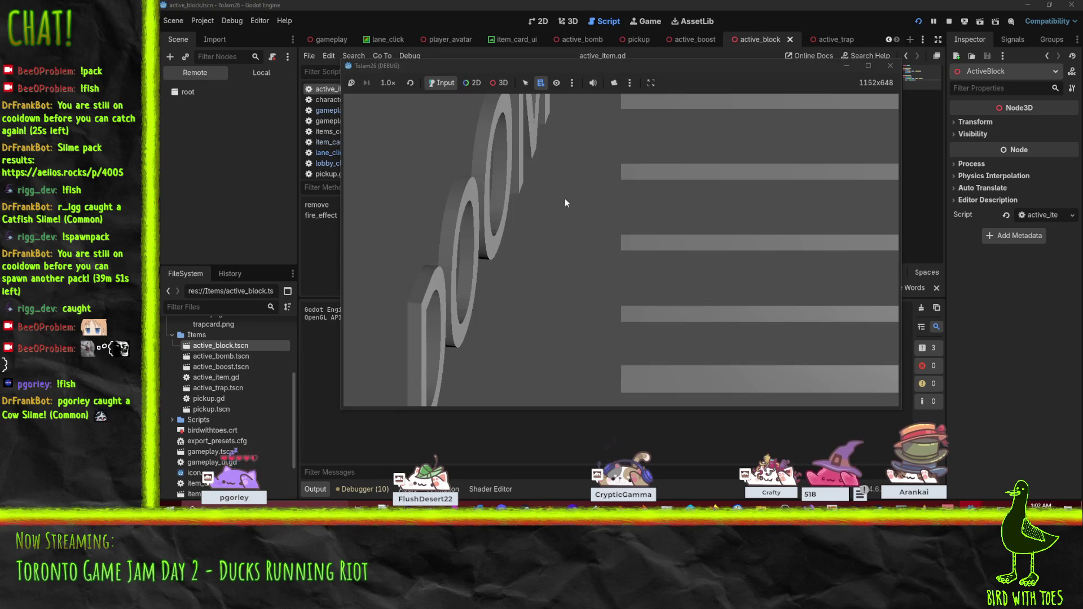
{"action": "left_click", "coordinate": [833, 303]}
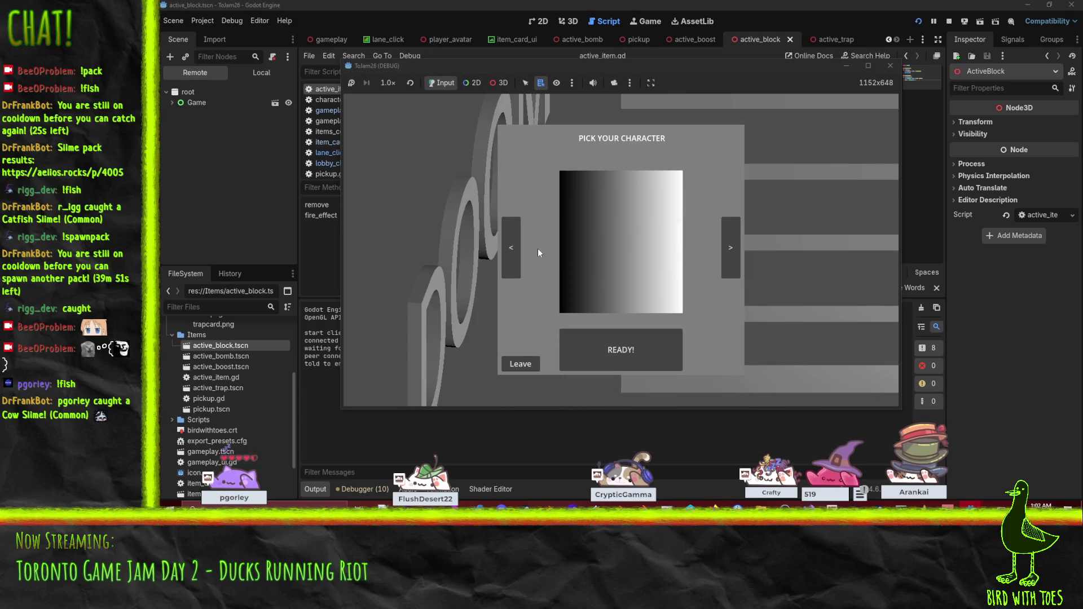
{"action": "left_click", "coordinate": [612, 343]}
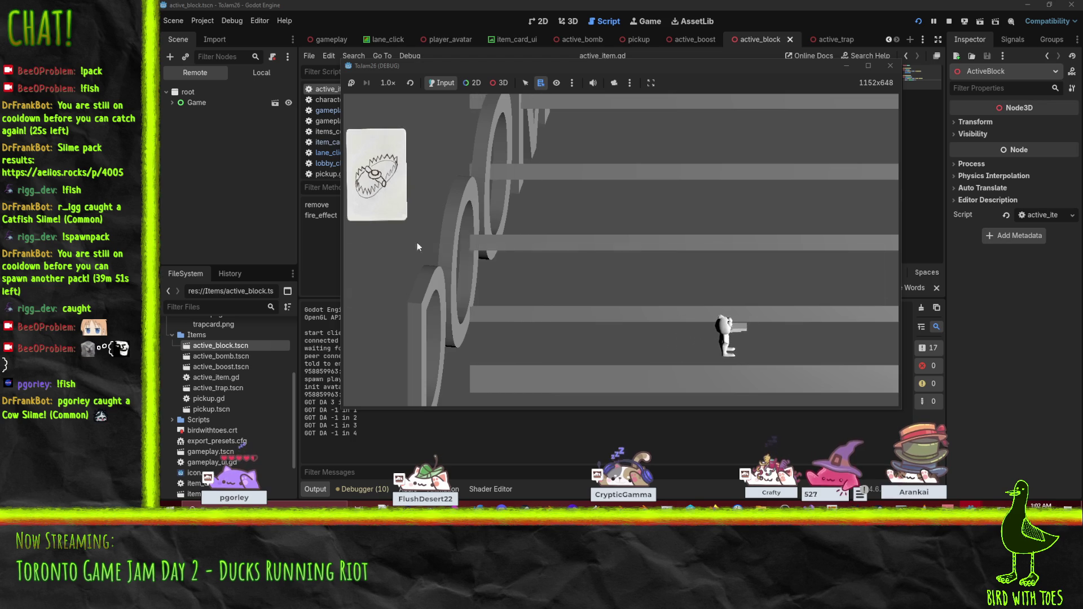
{"action": "left_click_drag", "start_coordinate": [376, 175], "coordinate": [462, 354]}
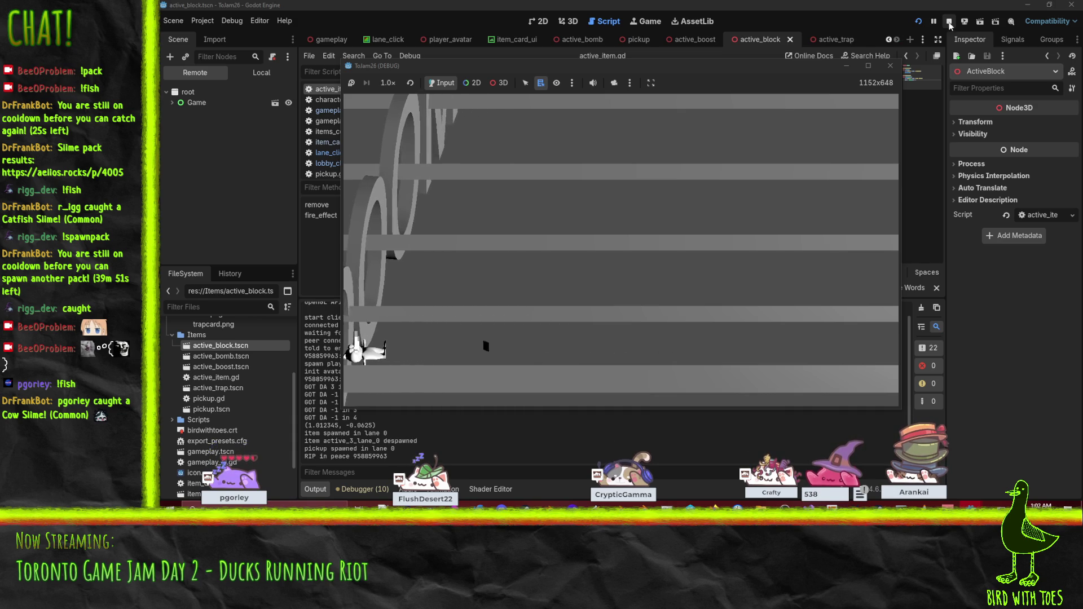
{"action": "key", "text": "F8"}
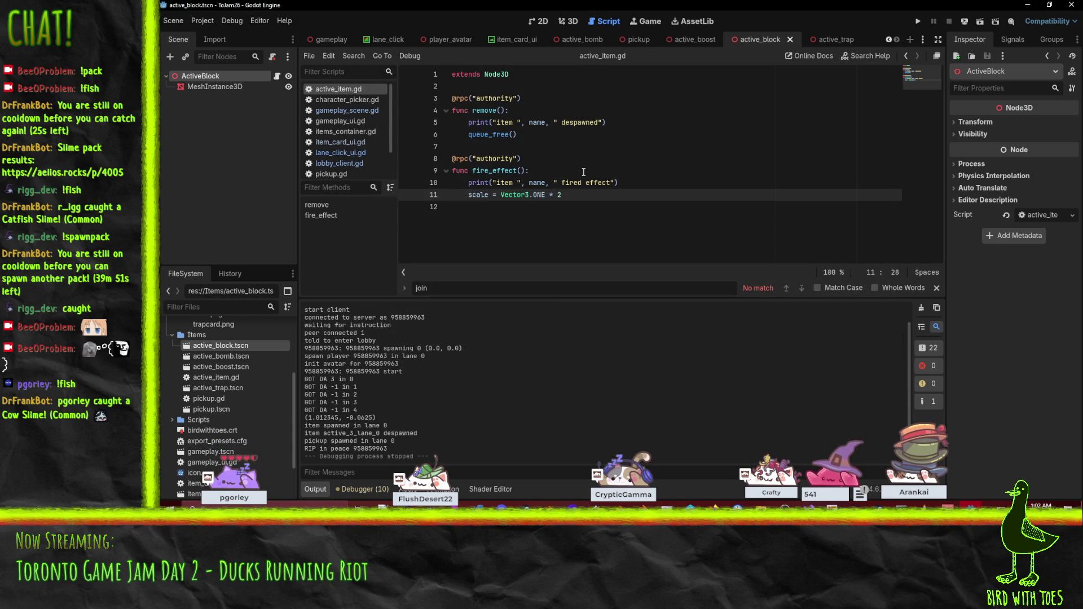
- Leave the client script and bring the server project's editor window forward
{"action": "left_click", "coordinate": [624, 168]}
{"action": "left_click", "coordinate": [539, 158]}
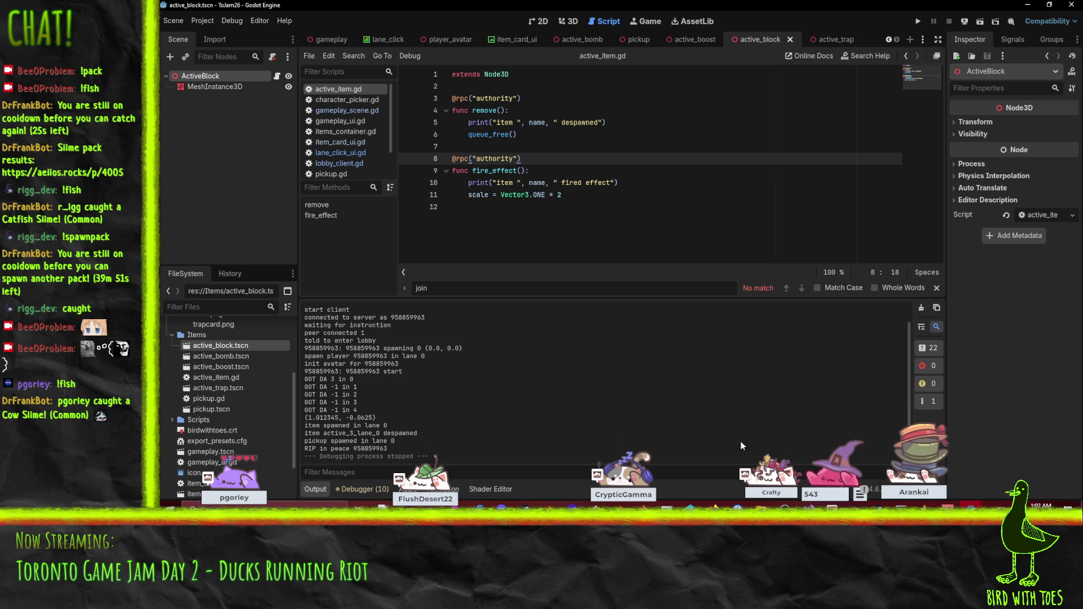
{"action": "mouse_move", "coordinate": [971, 506]}
{"action": "left_click", "coordinate": [1012, 469]}
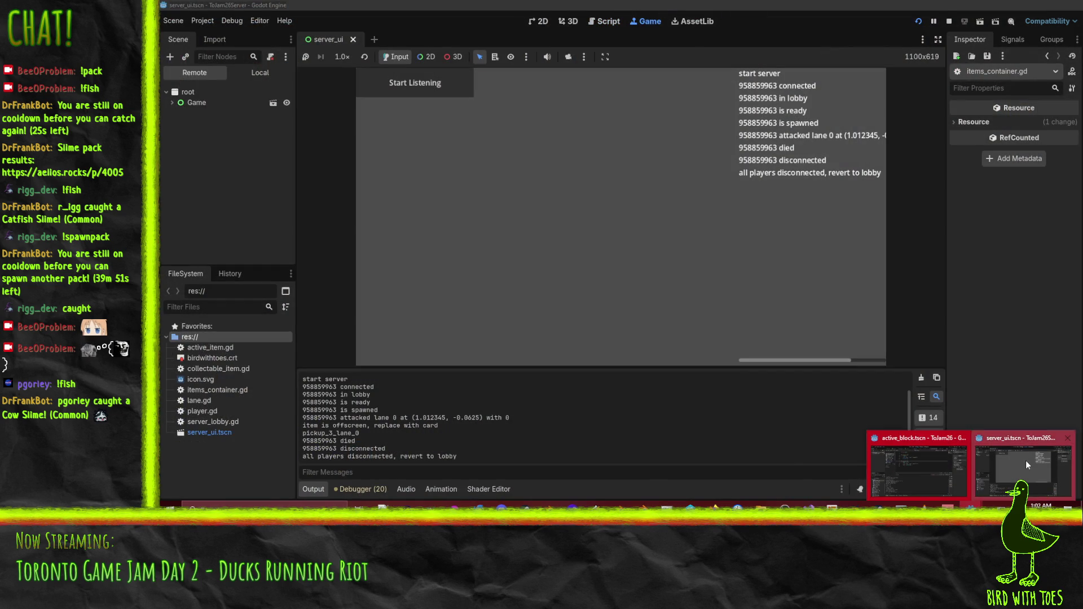
{"action": "left_click", "coordinate": [1026, 464]}
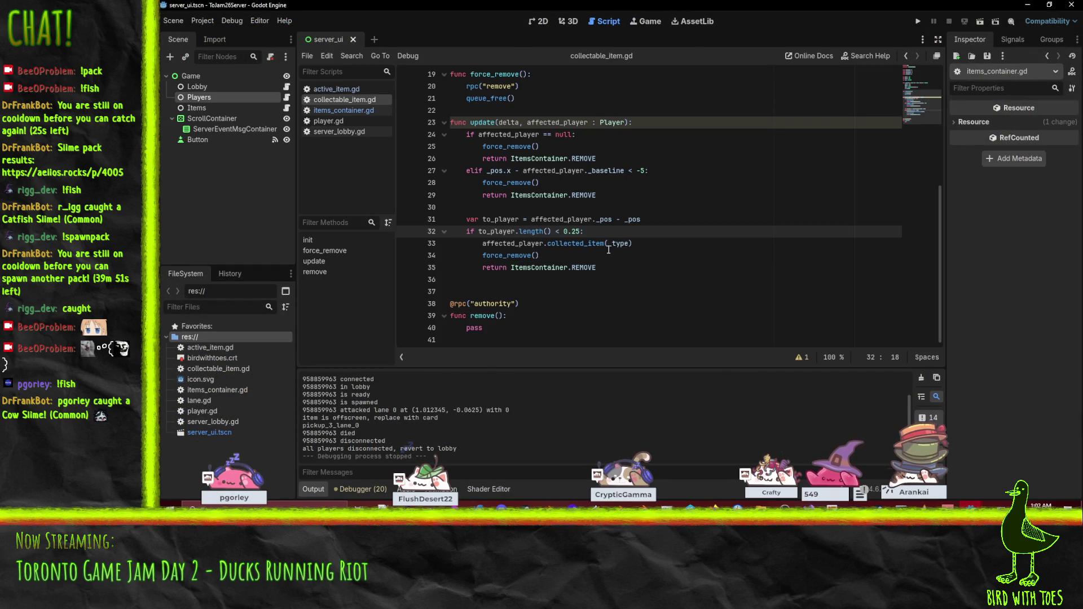
- Follow the collected_item call into player.gd and examine its type and items[slot] arguments
{"action": "left_click", "coordinate": [598, 242]}
{"action": "double_click", "coordinate": [597, 242]}
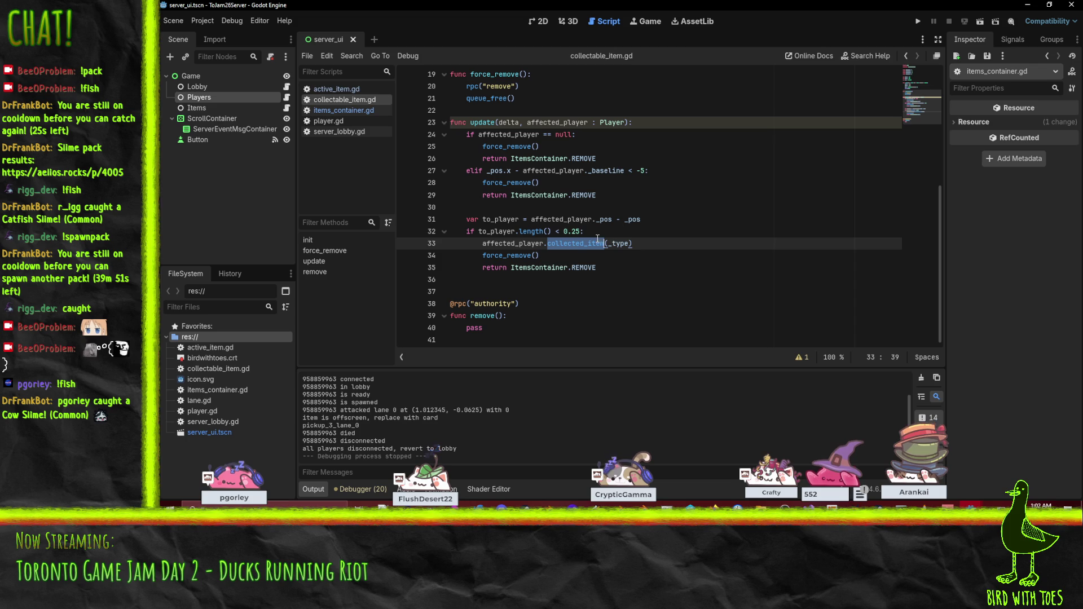
{"action": "left_click", "coordinate": [328, 120]}
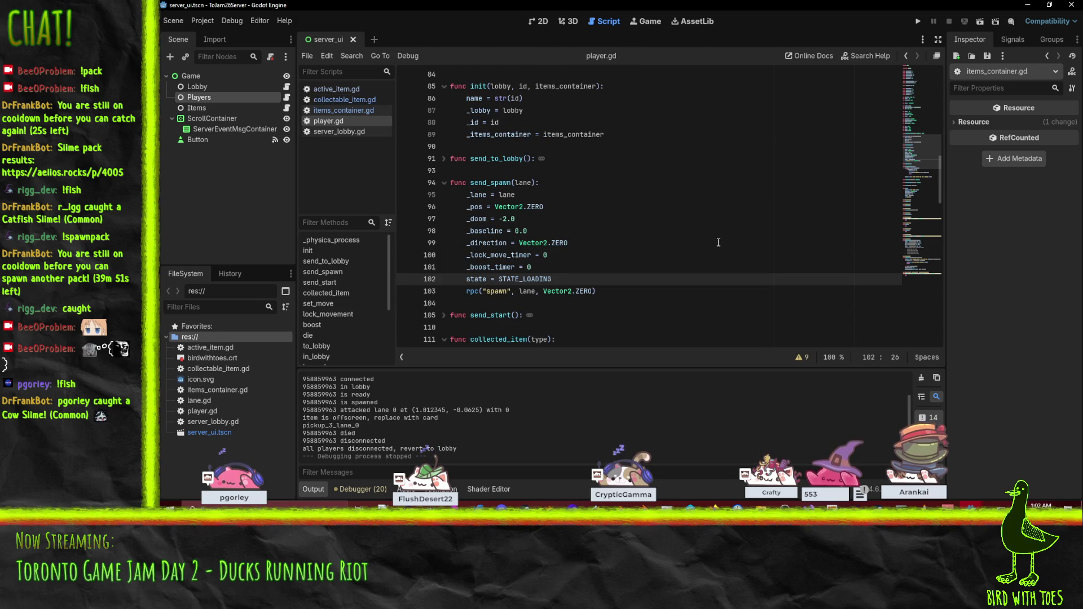
{"action": "scroll", "coordinate": [649, 226], "scroll_direction": "down", "scroll_amount": 5}
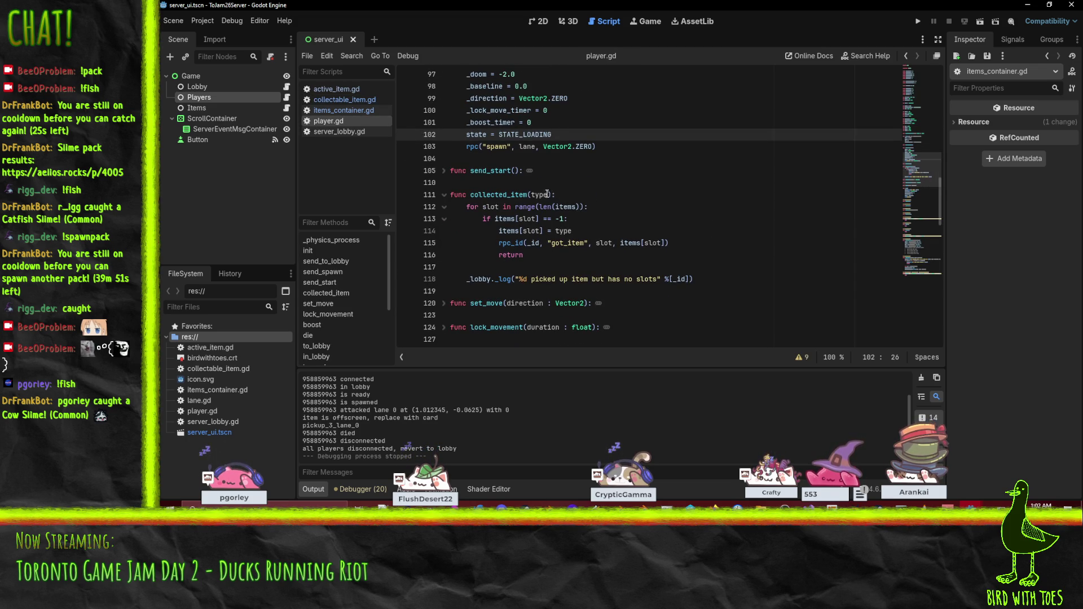
{"action": "double_click", "coordinate": [548, 194]}
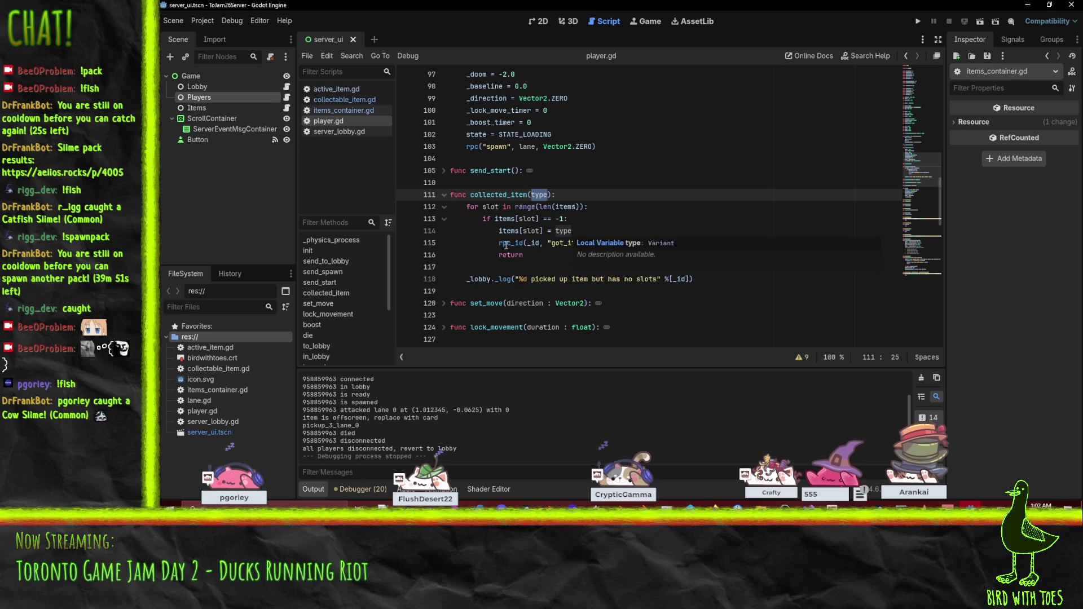
{"action": "mouse_move", "coordinate": [505, 246]}
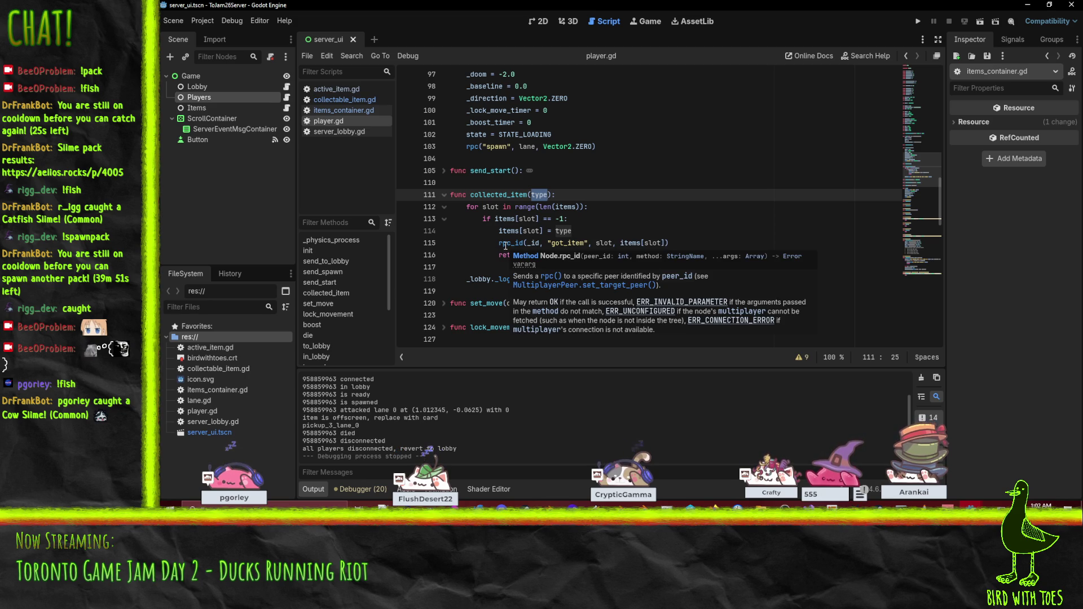
{"action": "left_click", "coordinate": [575, 240]}
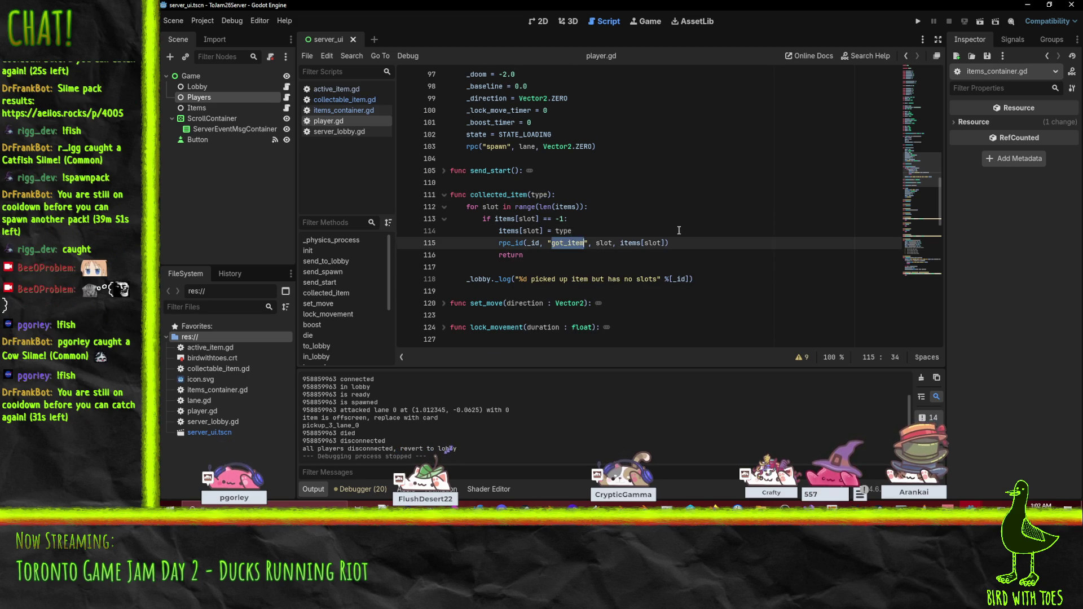
{"action": "scroll", "coordinate": [679, 231], "scroll_direction": "down", "scroll_amount": 15}
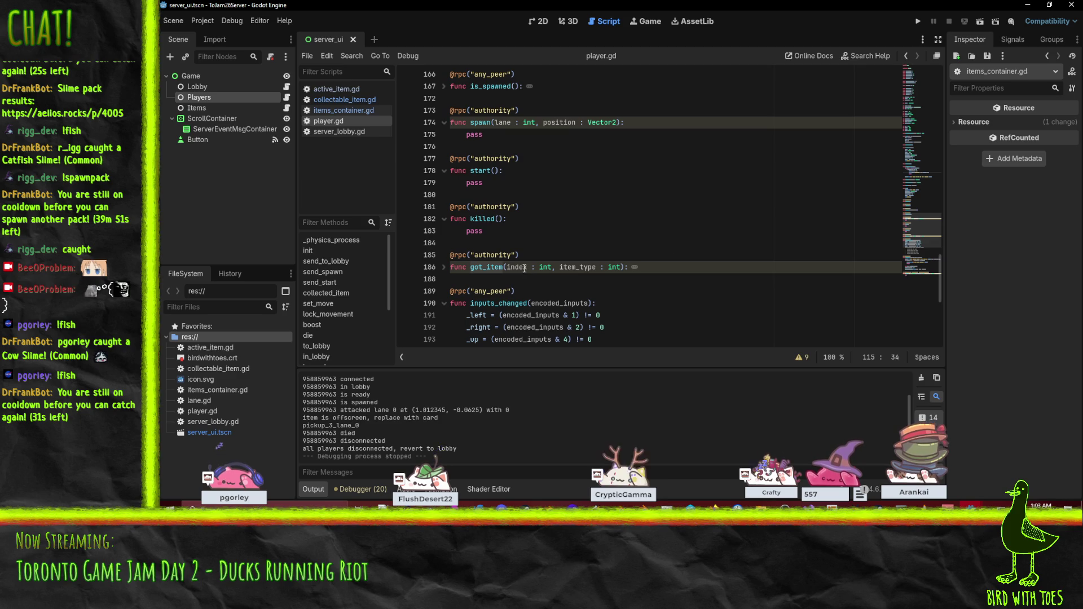
{"action": "scroll", "coordinate": [707, 241], "scroll_direction": "up", "scroll_amount": 15}
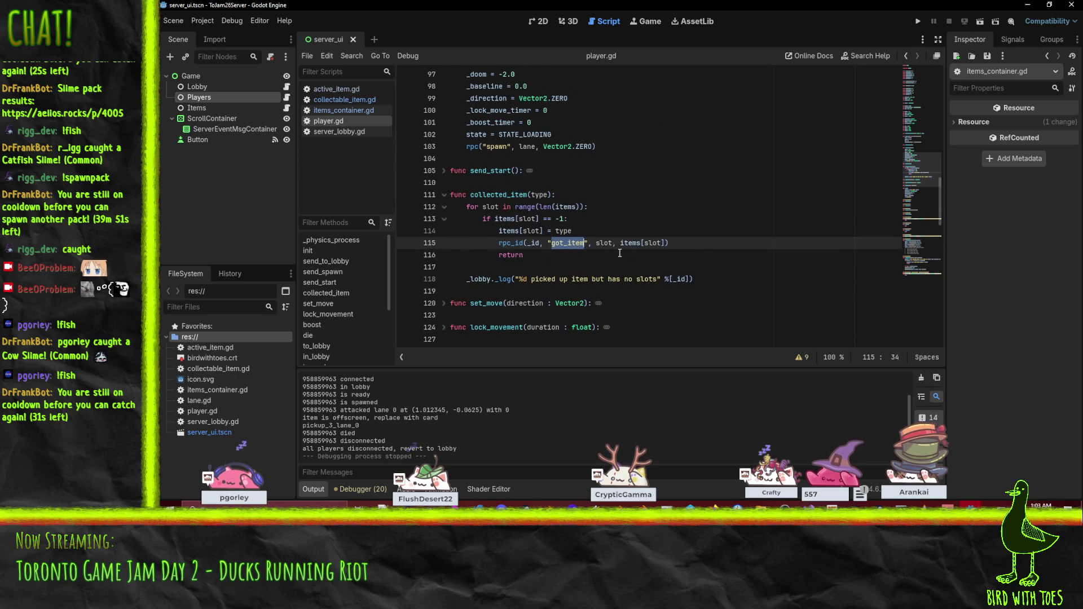
{"action": "double_click", "coordinate": [609, 243]}
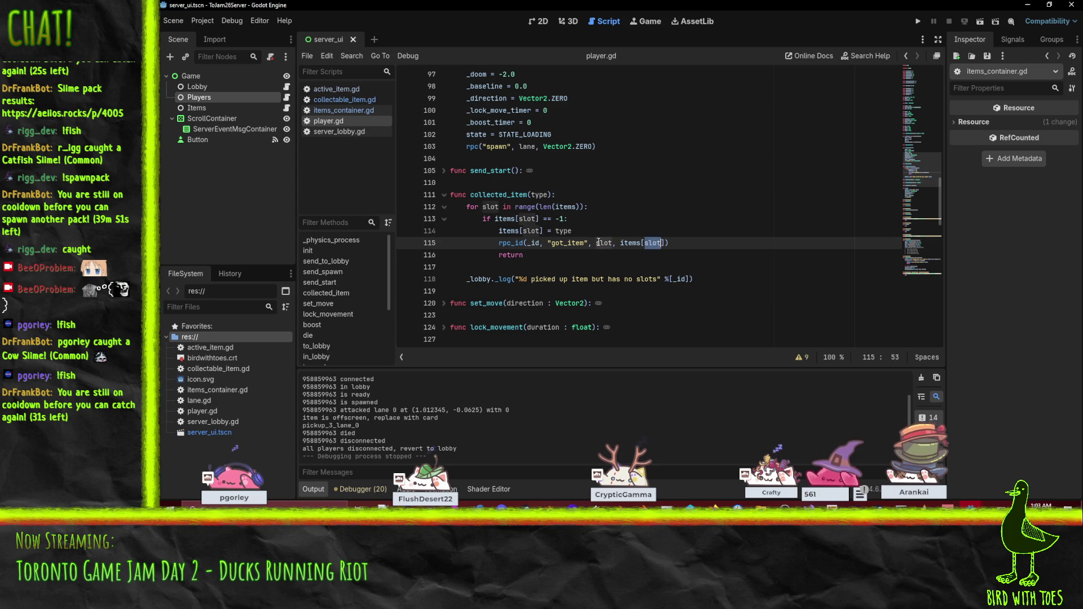
{"action": "left_click", "coordinate": [562, 232]}
{"action": "left_click_drag", "start_coordinate": [621, 243], "coordinate": [666, 242]}
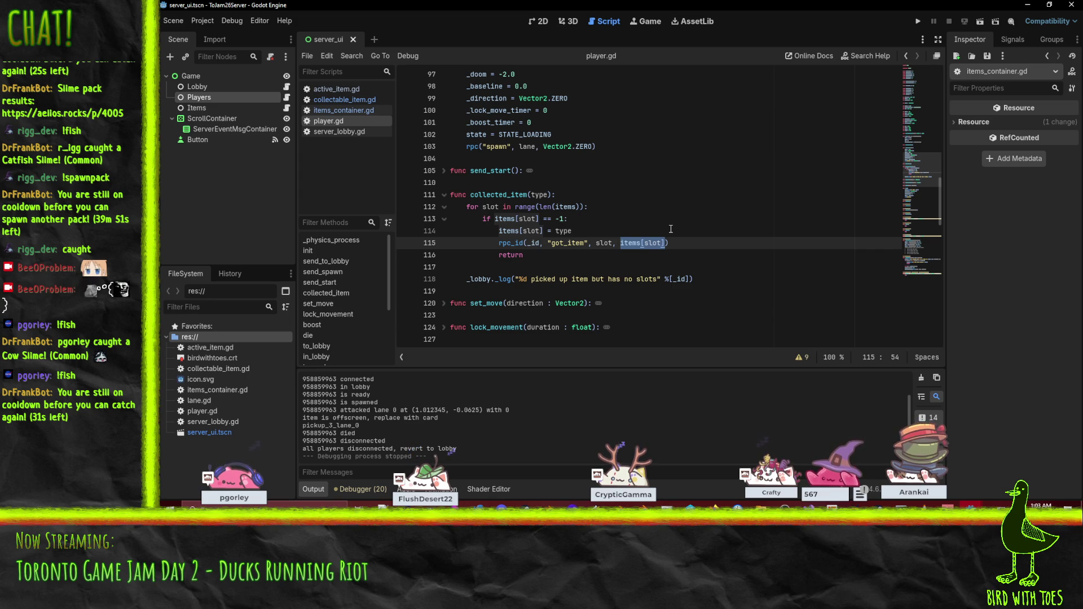
- Trace collected_item's lines 111–116, from the type parameter to the got_item call
{"action": "left_click", "coordinate": [594, 219]}
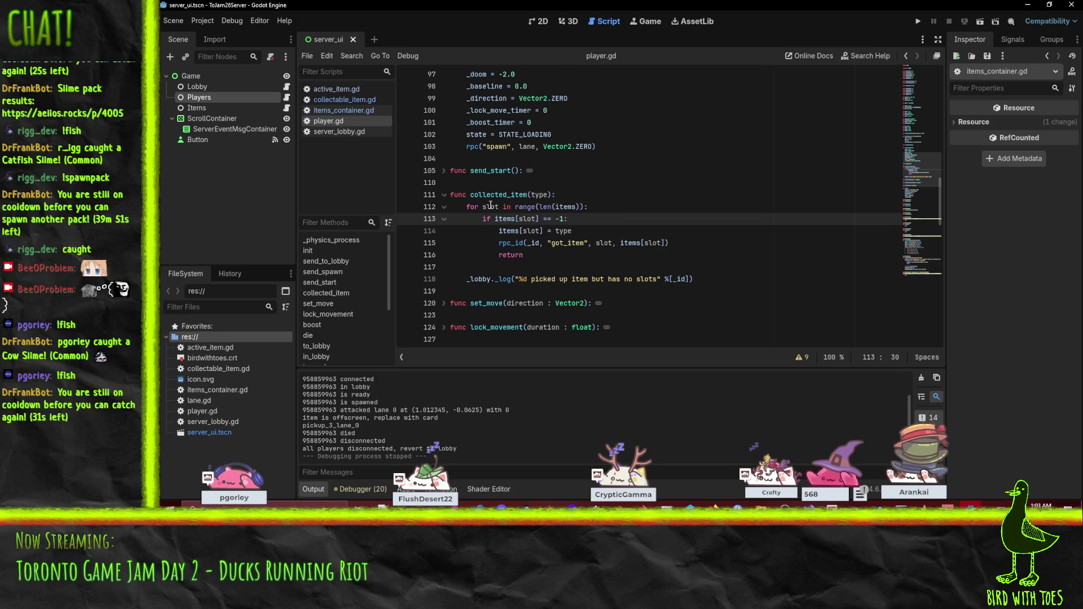
{"action": "left_click", "coordinate": [554, 256]}
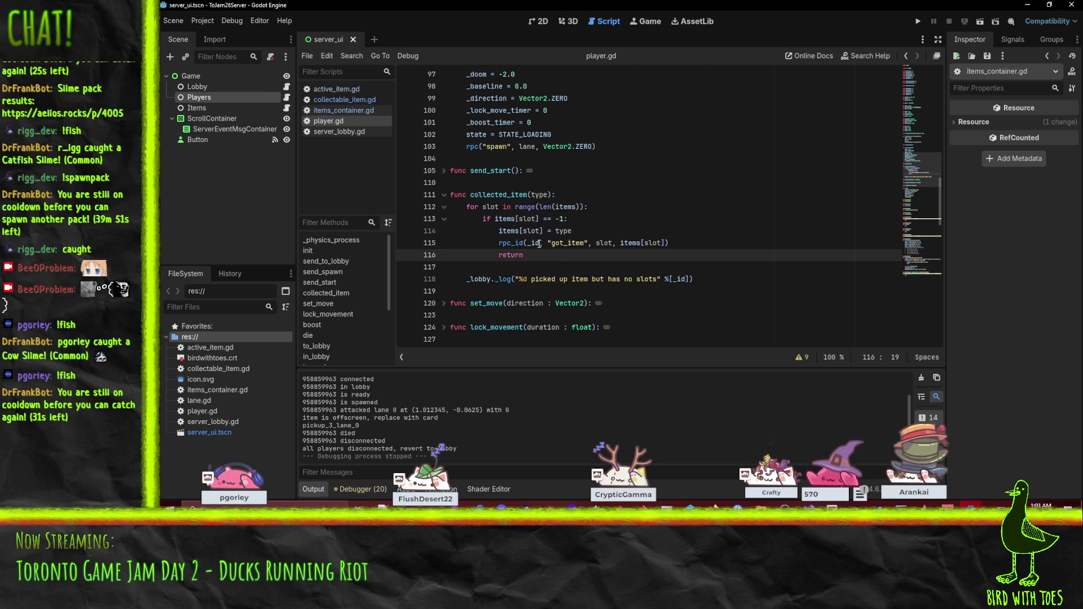
{"action": "left_click", "coordinate": [500, 221]}
{"action": "left_click", "coordinate": [503, 233]}
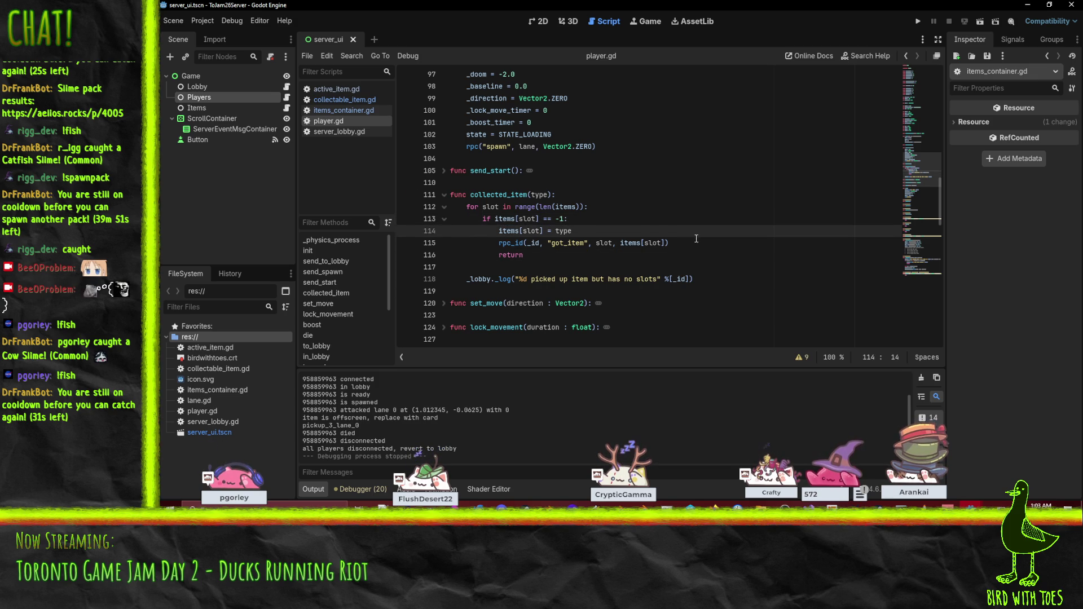
{"action": "double_click", "coordinate": [564, 208]}
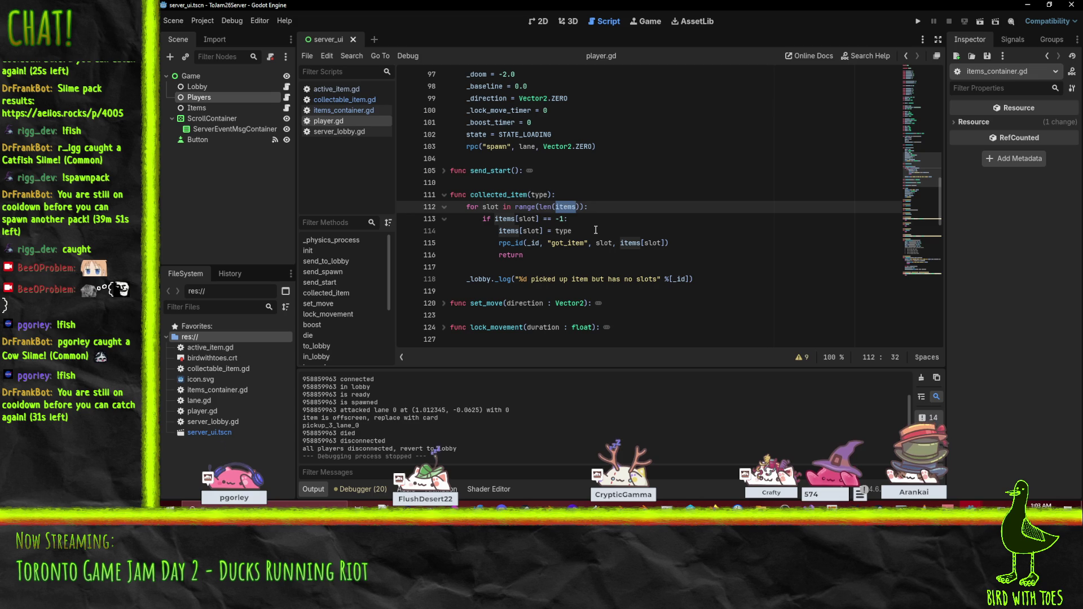
{"action": "left_click", "coordinate": [532, 195]}
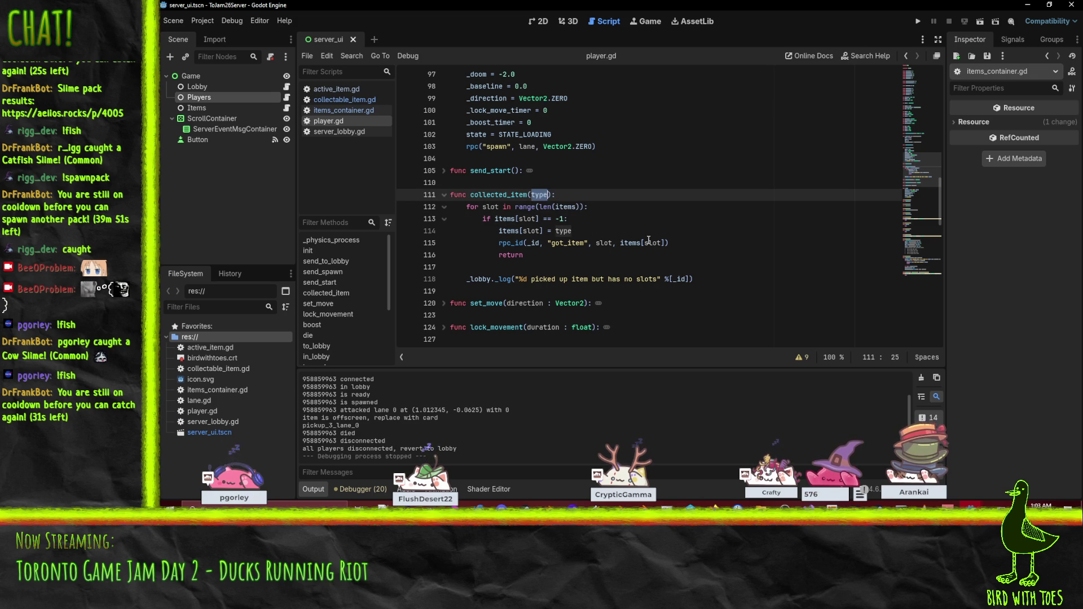
{"action": "left_click", "coordinate": [581, 245]}
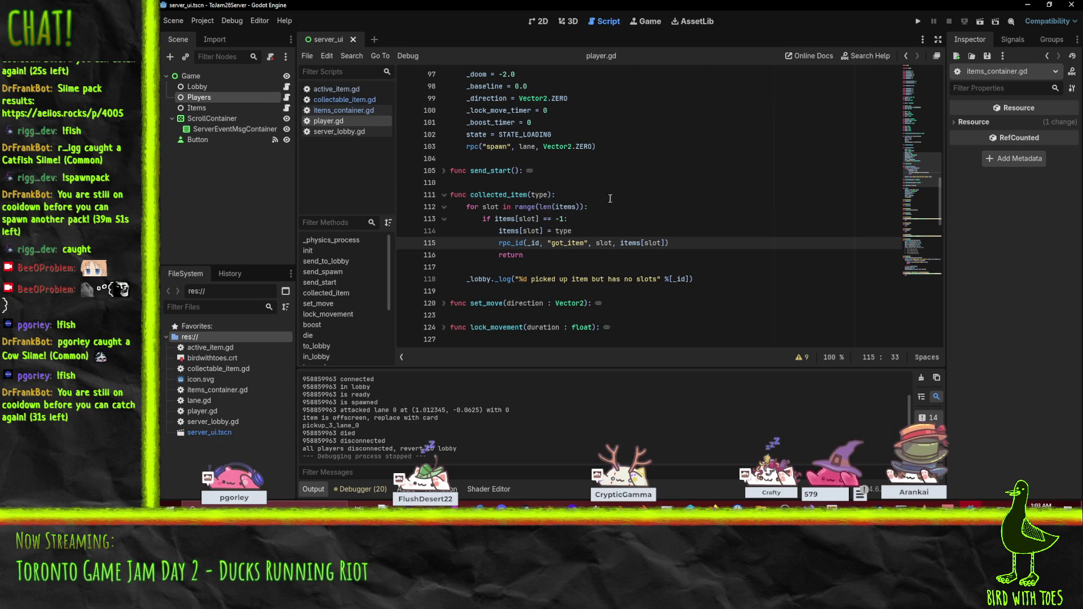
- Compare the call against collectable_item.gd and items_container.gd, then copy the no-slots log line
{"action": "left_click", "coordinate": [352, 100]}
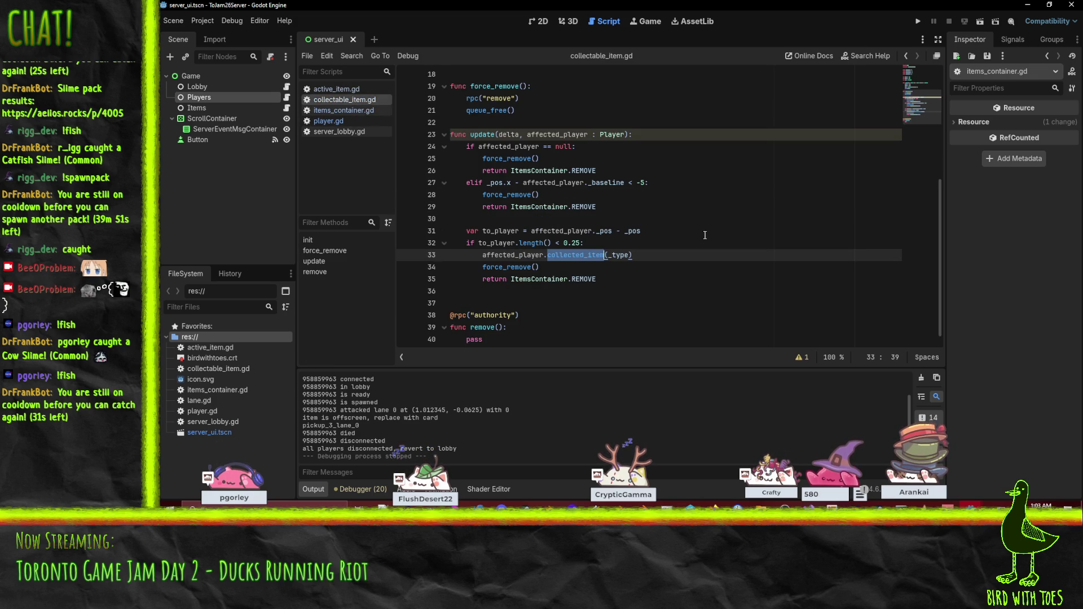
{"action": "left_click", "coordinate": [333, 122]}
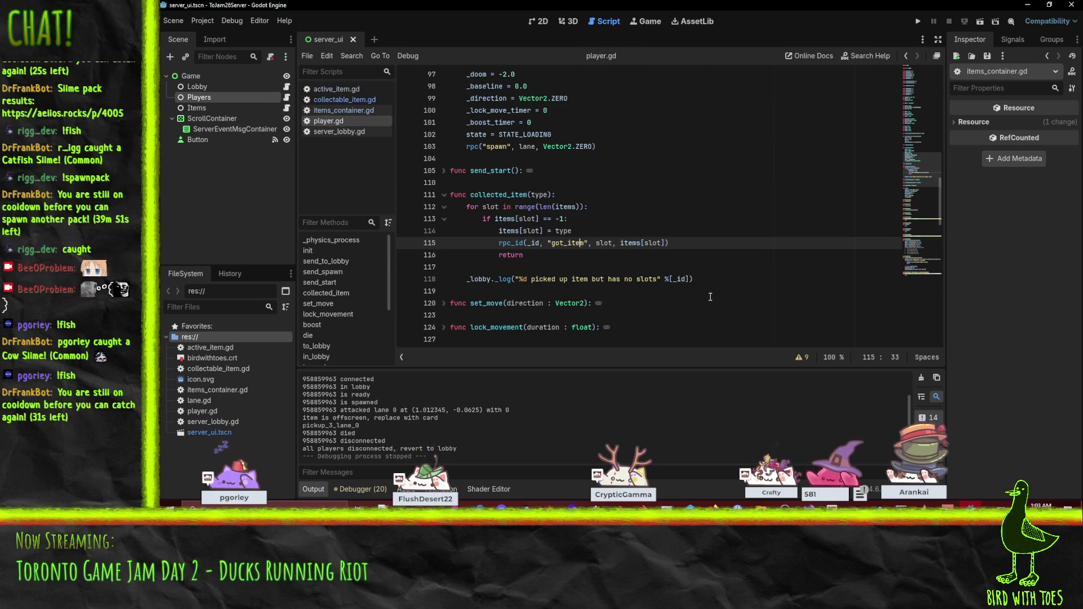
{"action": "left_click", "coordinate": [658, 252]}
{"action": "left_click", "coordinate": [342, 111]}
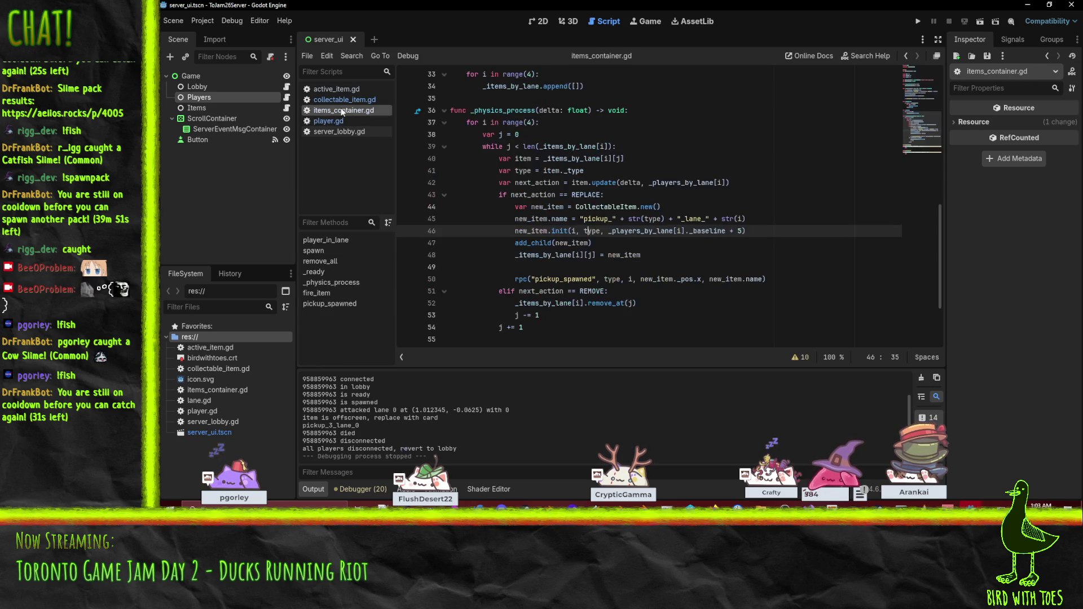
{"action": "left_click", "coordinate": [342, 120]}
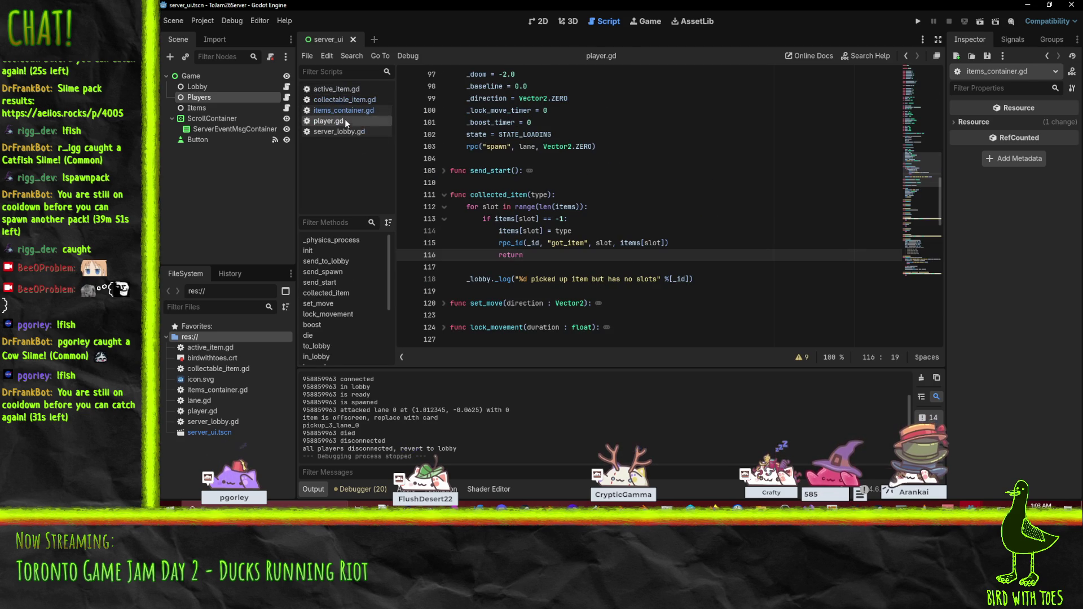
{"action": "left_click", "coordinate": [496, 283]}
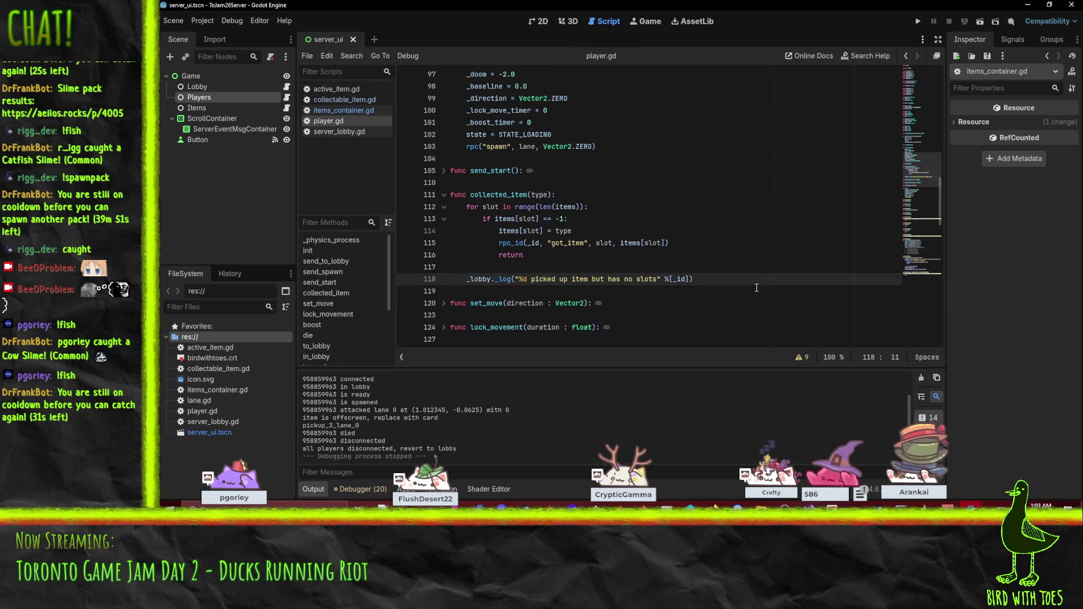
{"action": "key", "text": "Up"}
{"action": "key", "text": "Up"}
{"action": "key", "text": "Up"}
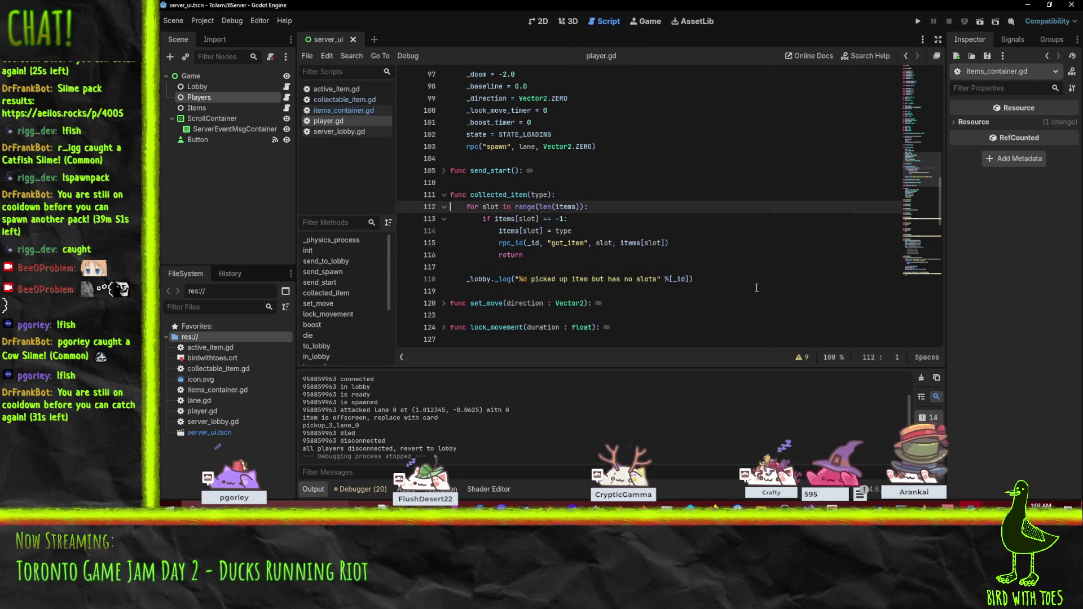
- Paste the log line into collected_item and rewrite it to log the player id and item type
{"action": "type", "text": "_lobby._log(\"%d picked up item but has no slots\" %[_id])"}
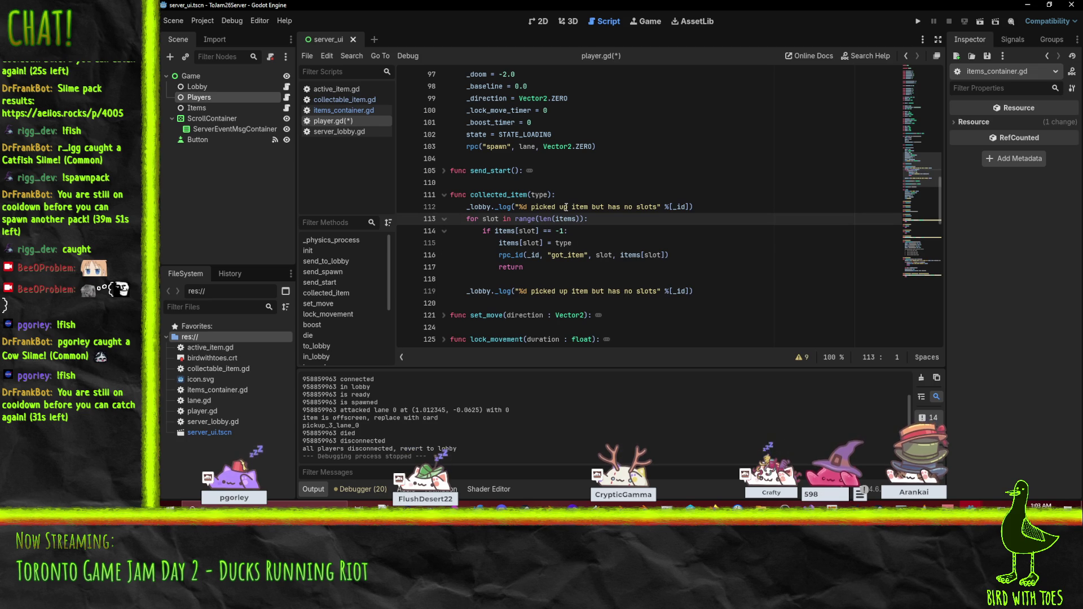
{"action": "left_click", "coordinate": [559, 207]}
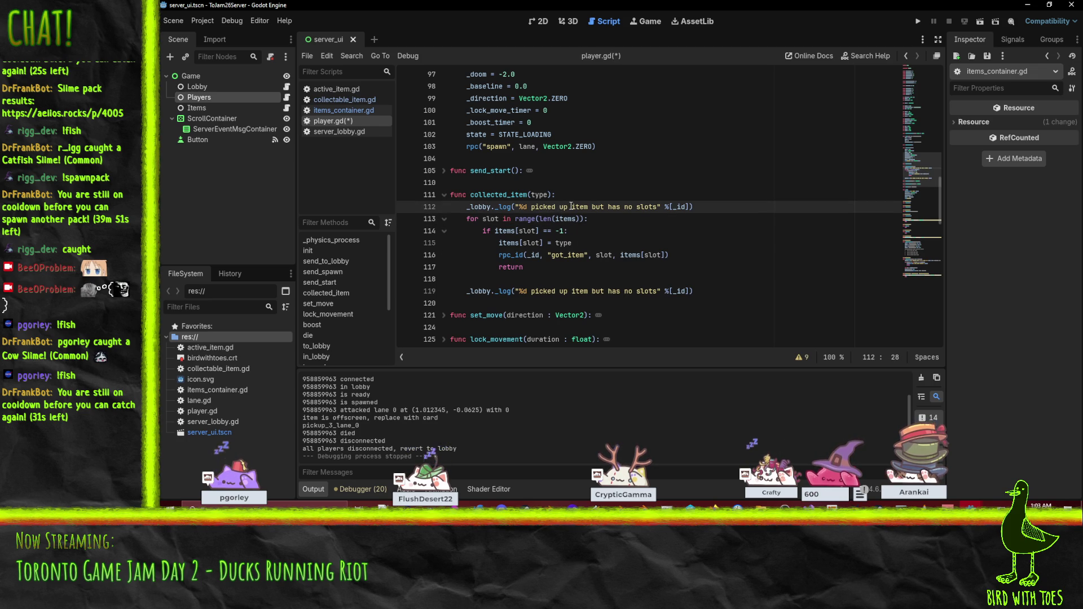
{"action": "left_click_drag", "start_coordinate": [574, 208], "coordinate": [659, 208]}
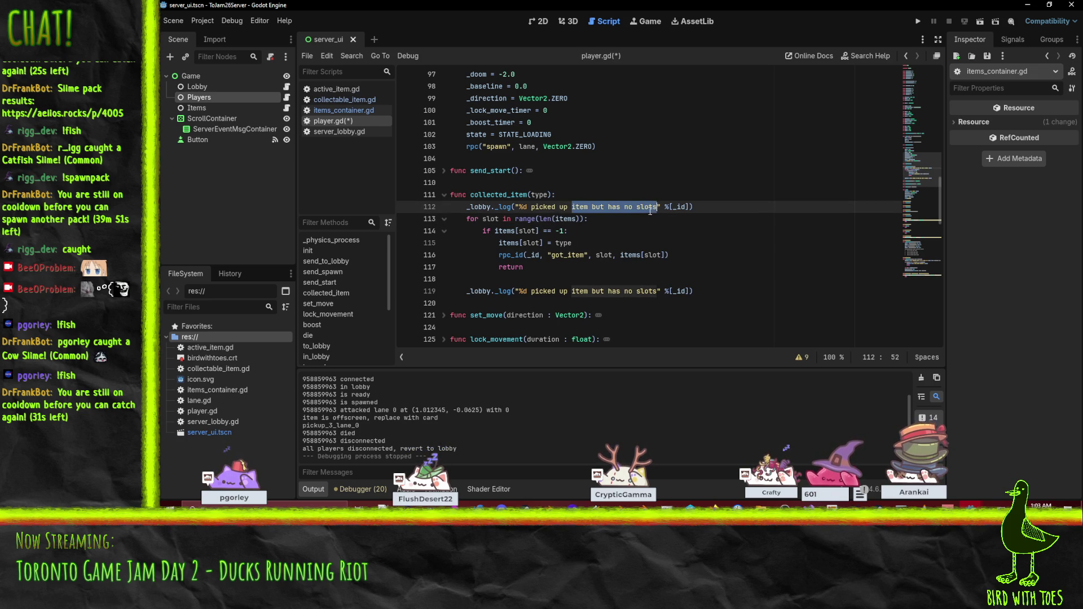
{"action": "key", "text": "BackSpace"}
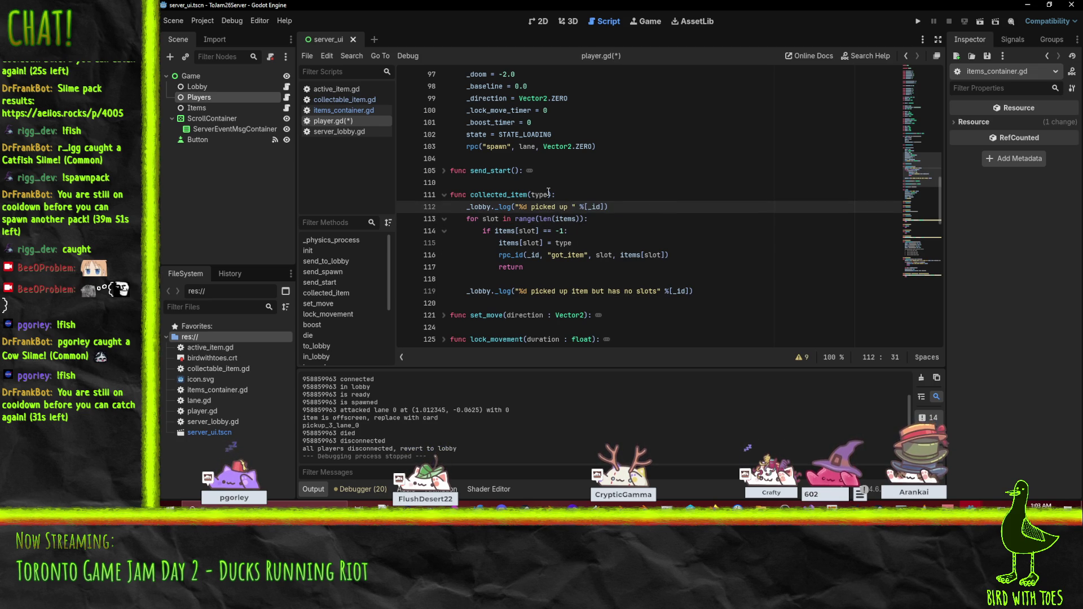
{"action": "double_click", "coordinate": [547, 194]}
{"action": "left_click_drag", "start_coordinate": [587, 207], "coordinate": [597, 207]}
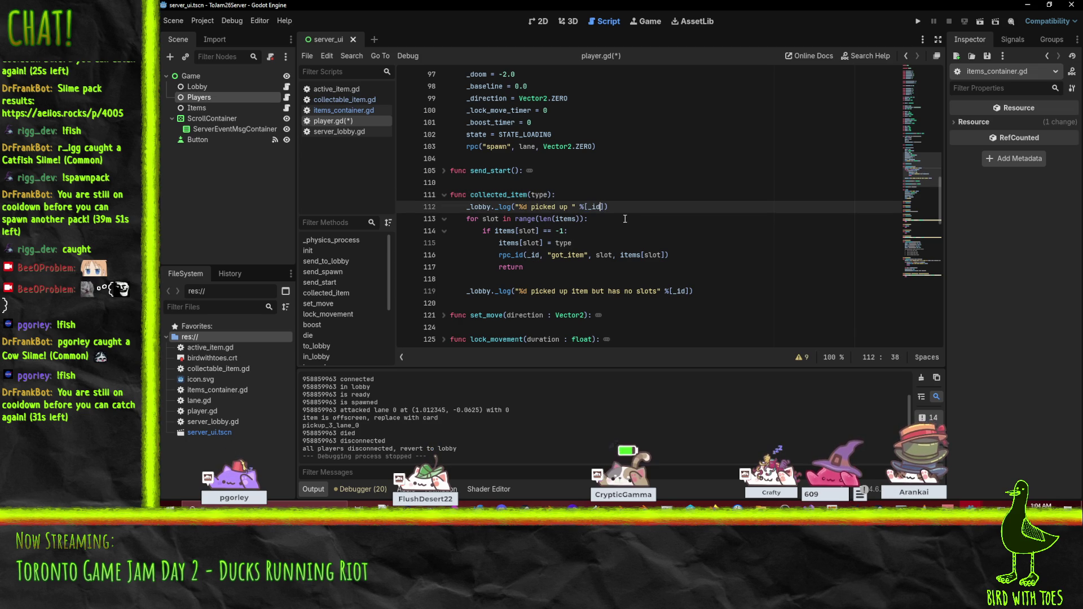
{"action": "type", "text": ", type"}
{"action": "left_click", "coordinate": [565, 207]}
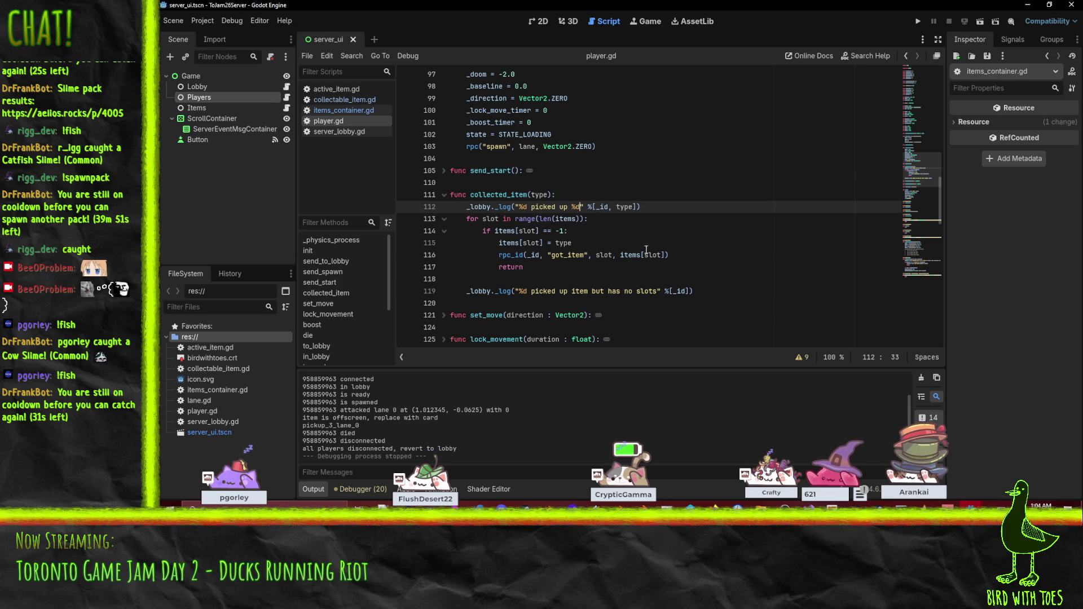
- Select active_item.gd in the project files and bring up the open Godot windows
{"action": "left_click", "coordinate": [691, 243]}
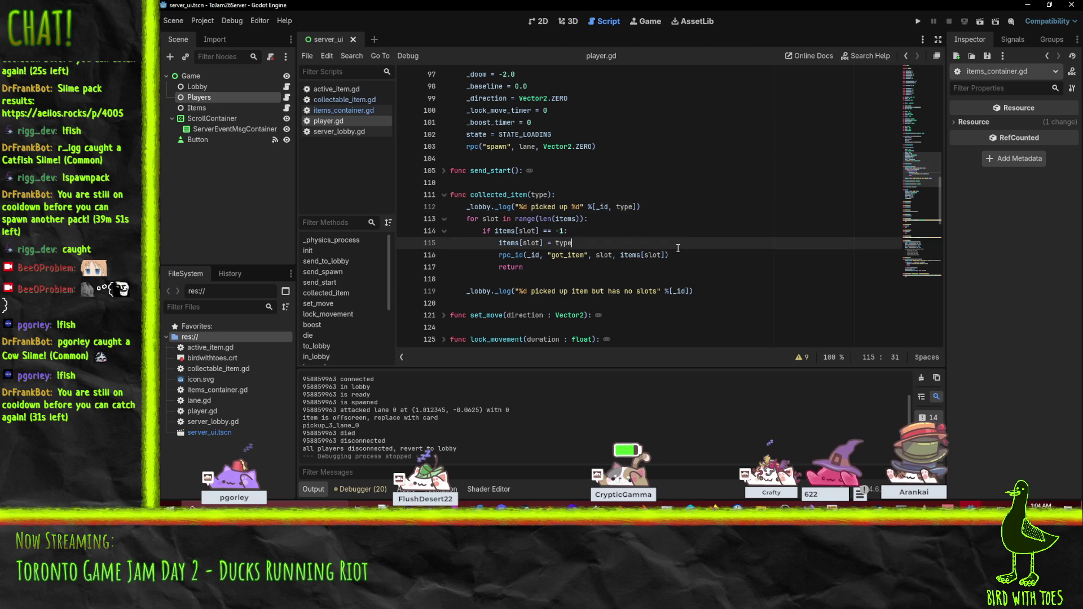
{"action": "left_click", "coordinate": [210, 347]}
{"action": "left_click", "coordinate": [631, 256]}
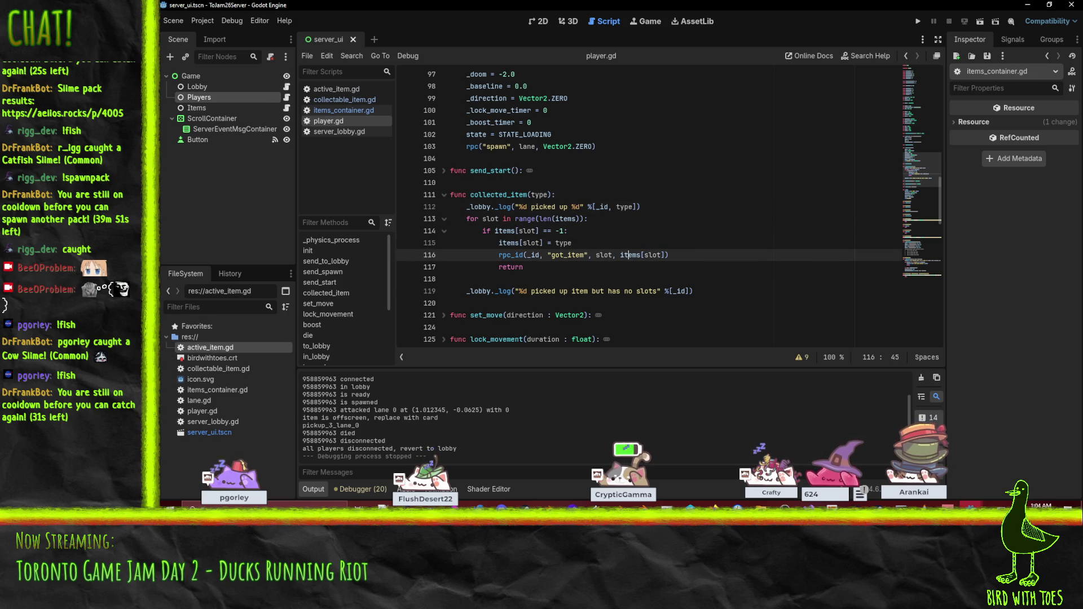
{"action": "left_click", "coordinate": [970, 507]}
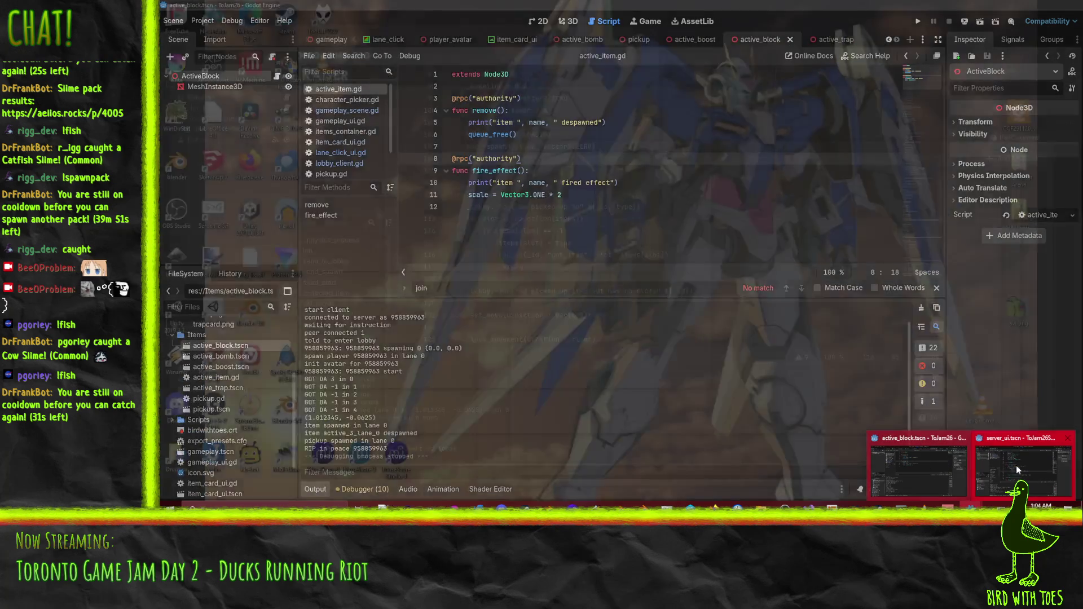
- Launch the server project, then run the client game from the client editor
{"action": "left_click", "coordinate": [1010, 466]}
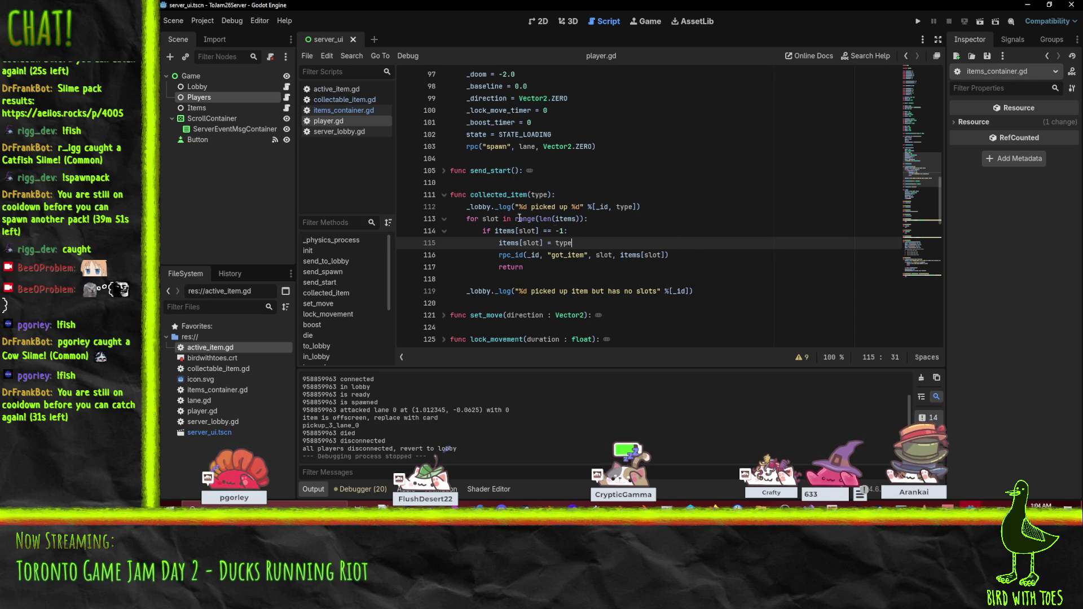
{"action": "left_click", "coordinate": [922, 19]}
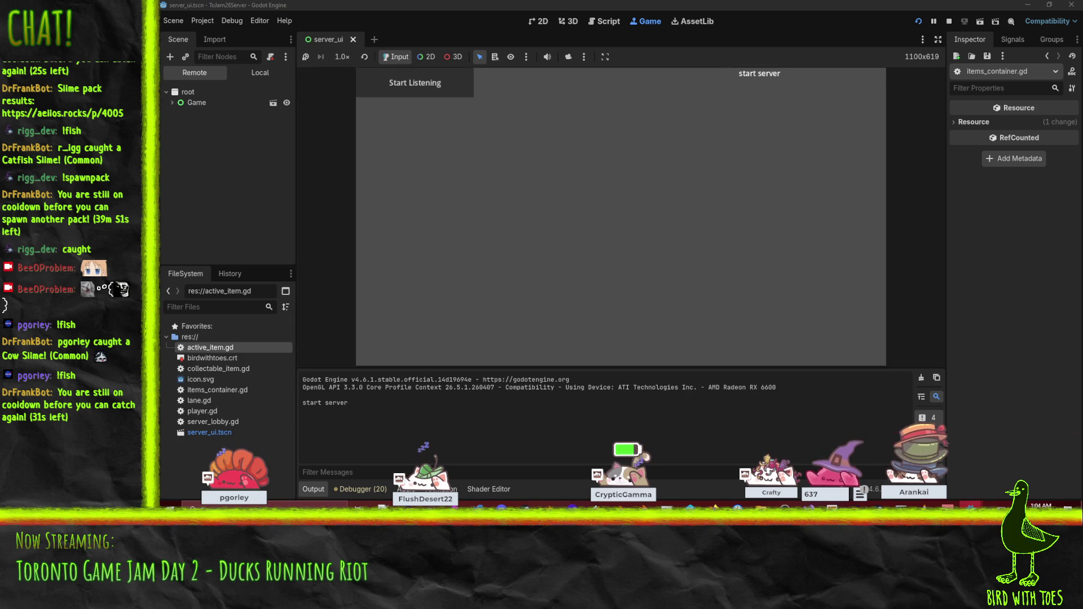
{"action": "mouse_move", "coordinate": [971, 506]}
{"action": "left_click", "coordinate": [937, 469]}
{"action": "key", "text": "F5"}
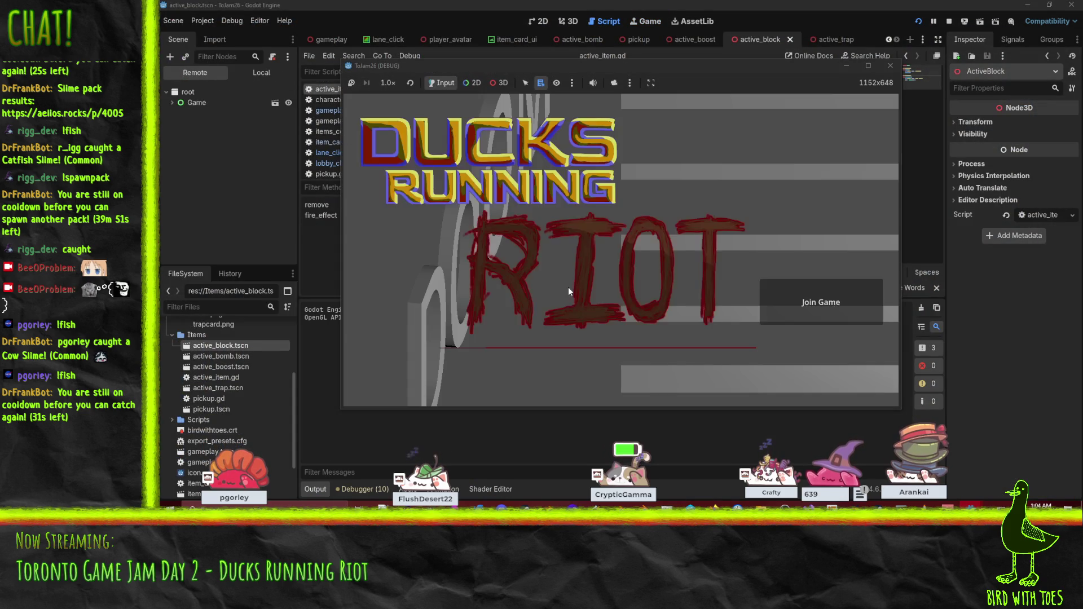
- Join, change character, ready up, drop an item card into a lane, then stop the client
{"action": "left_click", "coordinate": [814, 303]}
{"action": "left_click", "coordinate": [508, 246]}
{"action": "left_click", "coordinate": [631, 347]}
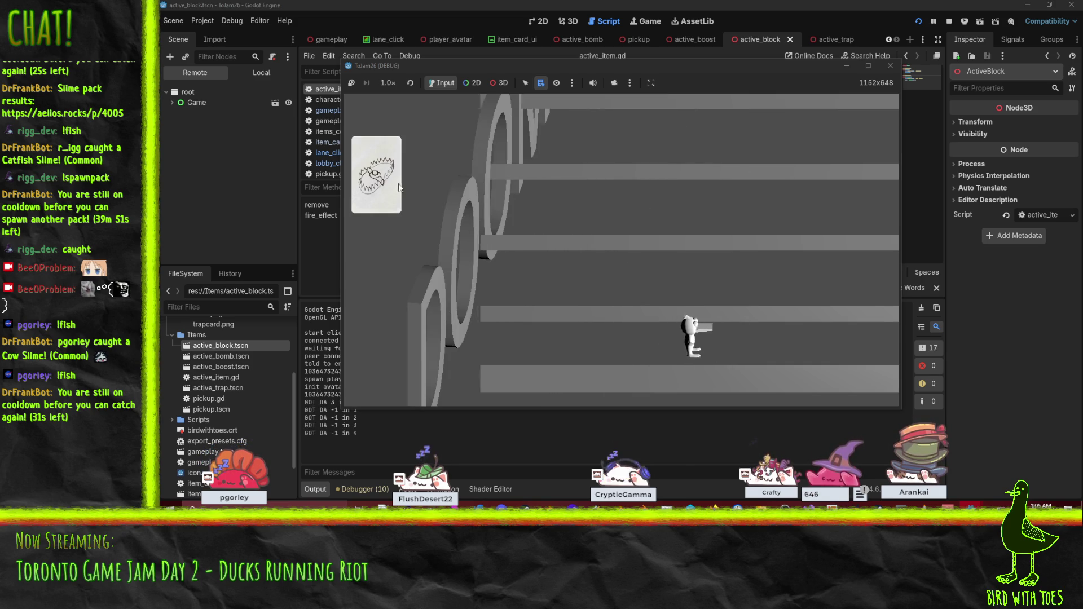
{"action": "left_click", "coordinate": [392, 186]}
{"action": "left_click", "coordinate": [480, 355]}
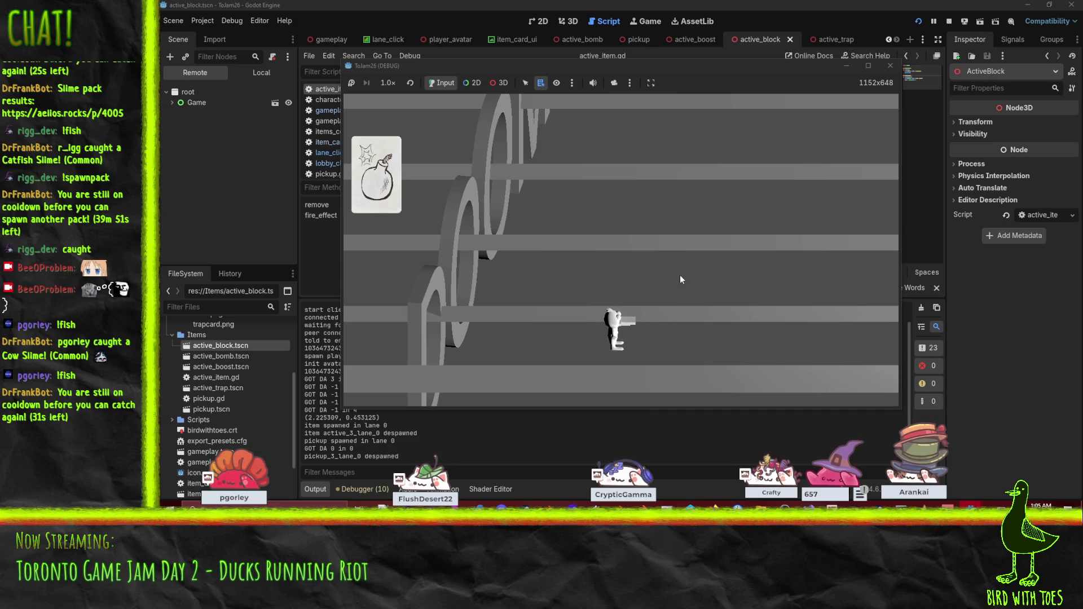
{"action": "left_click", "coordinate": [950, 21]}
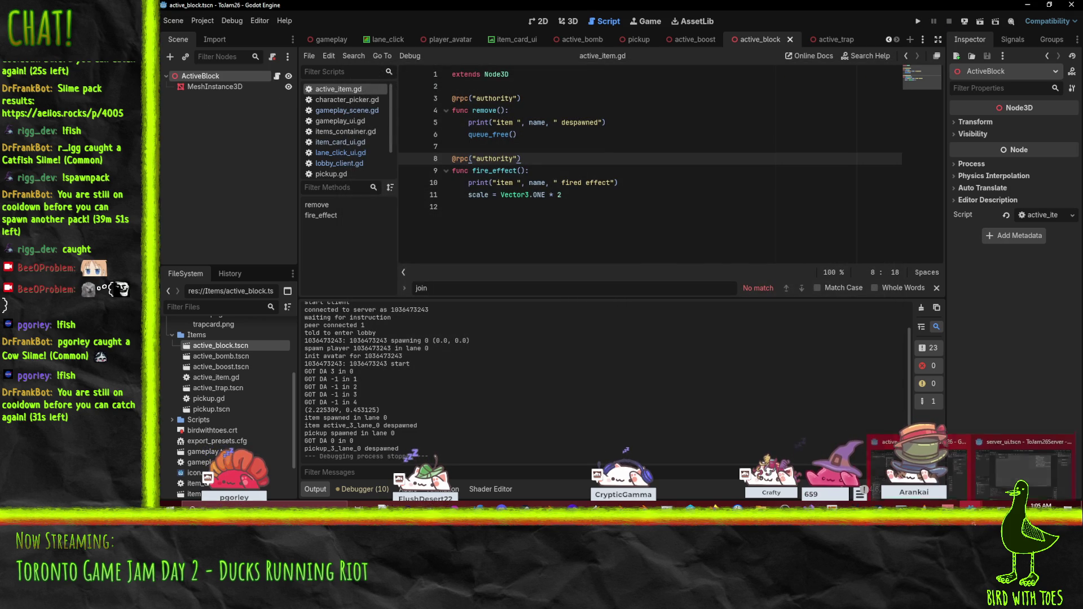
- Check the server output's 'picked up 0' pickup line, then stop the server
{"action": "mouse_move", "coordinate": [970, 506]}
{"action": "left_click", "coordinate": [1020, 471]}
{"action": "left_click", "coordinate": [1019, 477]}
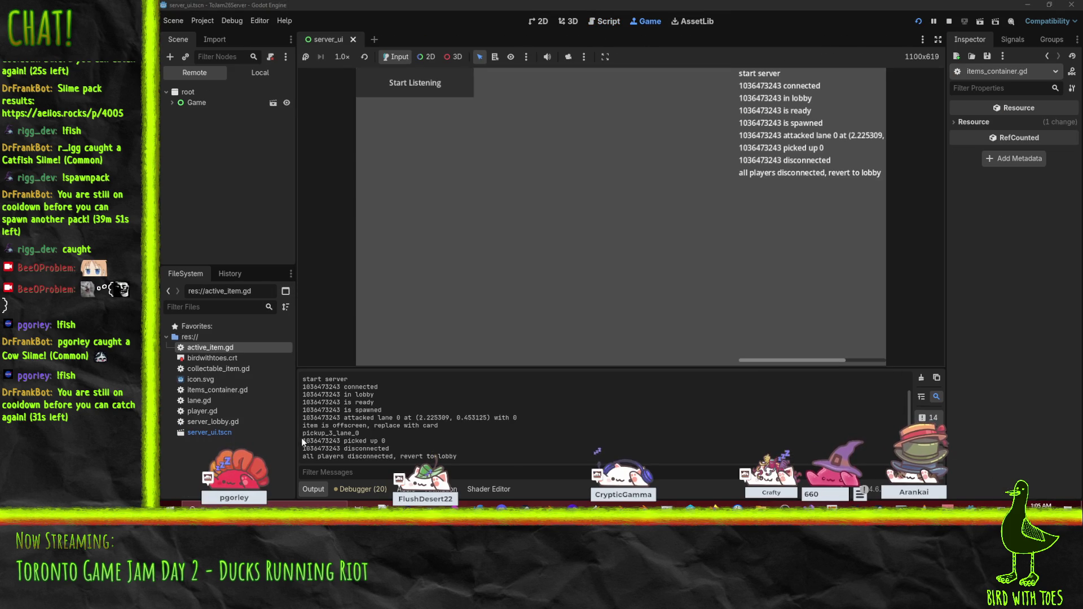
{"action": "left_click_drag", "start_coordinate": [306, 433], "coordinate": [359, 434]}
{"action": "left_click", "coordinate": [359, 434]}
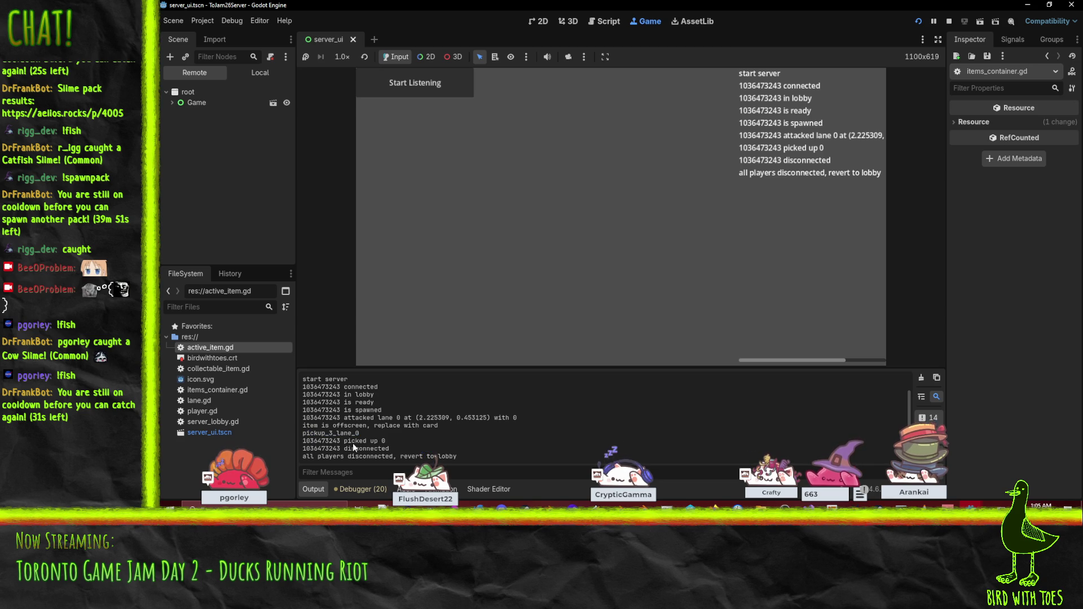
{"action": "left_click", "coordinate": [949, 21]}
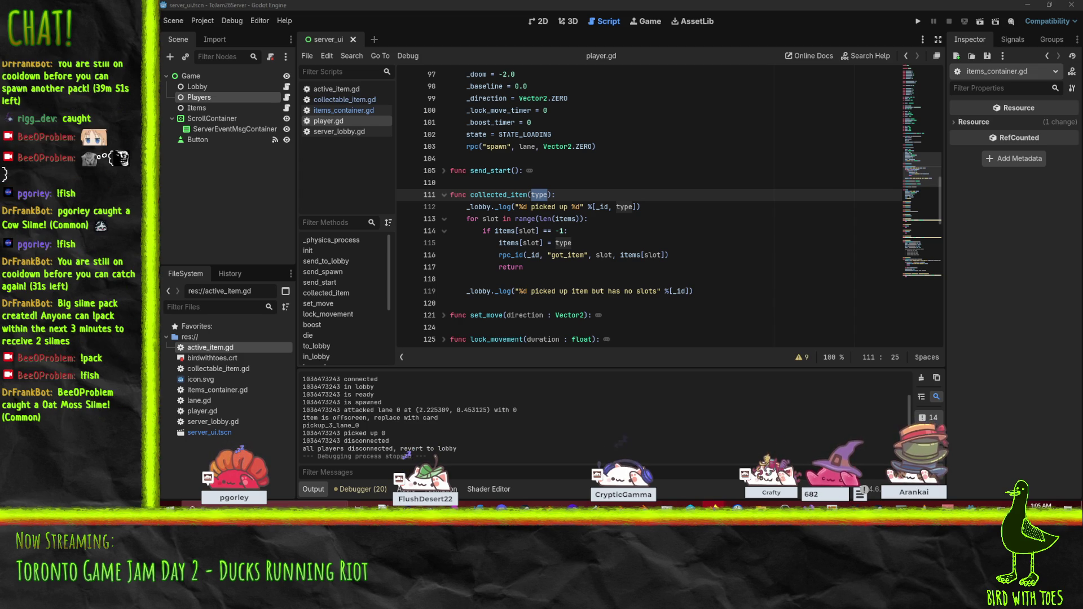
- Open collectable_item.gd and locate its init function
{"action": "left_click", "coordinate": [587, 256]}
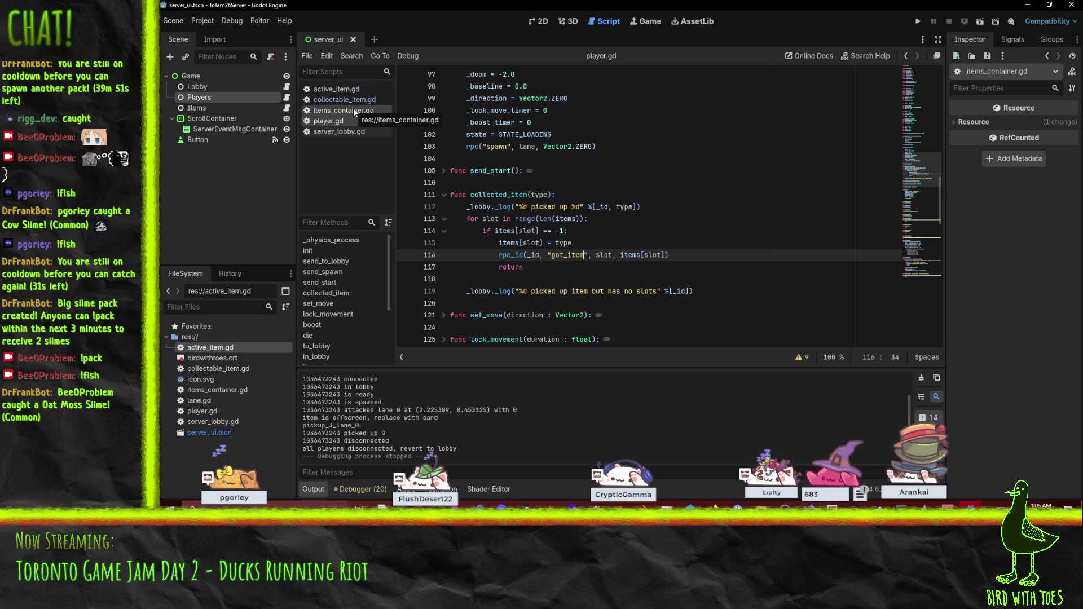
{"action": "left_click", "coordinate": [345, 99]}
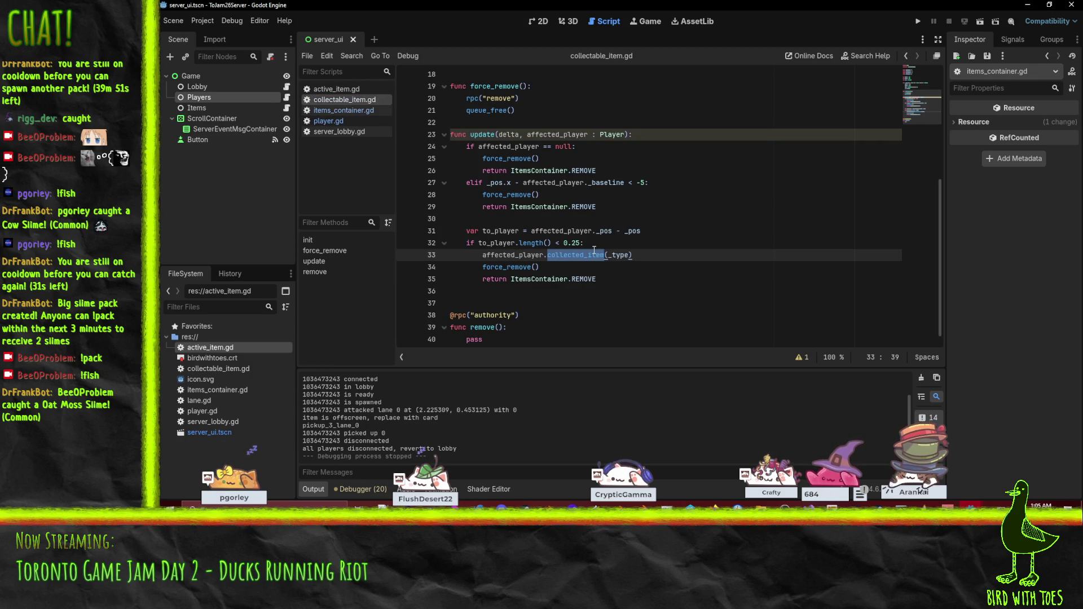
{"action": "scroll", "coordinate": [728, 259], "scroll_direction": "up", "scroll_amount": 4}
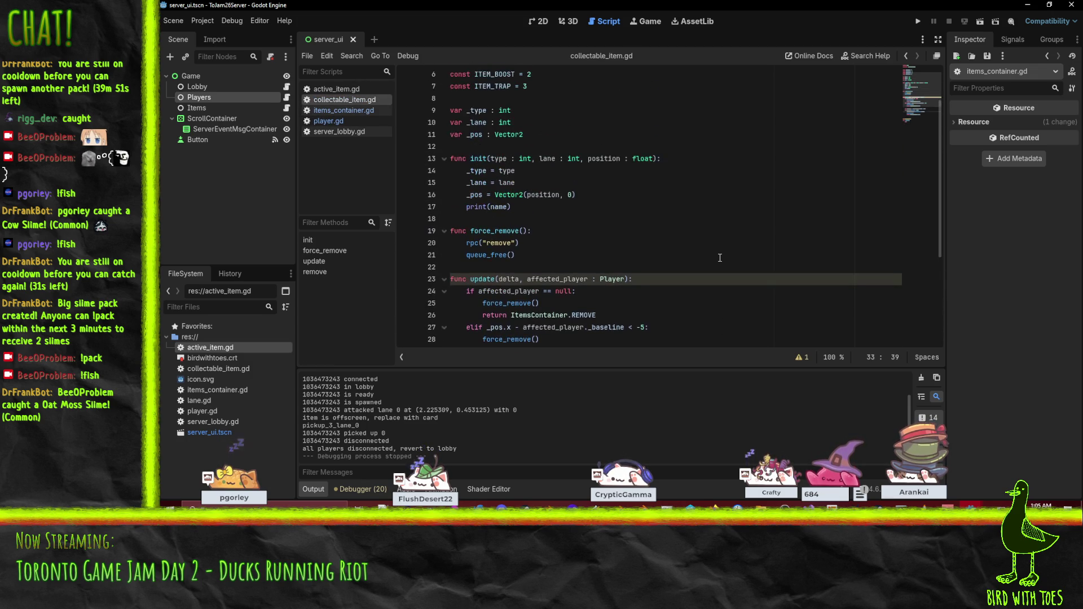
{"action": "scroll", "coordinate": [719, 257], "scroll_direction": "up", "scroll_amount": 1}
{"action": "scroll", "coordinate": [621, 226], "scroll_direction": "down", "scroll_amount": 1}
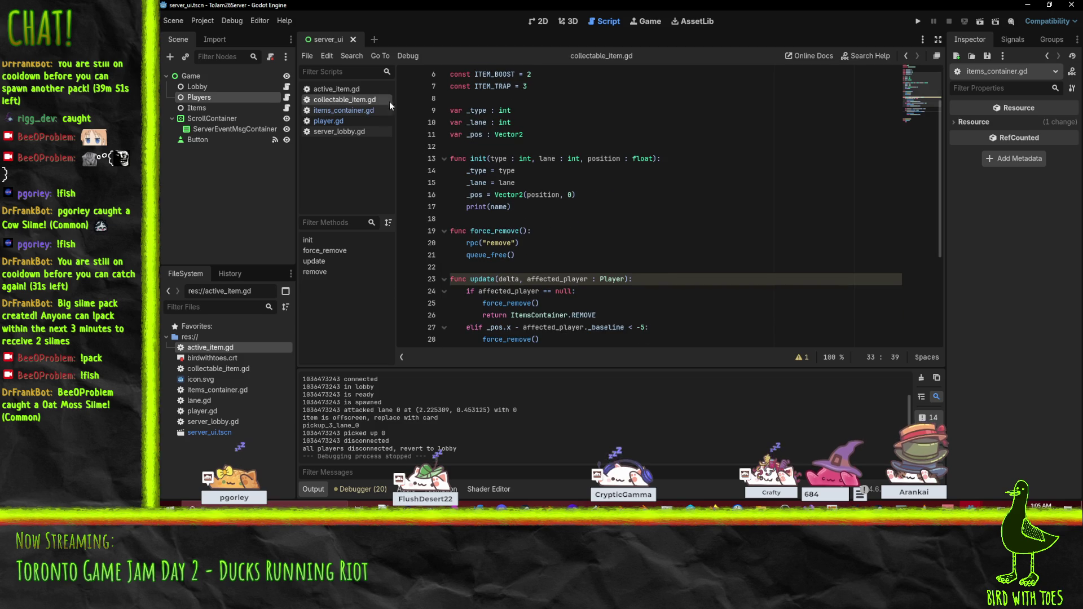
{"action": "left_click", "coordinate": [565, 194]}
{"action": "scroll", "coordinate": [609, 194], "scroll_direction": "down", "scroll_amount": 4}
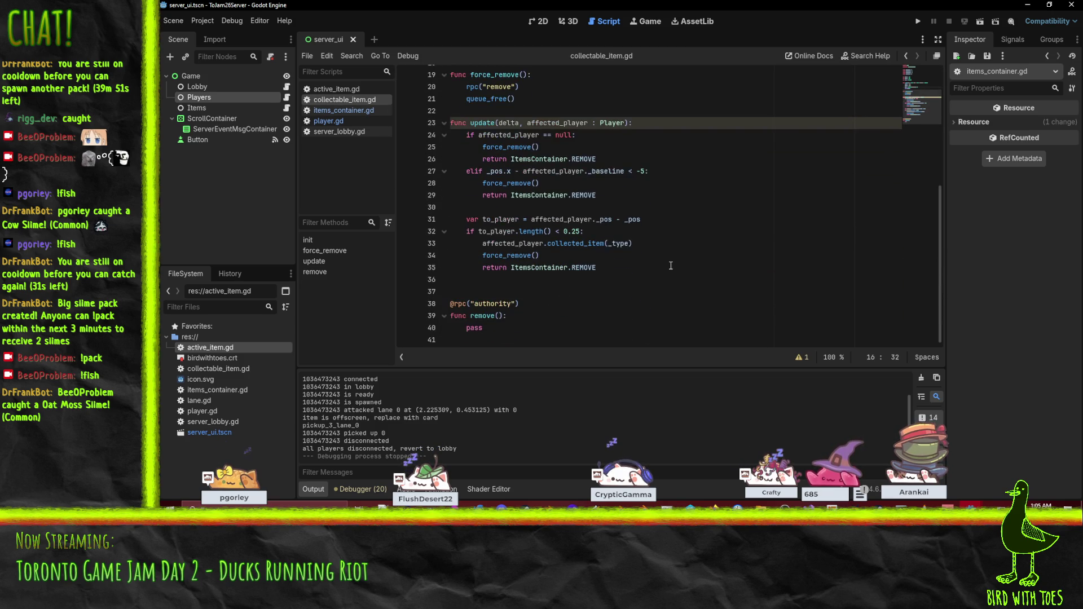
{"action": "scroll", "coordinate": [530, 313], "scroll_direction": "up", "scroll_amount": 2}
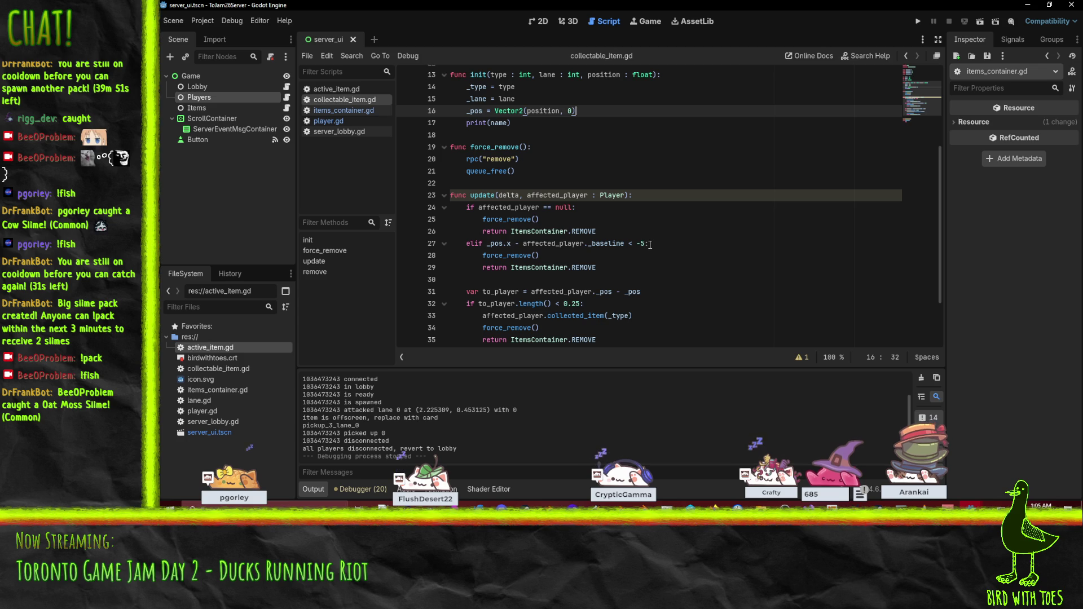
- Search the script for _type and step to its match inside init
{"action": "double_click", "coordinate": [475, 86]}
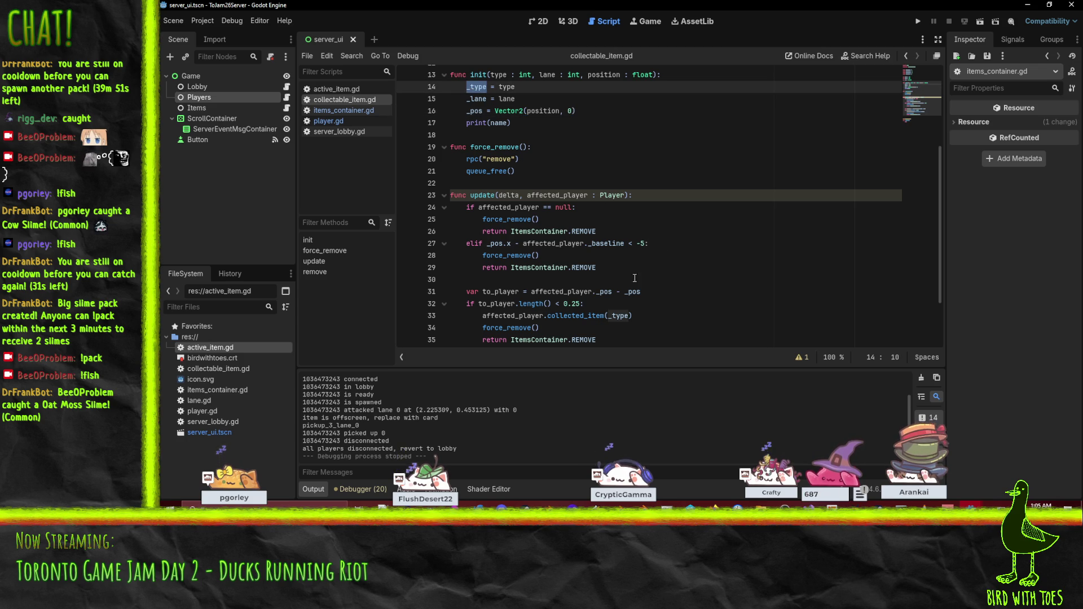
{"action": "key", "text": "ctrl+f"}
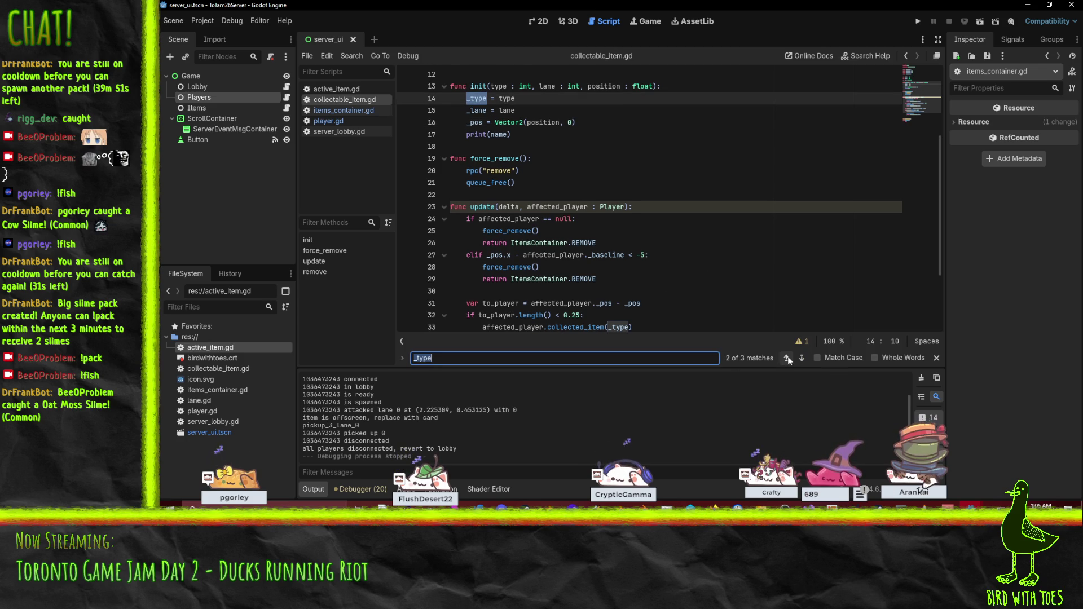
{"action": "left_click", "coordinate": [802, 358]}
{"action": "left_click", "coordinate": [802, 358]}
{"action": "left_click", "coordinate": [802, 358]}
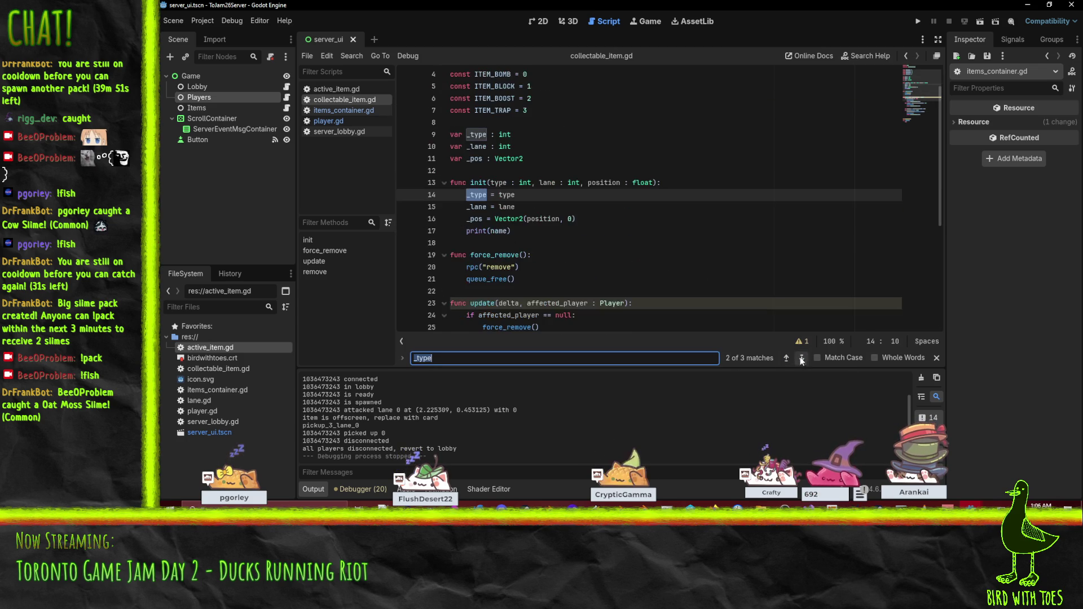
{"action": "left_click", "coordinate": [536, 197]}
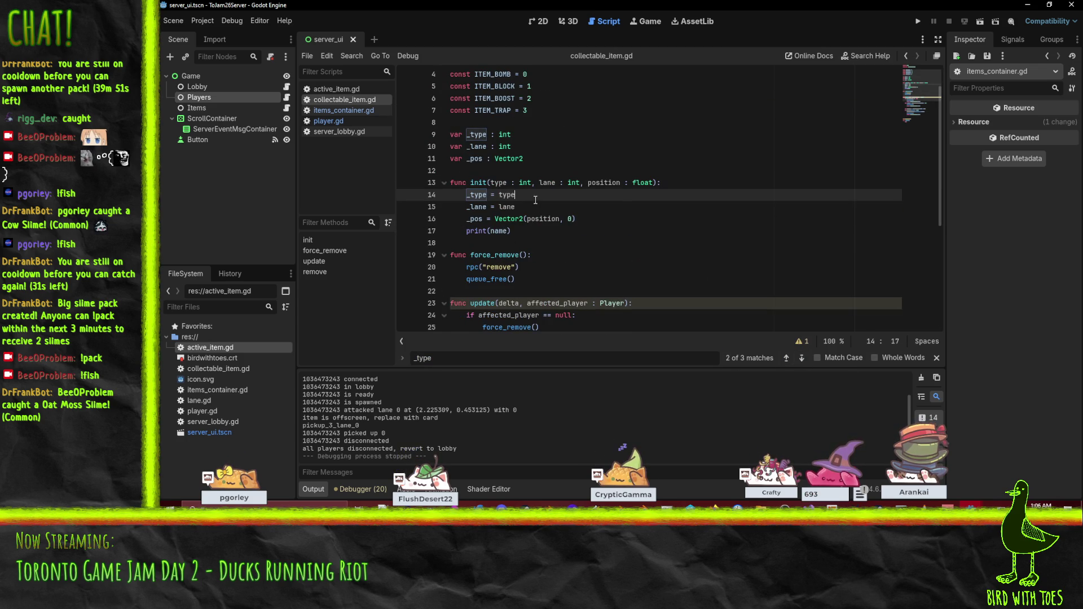
- Change the init print to print(name, " ", _type) and run the server project
{"action": "left_click", "coordinate": [502, 227]}
{"action": "type", "text": ",  "}
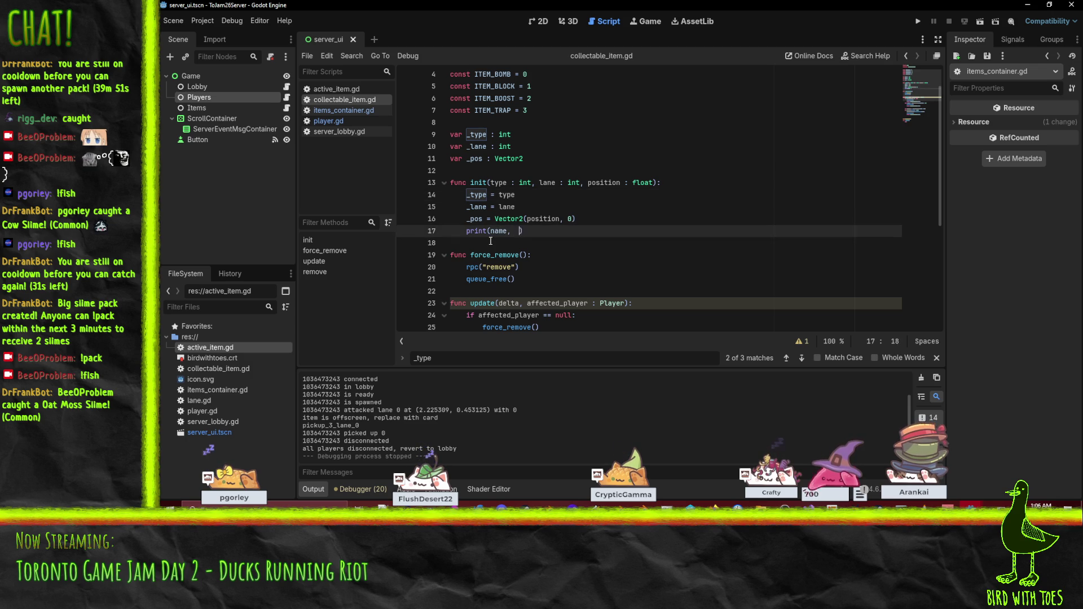
{"action": "type", "text": "\" \", _type"}
{"action": "left_click", "coordinate": [708, 195]}
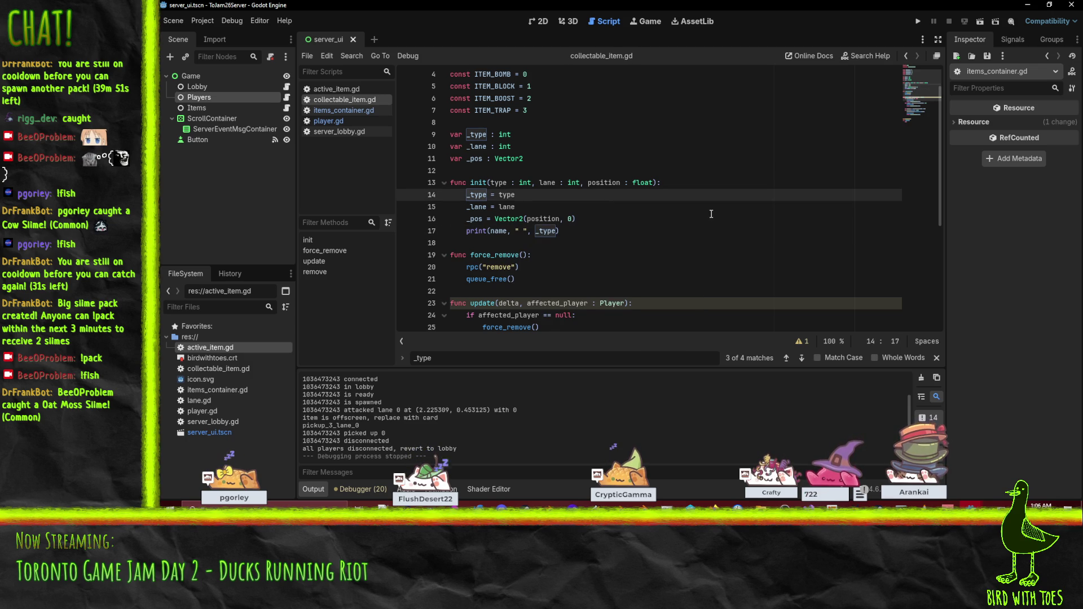
{"action": "left_click", "coordinate": [918, 21]}
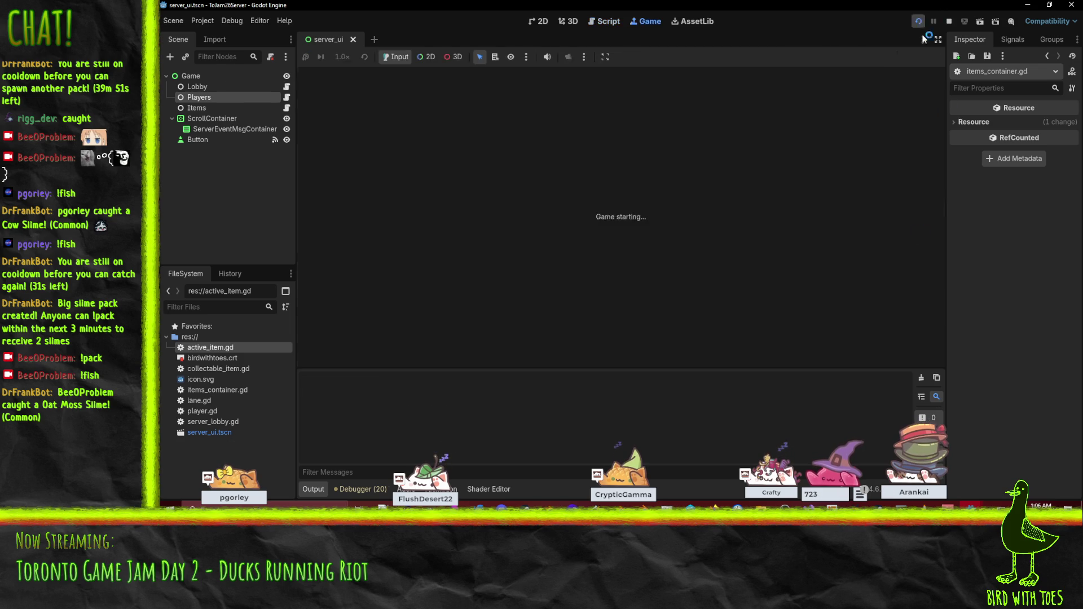
- Start the server, run the client, join, switch character, ready up, and drop an item into the bottom lane
{"action": "left_click", "coordinate": [459, 79]}
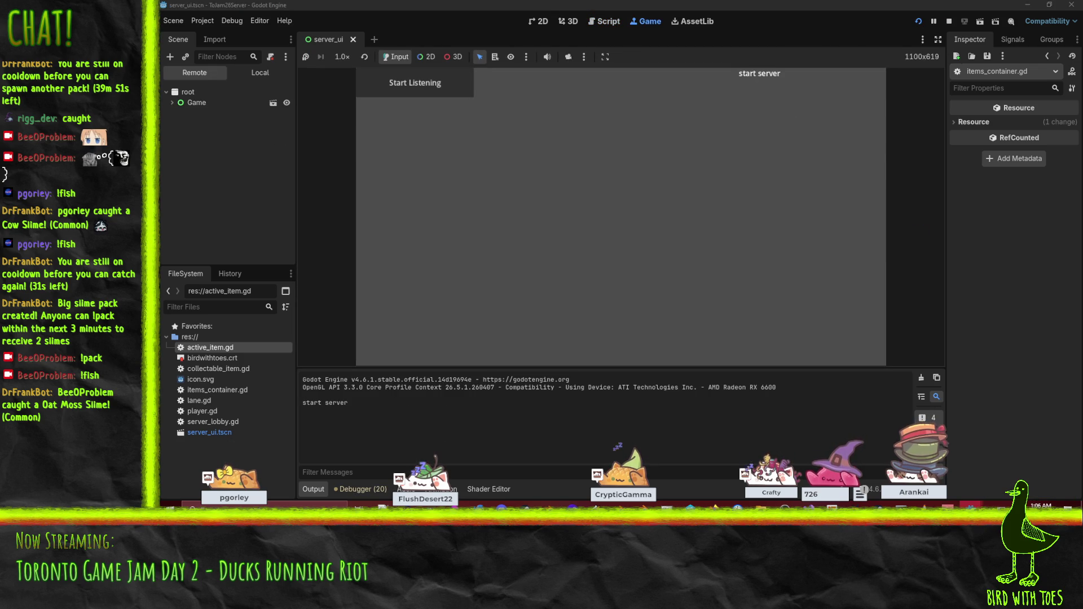
{"action": "left_click", "coordinate": [905, 456]}
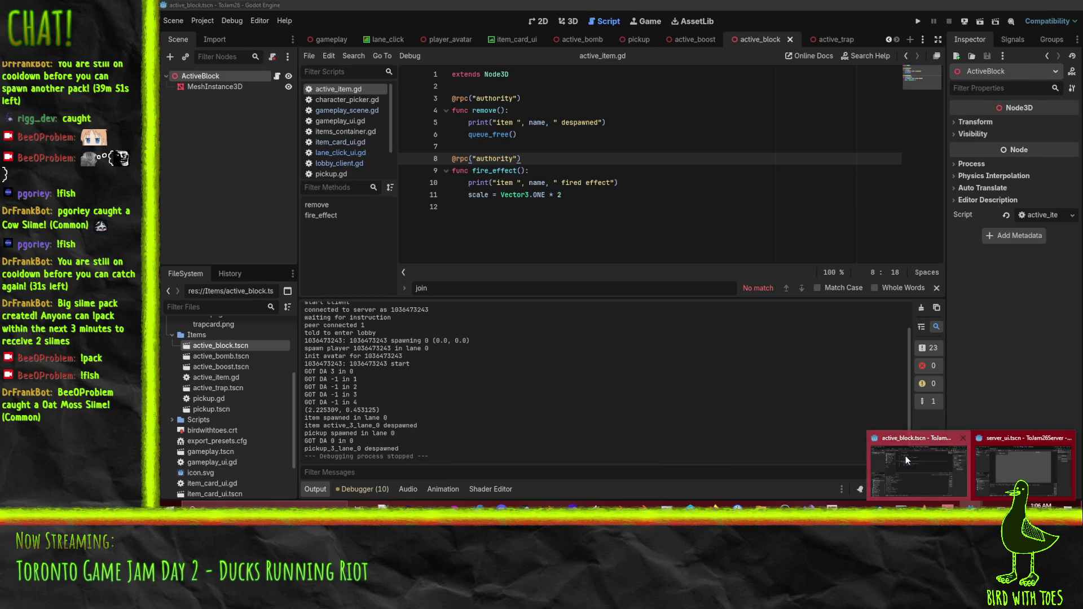
{"action": "left_click", "coordinate": [919, 21]}
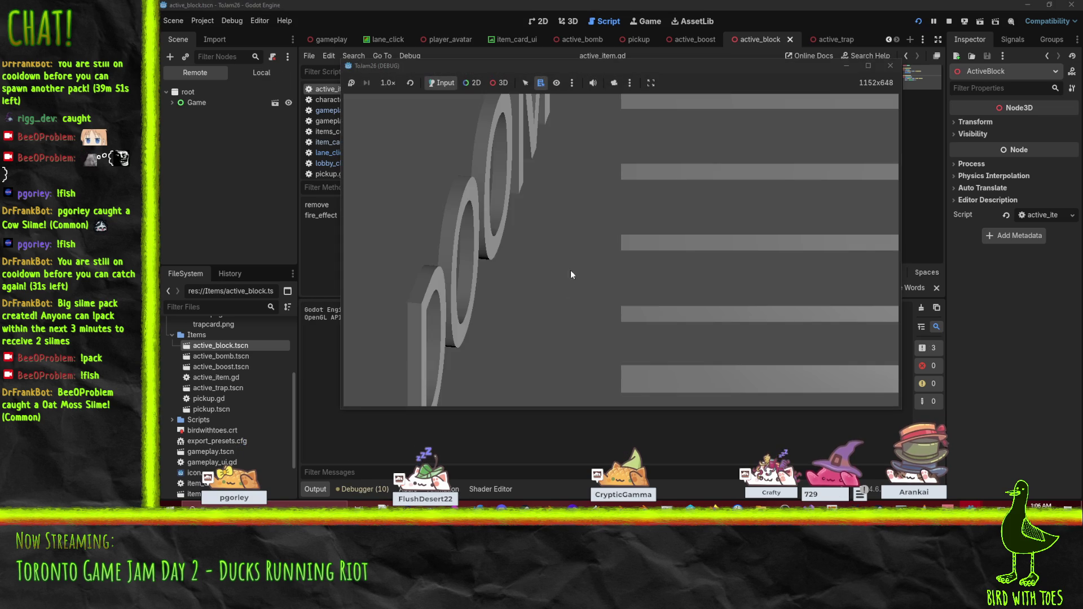
{"action": "left_click", "coordinate": [739, 299]}
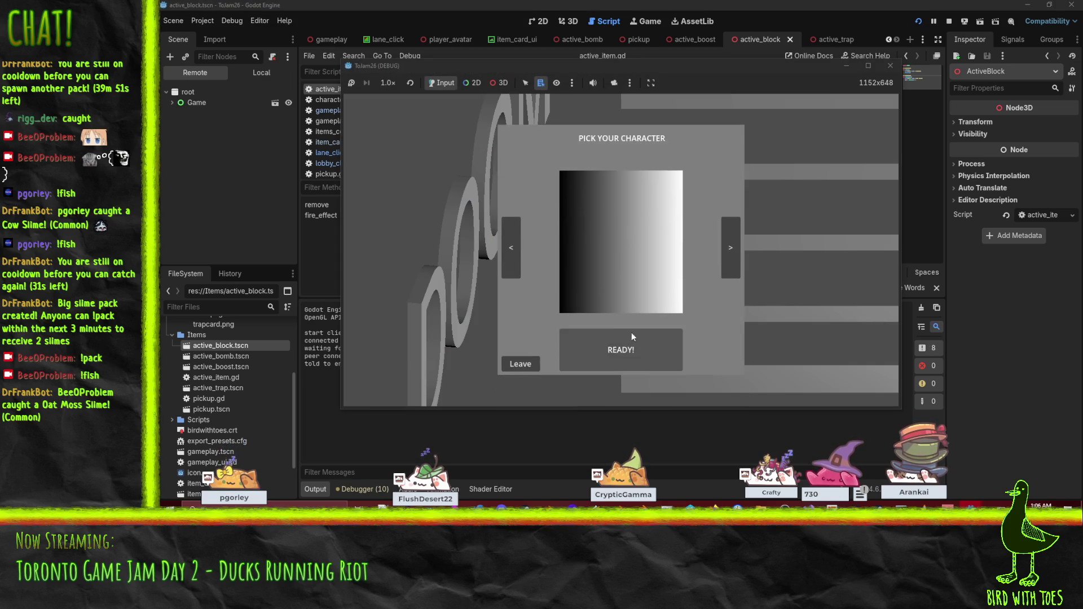
{"action": "left_click", "coordinate": [504, 256]}
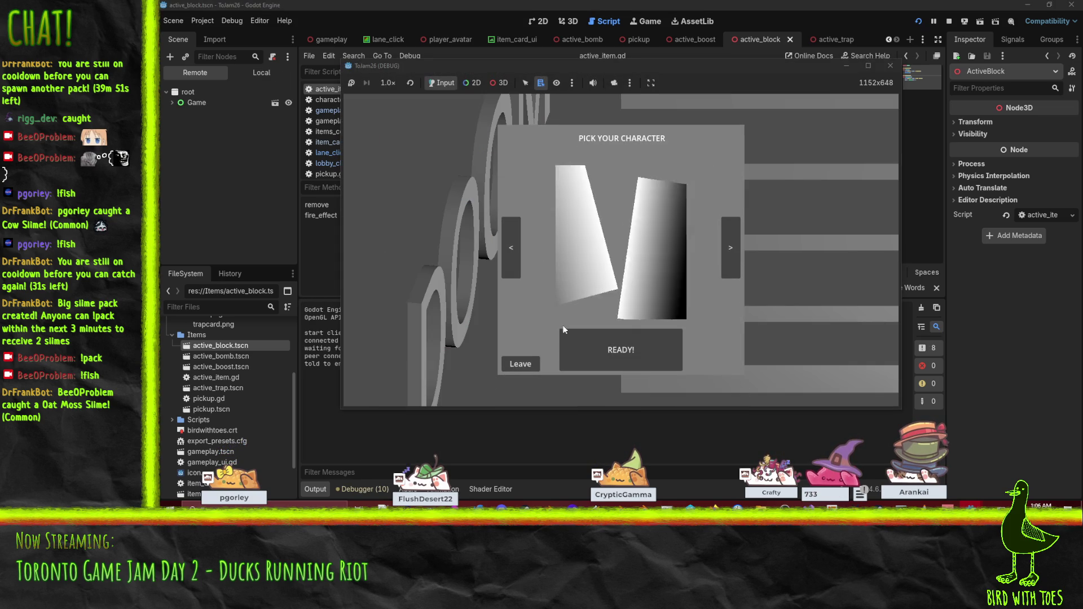
{"action": "left_click", "coordinate": [600, 359]}
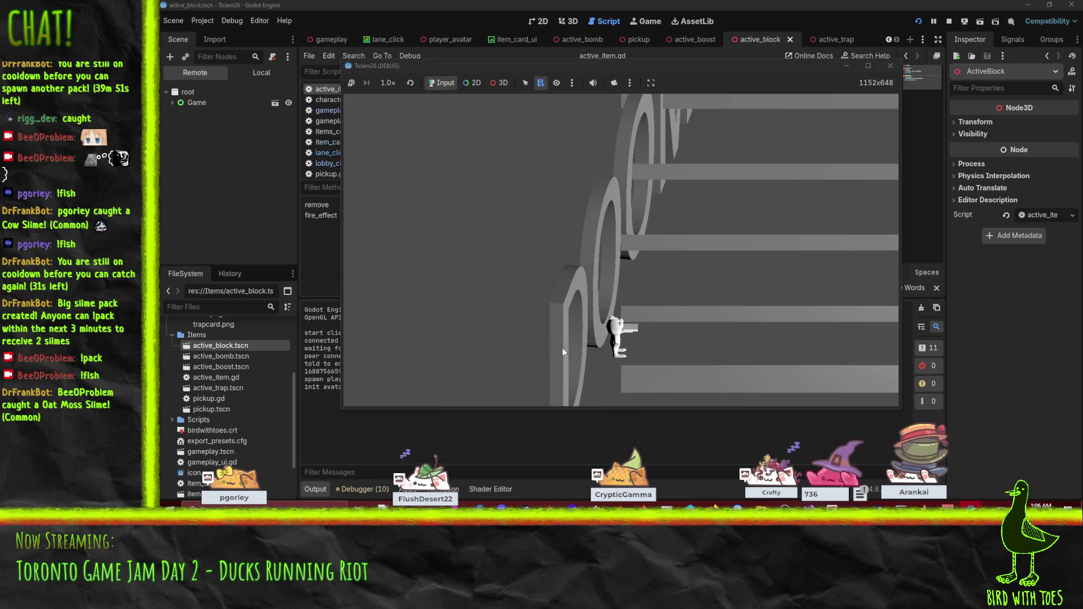
{"action": "mouse_move", "coordinate": [401, 184]}
{"action": "left_mouse_down"}
{"action": "mouse_move", "coordinate": [478, 357]}
{"action": "mouse_move", "coordinate": [389, 357]}
{"action": "left_mouse_up"}
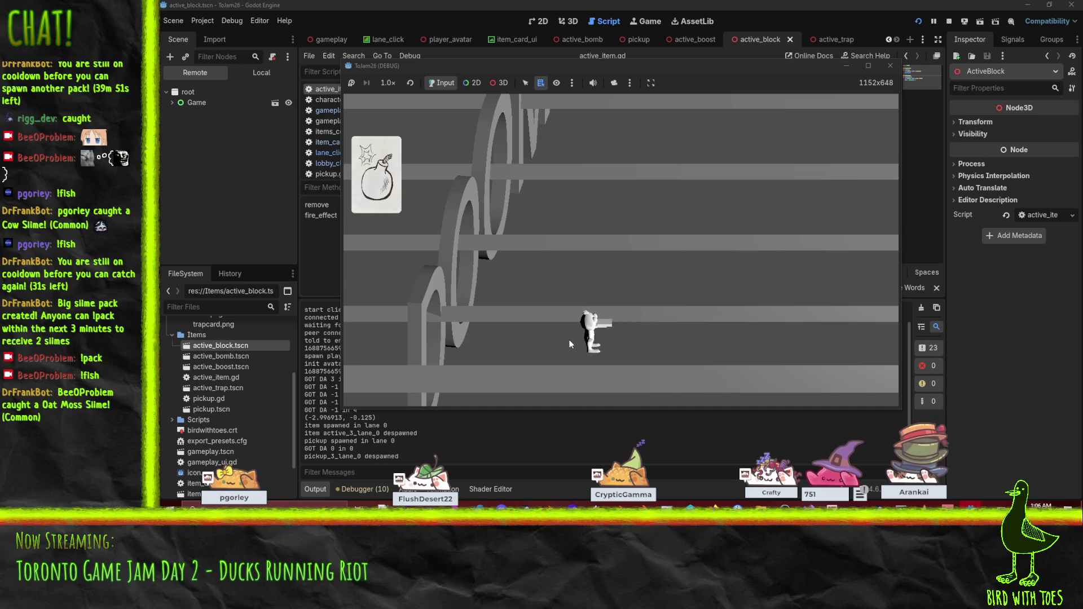
- Stop the client, check pickup_3_lane_0 in the server log, then stop the server run
{"action": "left_click", "coordinate": [890, 66]}
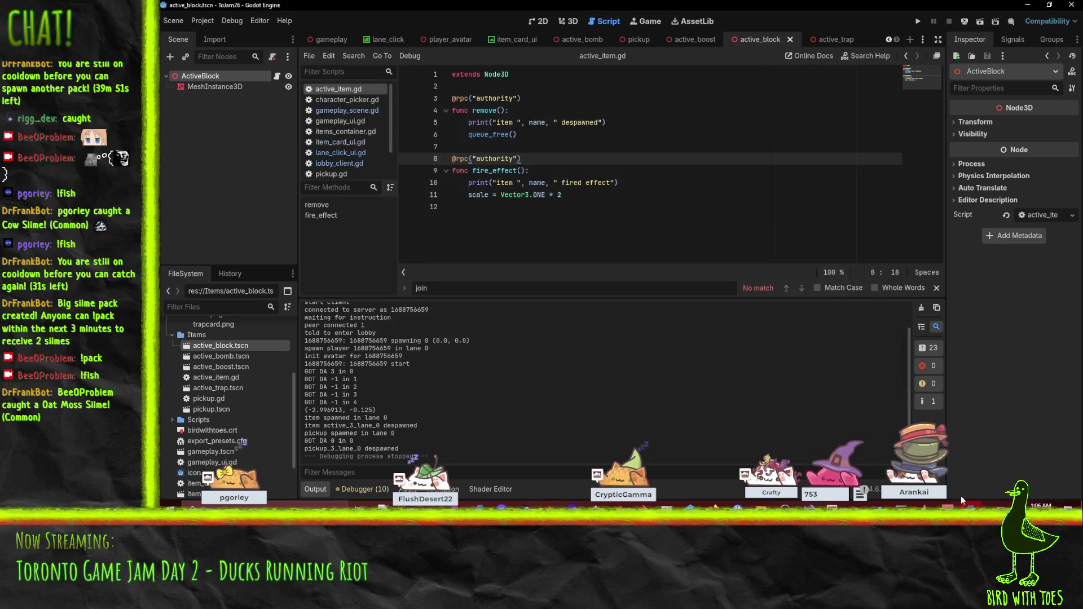
{"action": "mouse_move", "coordinate": [971, 505]}
{"action": "left_click", "coordinate": [1022, 469]}
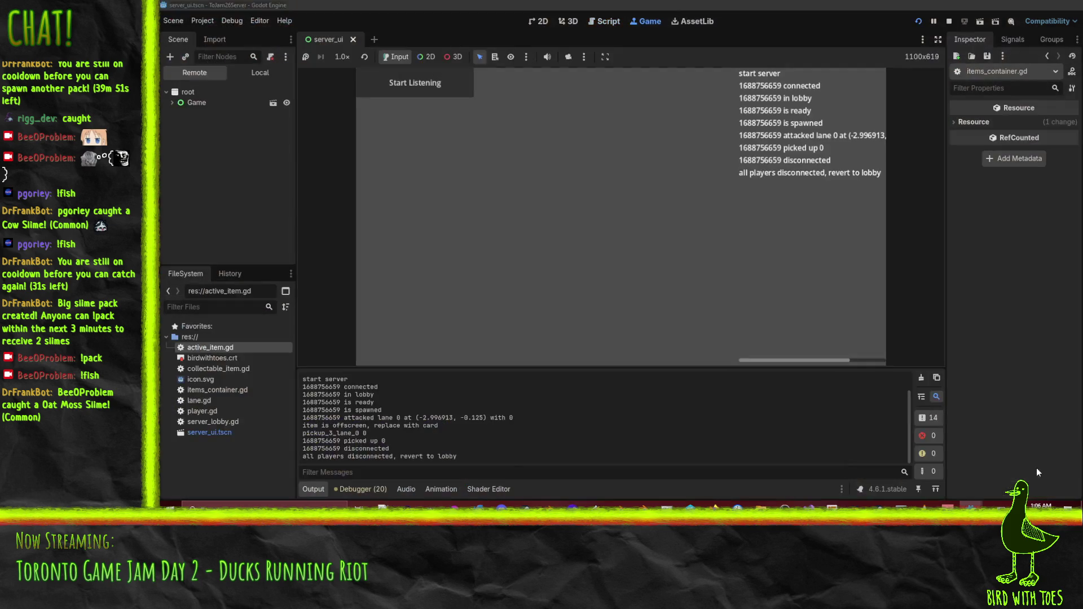
{"action": "left_click", "coordinate": [1038, 468]}
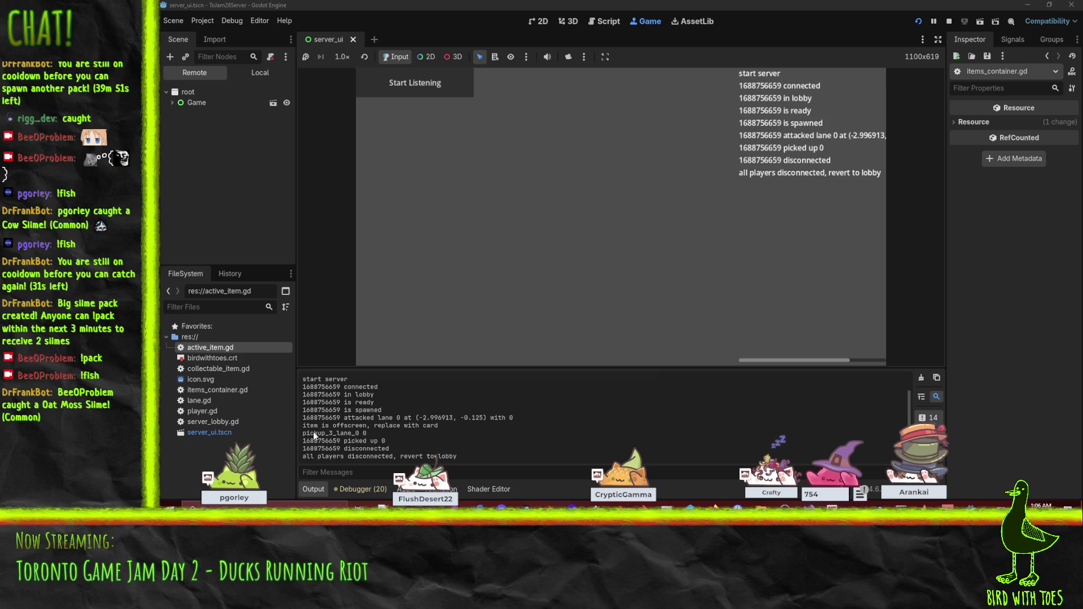
{"action": "left_click_drag", "start_coordinate": [304, 434], "coordinate": [345, 435]}
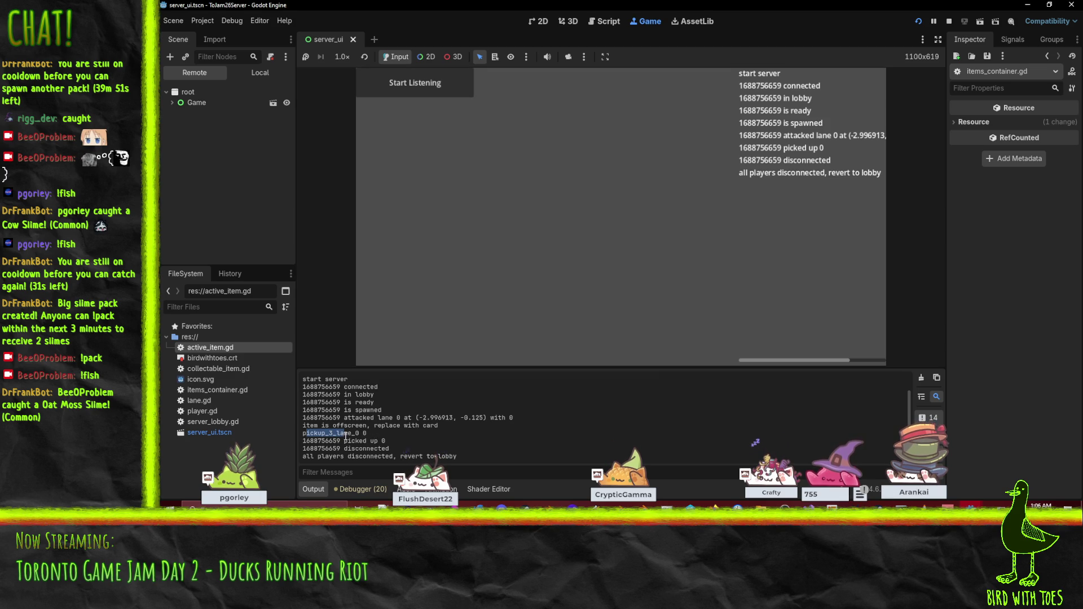
{"action": "left_click", "coordinate": [329, 438]}
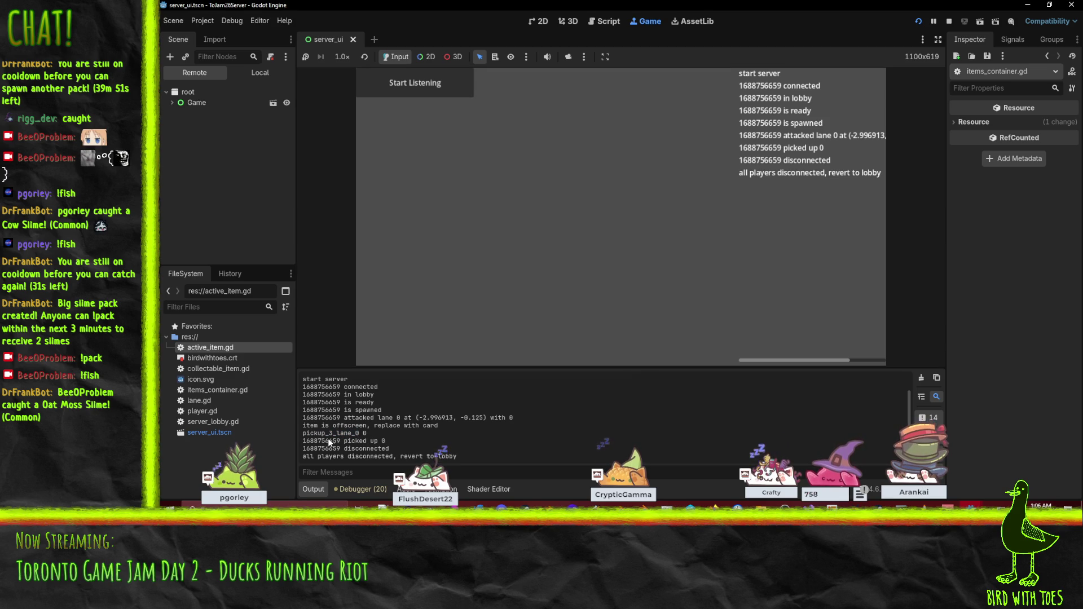
{"action": "left_click", "coordinate": [949, 21]}
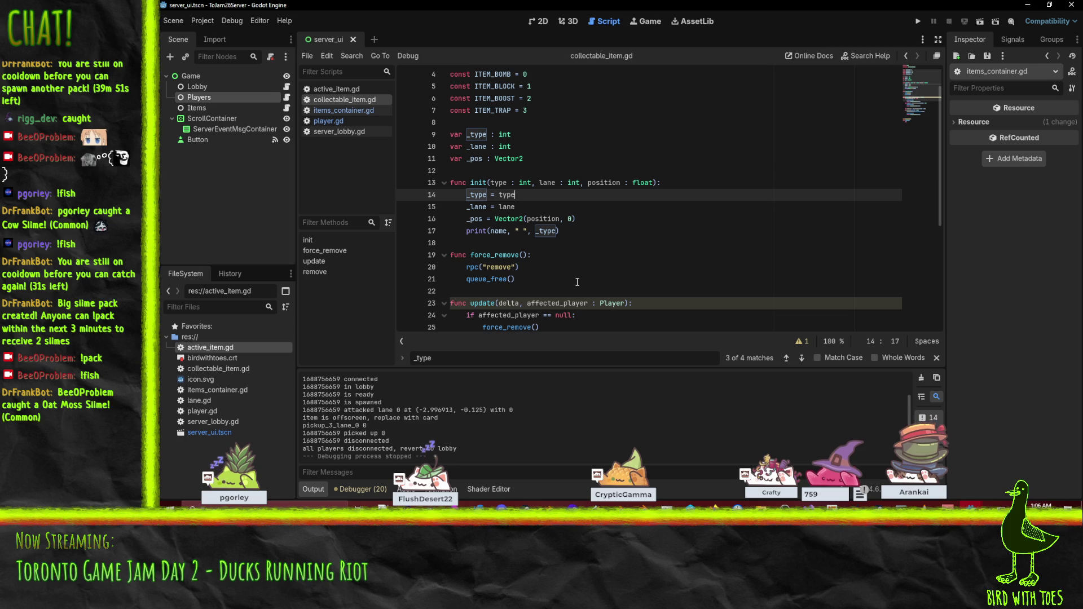
- Confirm collectable_item.gd's init takes parameters in the order type, lane, position
{"action": "scroll", "coordinate": [682, 237], "scroll_direction": "down", "scroll_amount": 4}
{"action": "scroll", "coordinate": [681, 237], "scroll_direction": "up", "scroll_amount": 2}
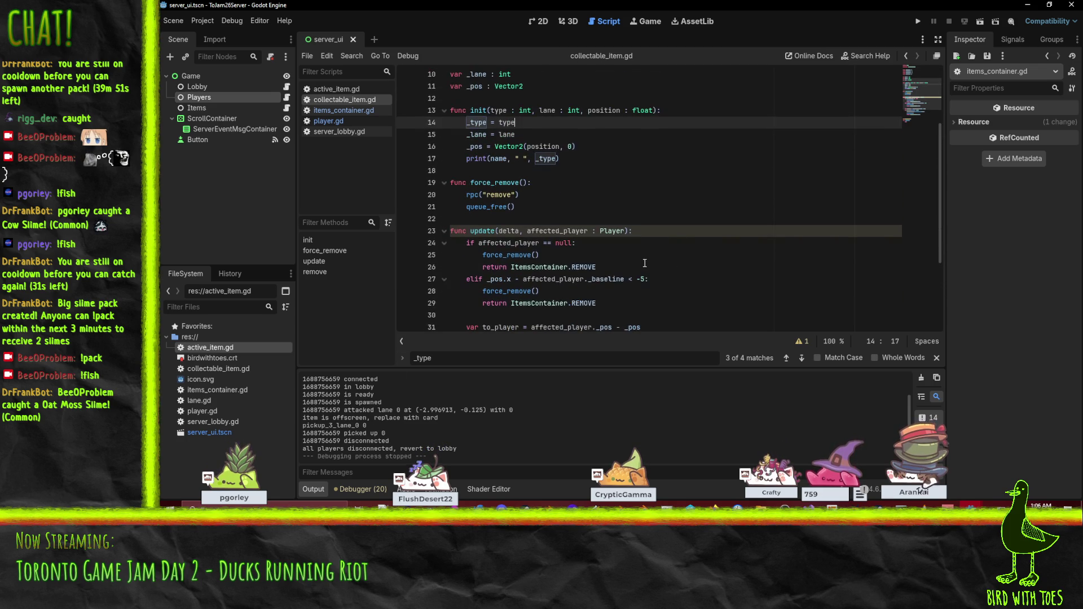
{"action": "scroll", "coordinate": [565, 226], "scroll_direction": "up", "scroll_amount": 1}
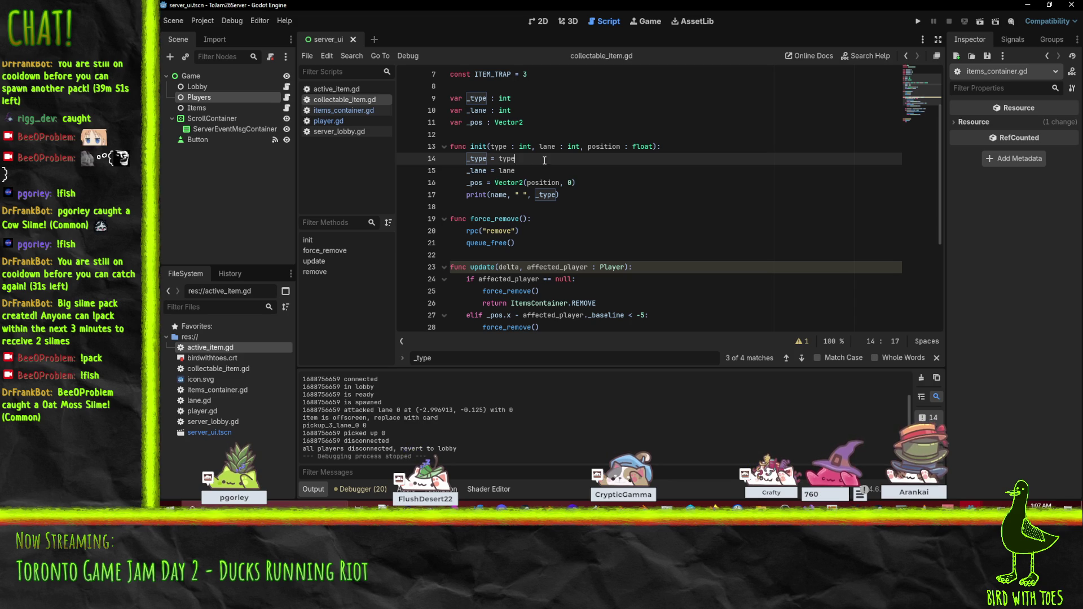
{"action": "left_click", "coordinate": [566, 147]}
{"action": "left_click", "coordinate": [549, 147]}
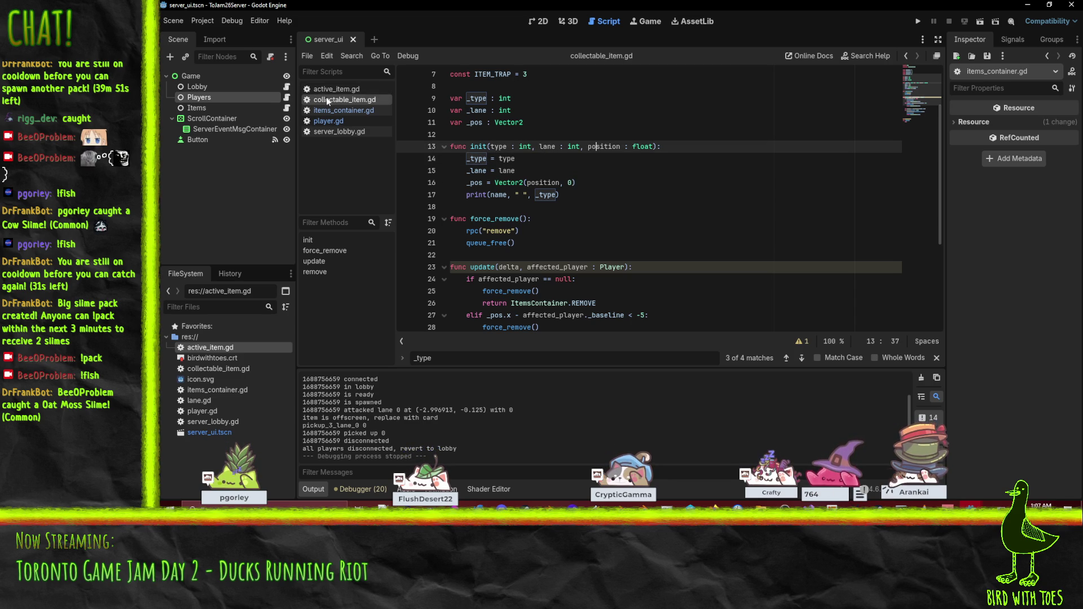
{"action": "left_click", "coordinate": [343, 108]}
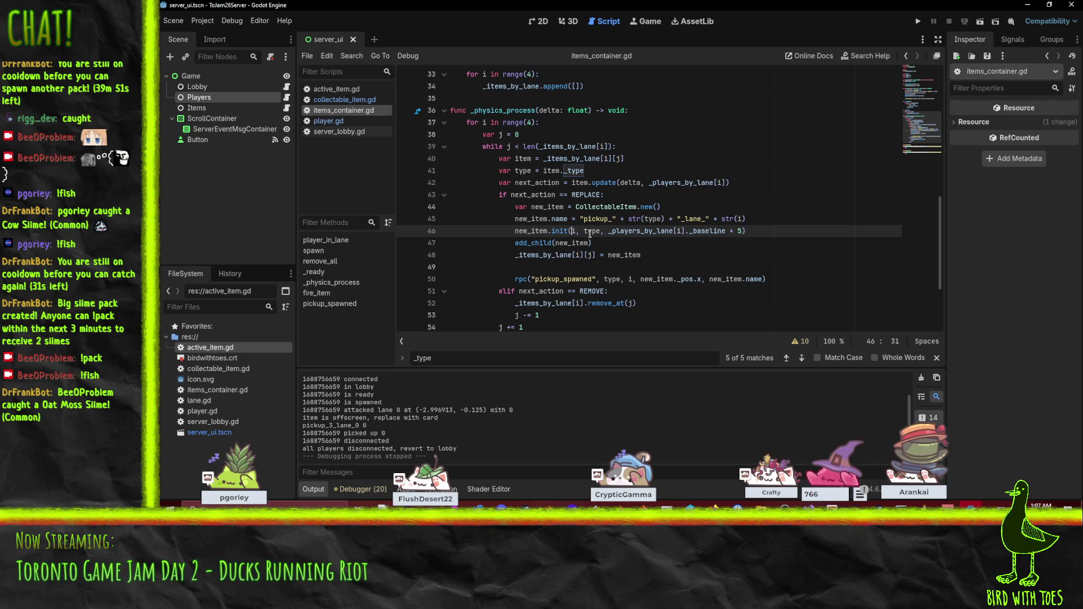
- Change items_container.gd line 46 to new_item.init(type, i, …) and run the server
{"action": "double_click", "coordinate": [593, 231]}
{"action": "key", "text": "BackSpace"}
{"action": "type", "text": "i"}
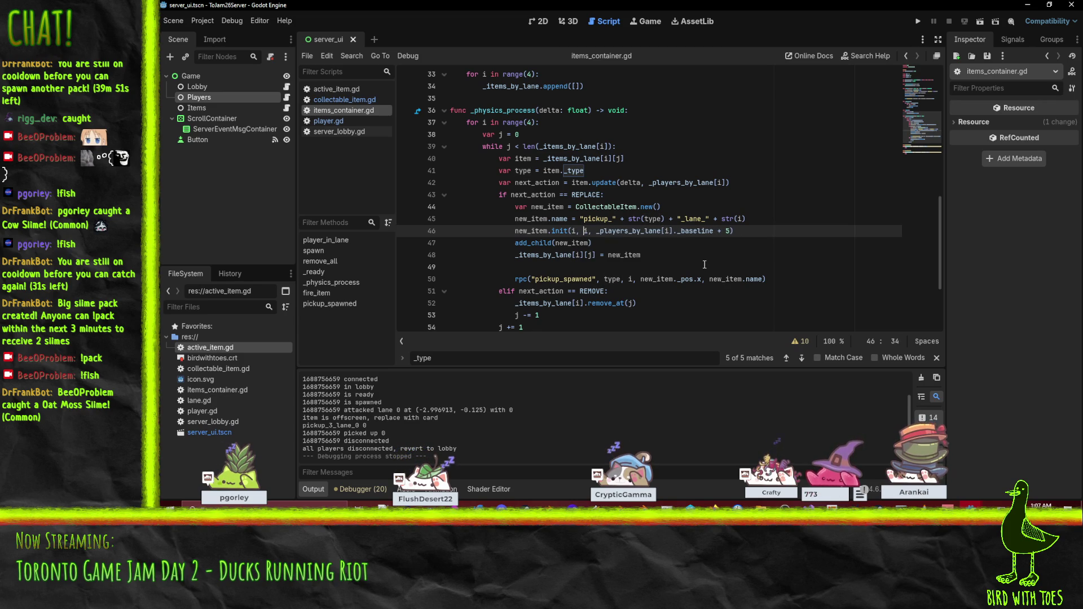
{"action": "key", "text": "Left"}
{"action": "key", "text": "Left"}
{"action": "key", "text": "Left"}
{"action": "key", "text": "BackSpace"}
{"action": "type", "text": "type"}
{"action": "key", "text": "Up"}
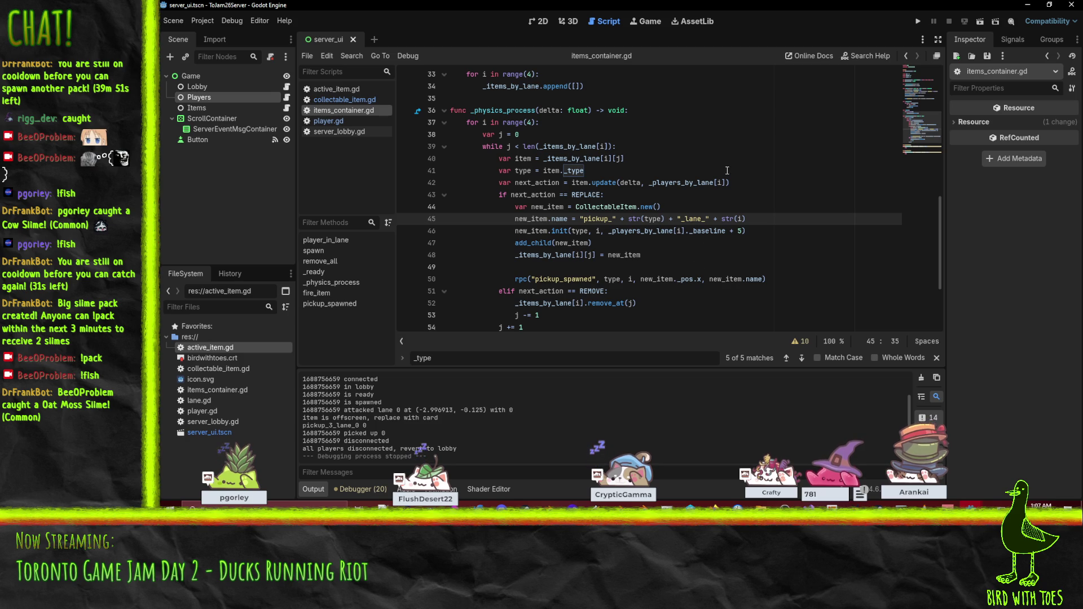
{"action": "left_click", "coordinate": [920, 24]}
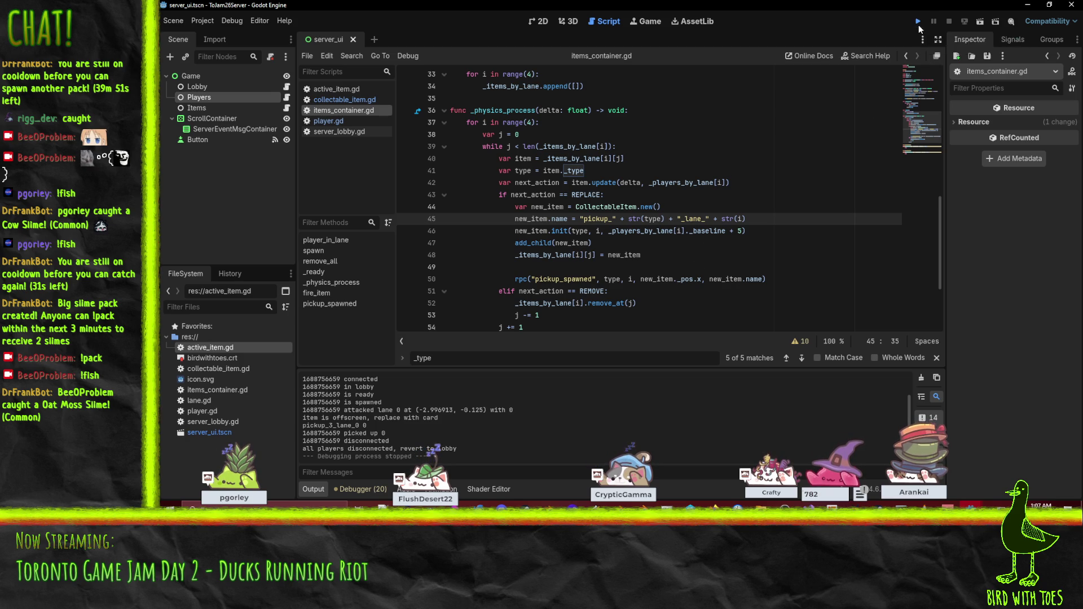
- Start the server listening, run the client, join, switch character, and start playing
{"action": "left_click", "coordinate": [409, 83]}
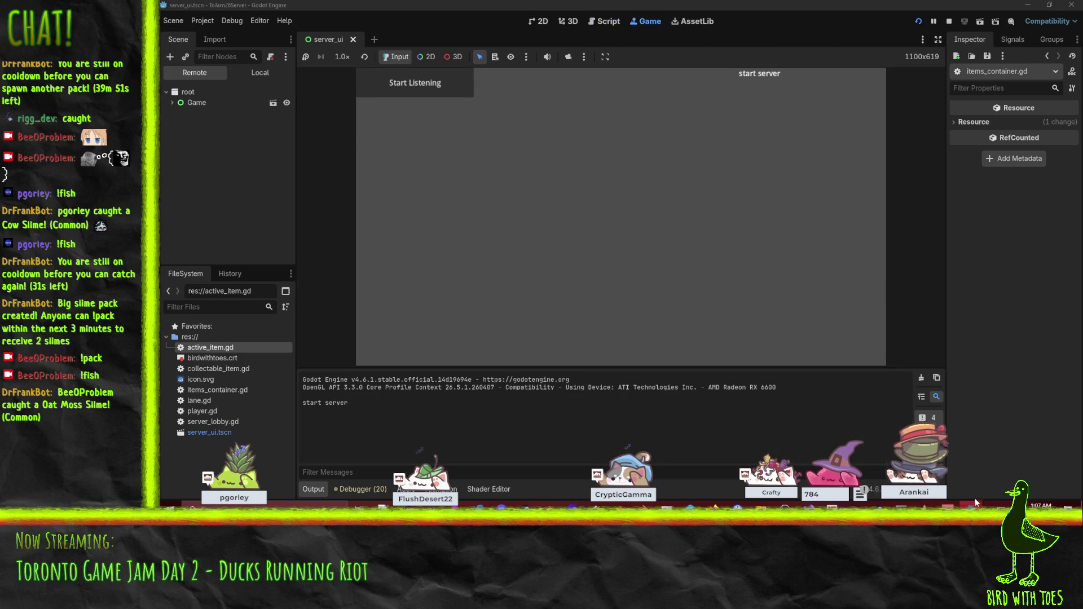
{"action": "mouse_move", "coordinate": [970, 505]}
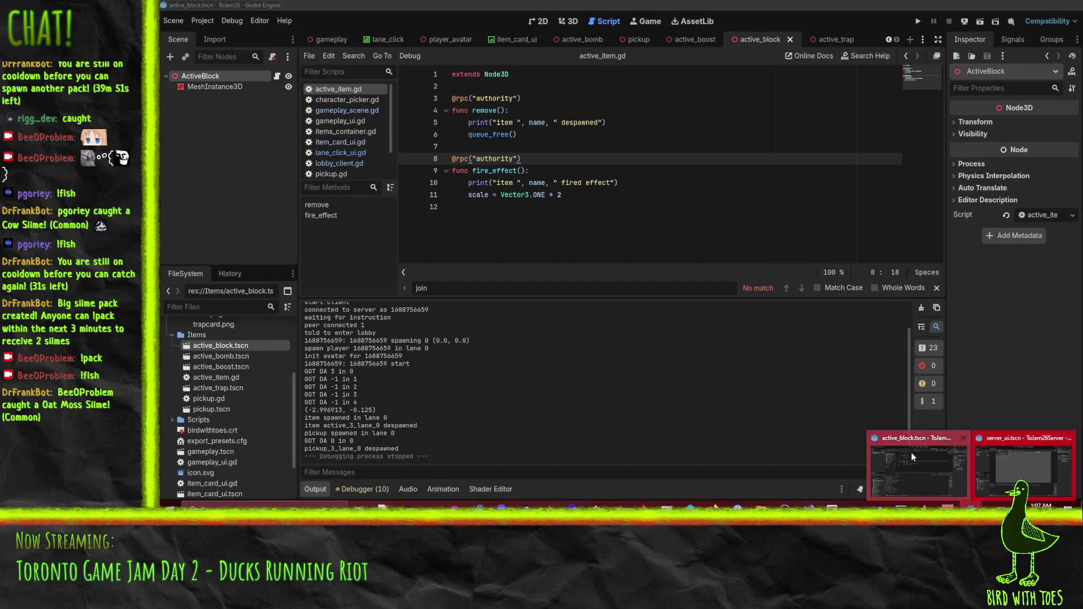
{"action": "left_click", "coordinate": [912, 456]}
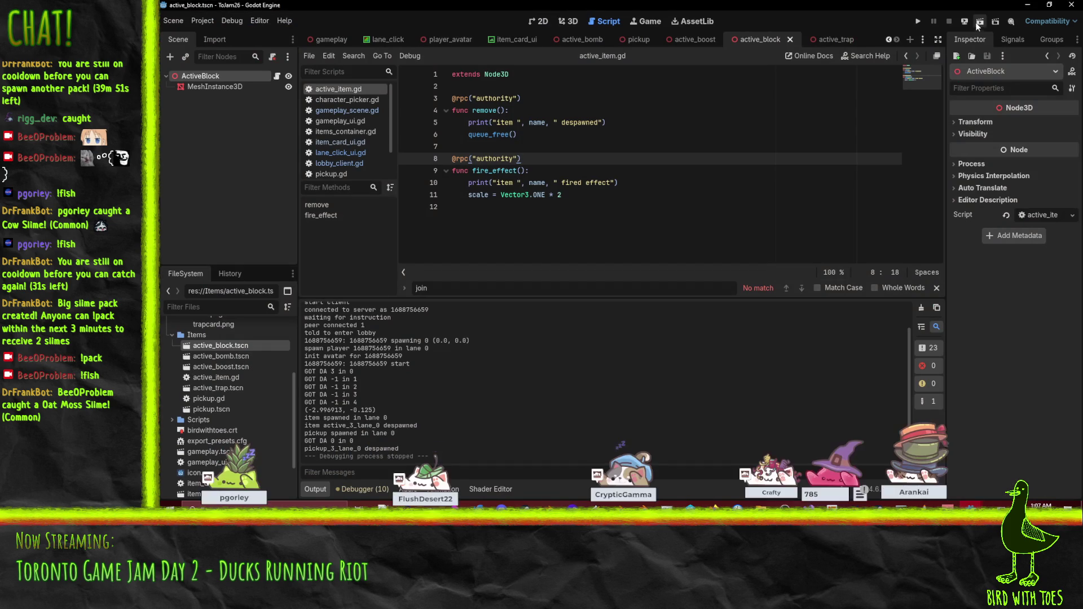
{"action": "left_click", "coordinate": [918, 22]}
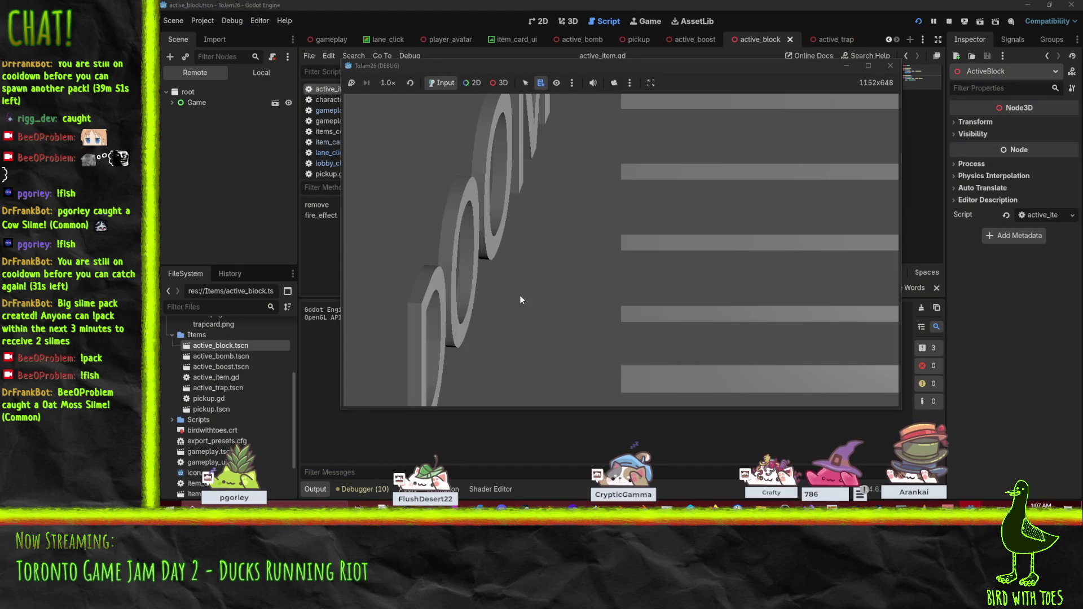
{"action": "left_click", "coordinate": [830, 303]}
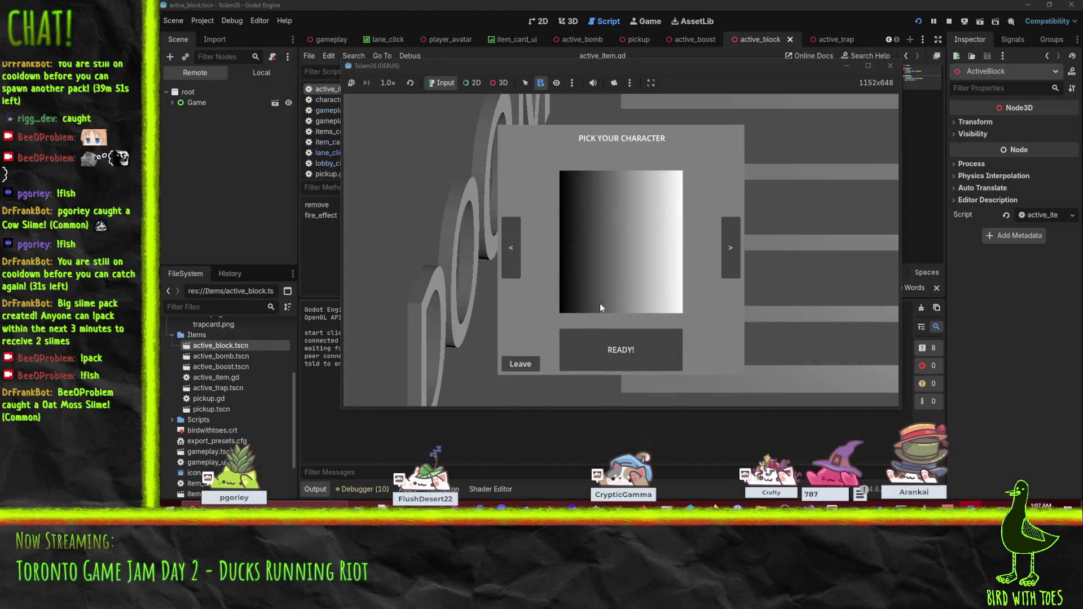
{"action": "left_click", "coordinate": [516, 256]}
{"action": "left_click", "coordinate": [630, 345]}
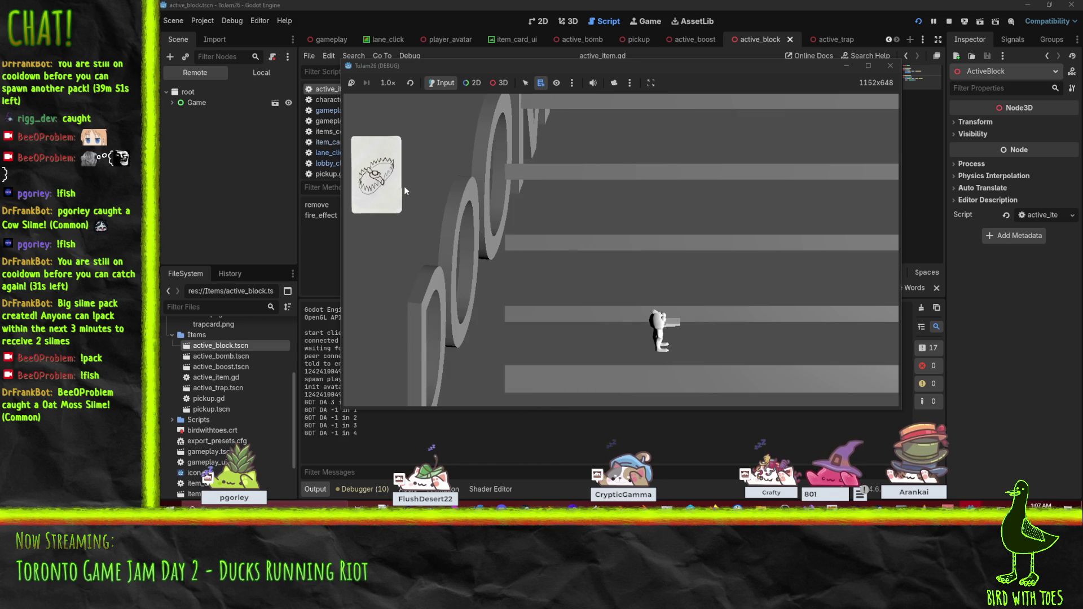
- Place the trap into the lower lane, walk the character along it, then stop the game
{"action": "left_click", "coordinate": [405, 190]}
{"action": "left_click", "coordinate": [493, 343]}
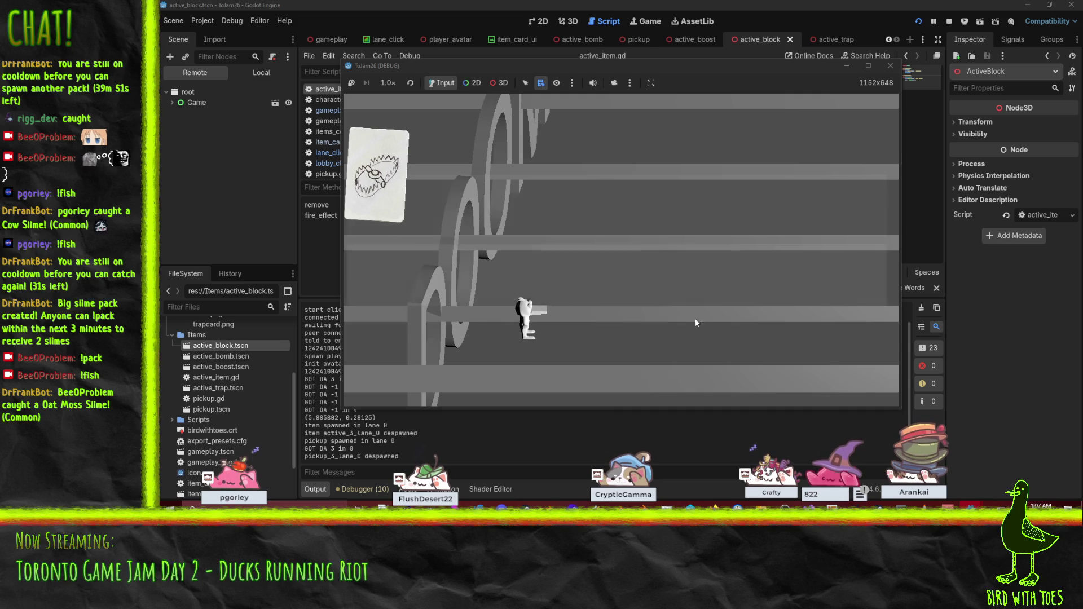
{"action": "left_click", "coordinate": [745, 344]}
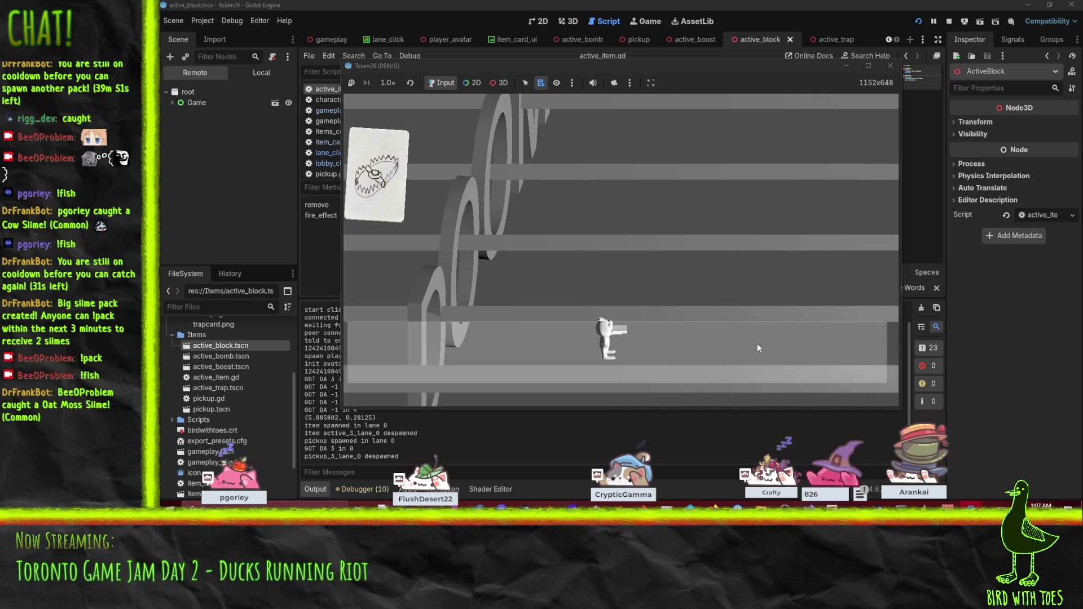
{"action": "left_click", "coordinate": [757, 348]}
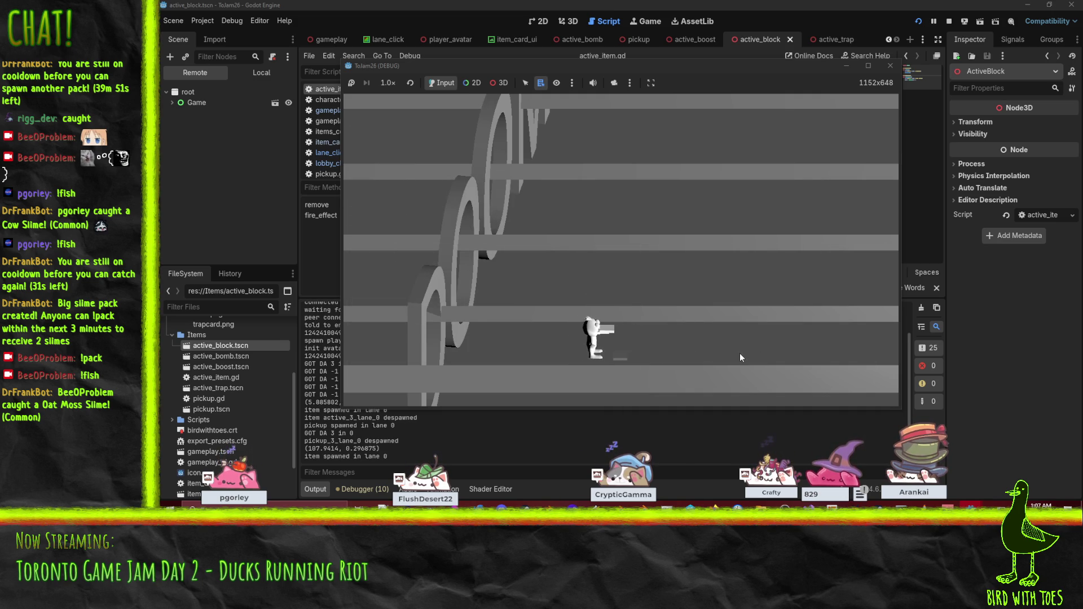
{"action": "left_click", "coordinate": [737, 357]}
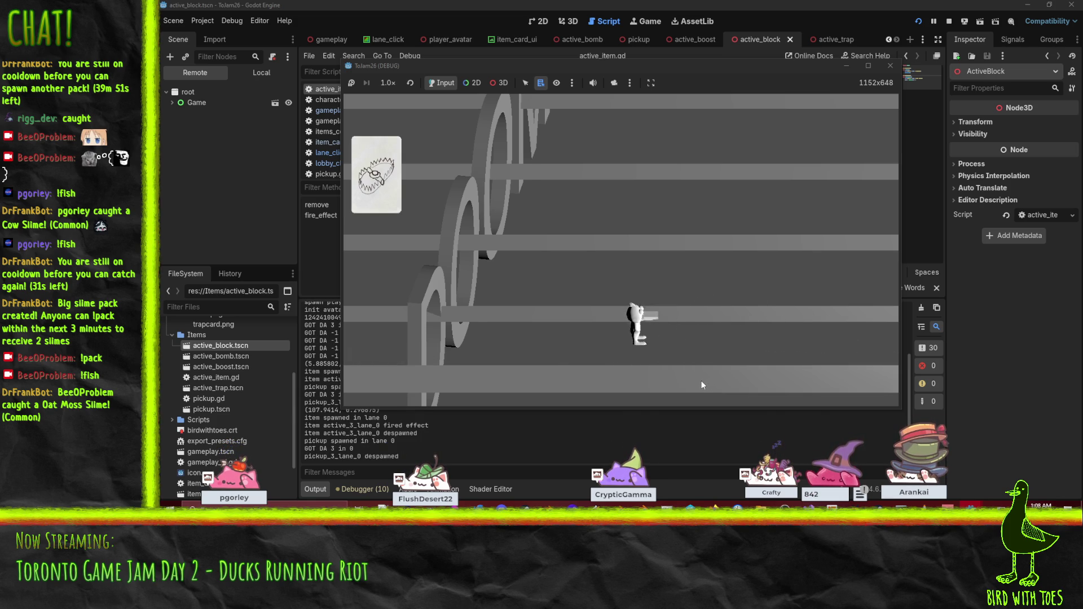
{"action": "key", "text": "F8"}
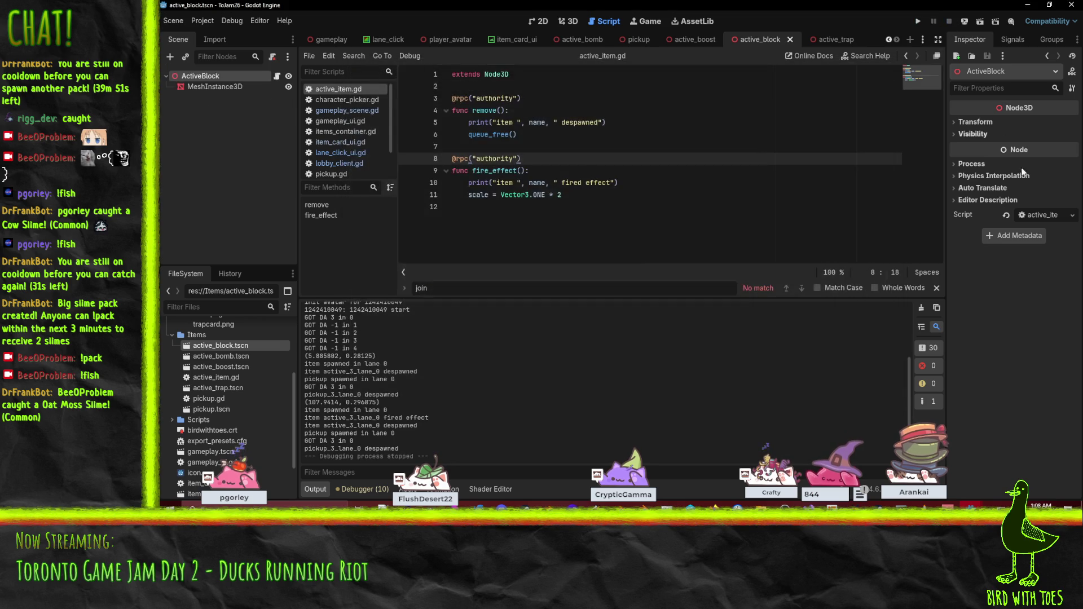
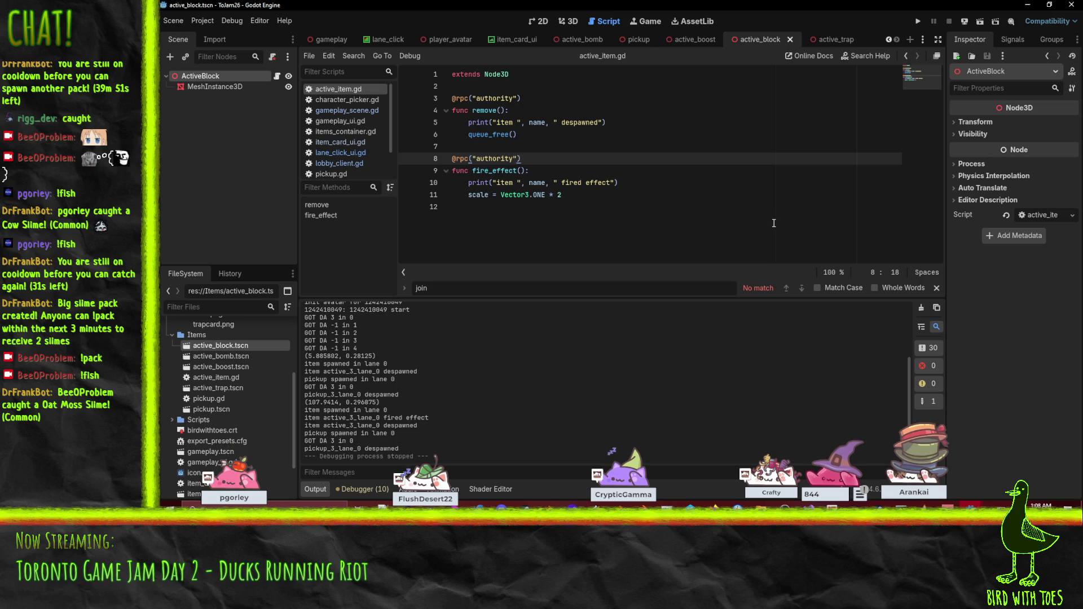
- Switch to the gameplay scene and its gameplay_scene.gd script
{"action": "left_click", "coordinate": [332, 40]}
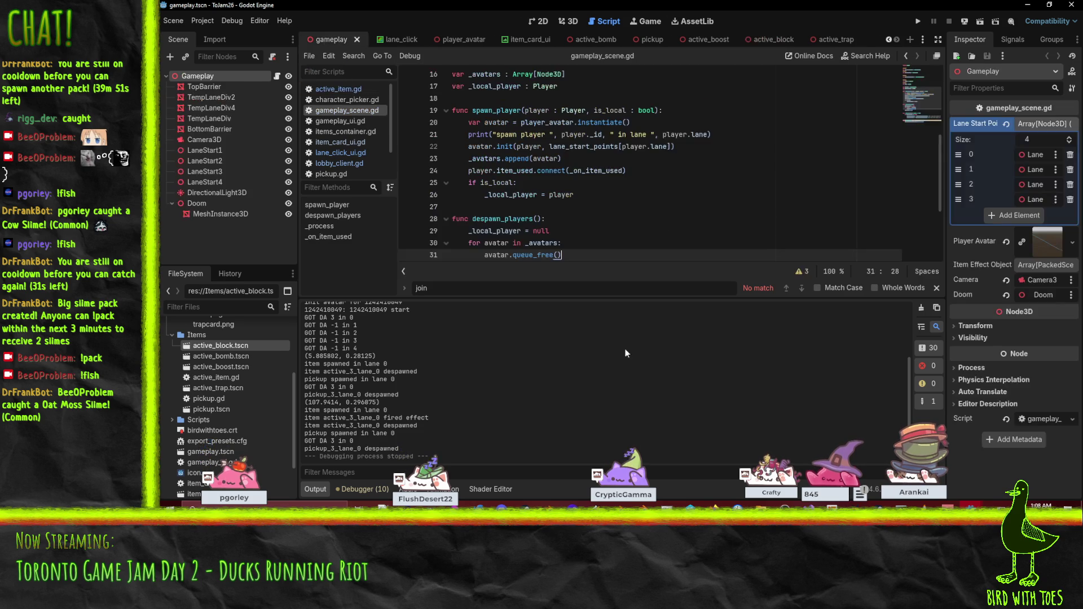
{"action": "mouse_move", "coordinate": [607, 169]}
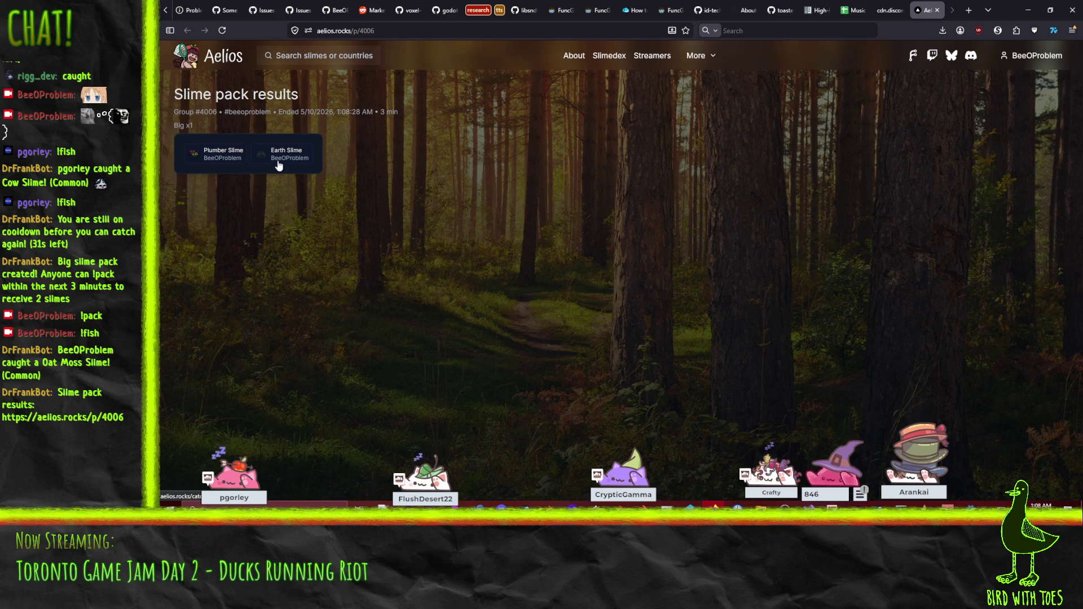
- View the Plumber Slime catch details, then browse the Streamers leaderboard page on Aelios
{"action": "left_click", "coordinate": [228, 161]}
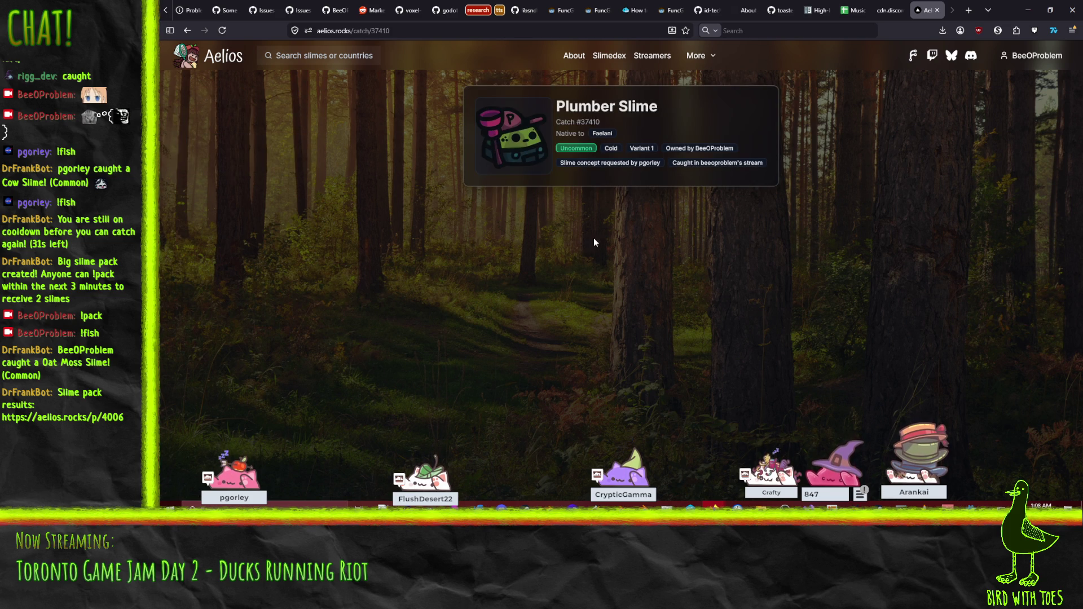
{"action": "left_click", "coordinate": [999, 56]}
{"action": "left_click", "coordinate": [1041, 79]}
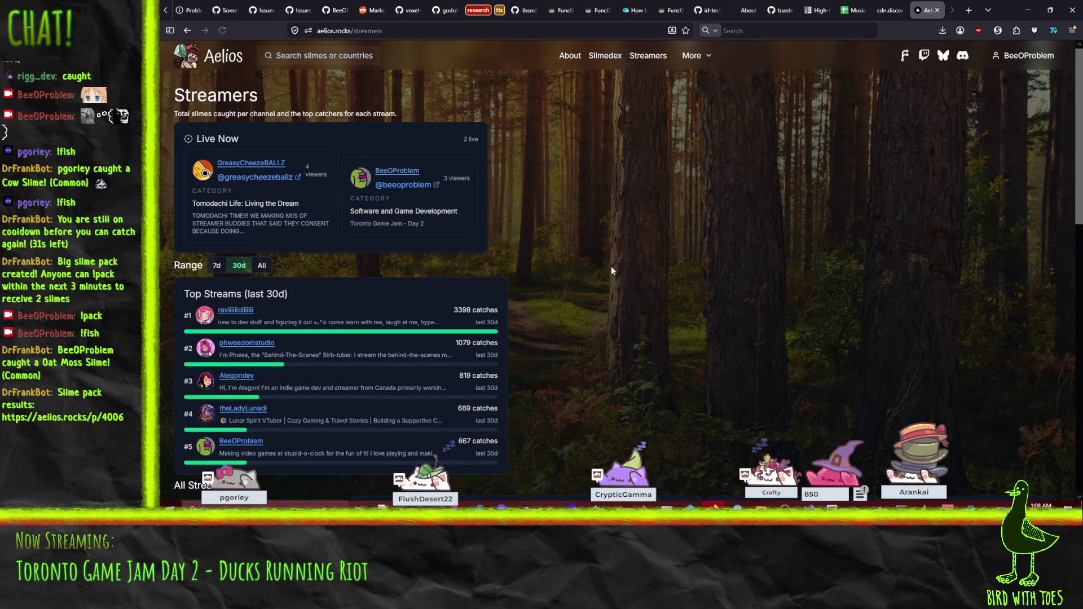
{"action": "scroll", "coordinate": [612, 267], "scroll_direction": "down", "scroll_amount": 1}
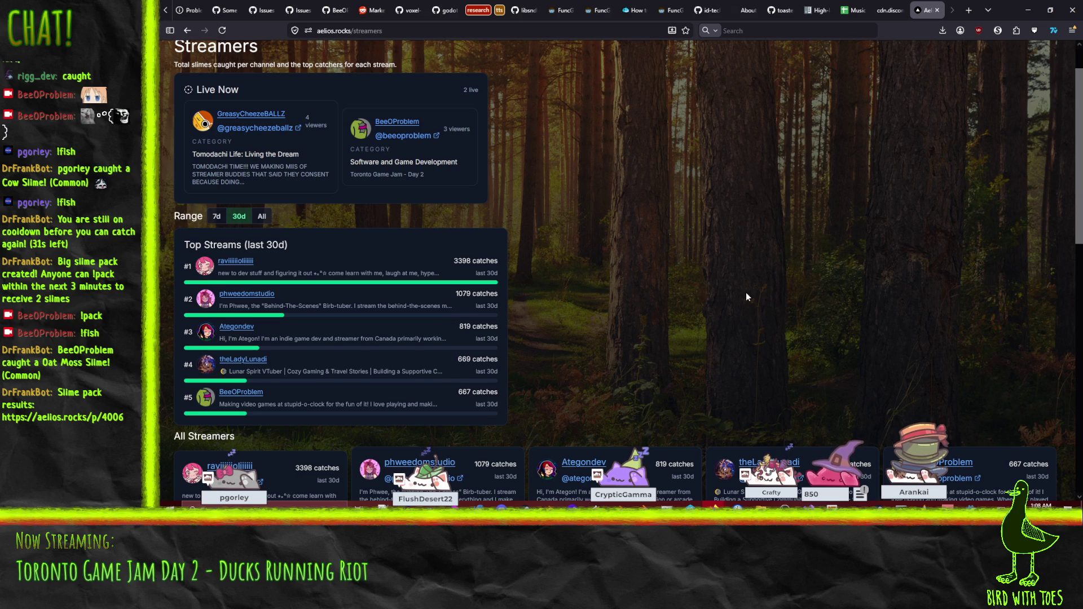
{"action": "scroll", "coordinate": [746, 294], "scroll_direction": "up", "scroll_amount": 2}
- Close the Aelios tab, minimize the browser and return to the Godot editor
{"action": "left_click", "coordinate": [936, 10]}
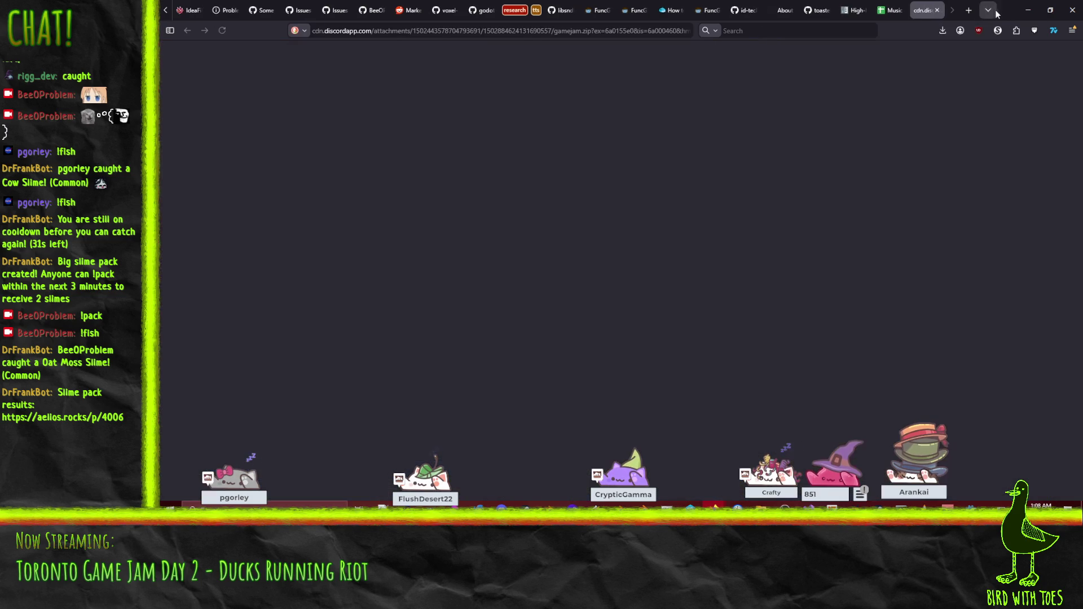
{"action": "left_click", "coordinate": [1028, 10]}
{"action": "left_click", "coordinate": [636, 237]}
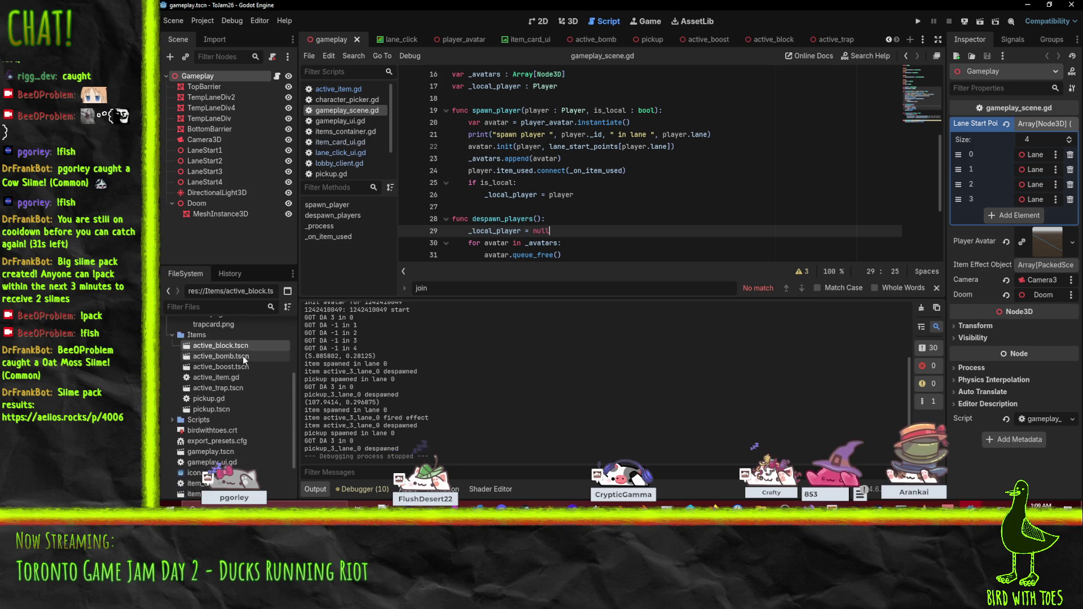
- Open player_avatar.tscn from FileSystem and view the avatar in the 3D workspace
{"action": "scroll", "coordinate": [248, 373], "scroll_direction": "down", "scroll_amount": 3}
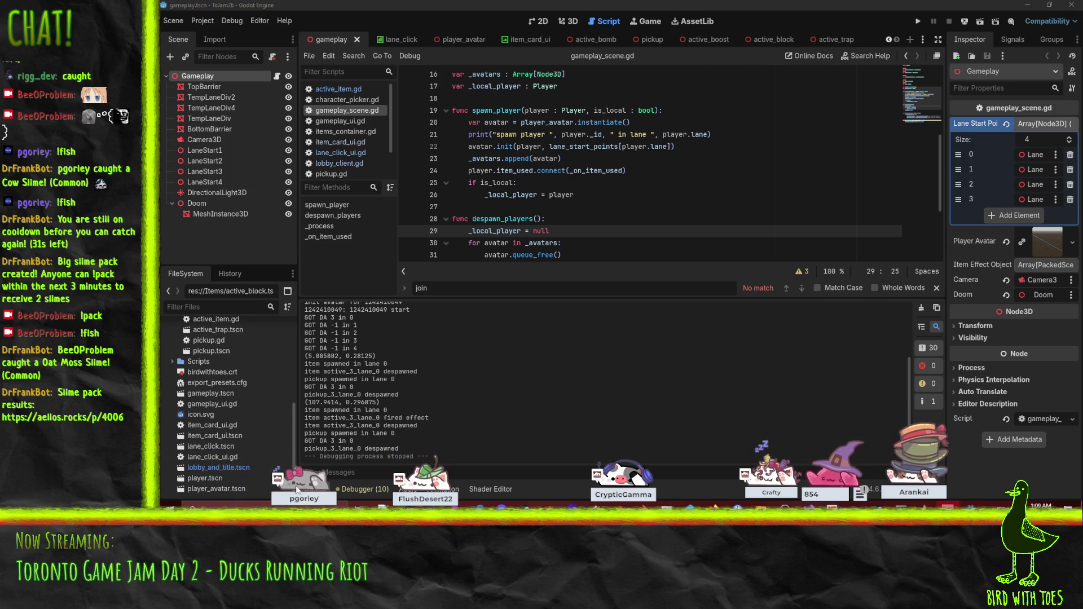
{"action": "double_click", "coordinate": [215, 490]}
{"action": "double_click", "coordinate": [215, 489]}
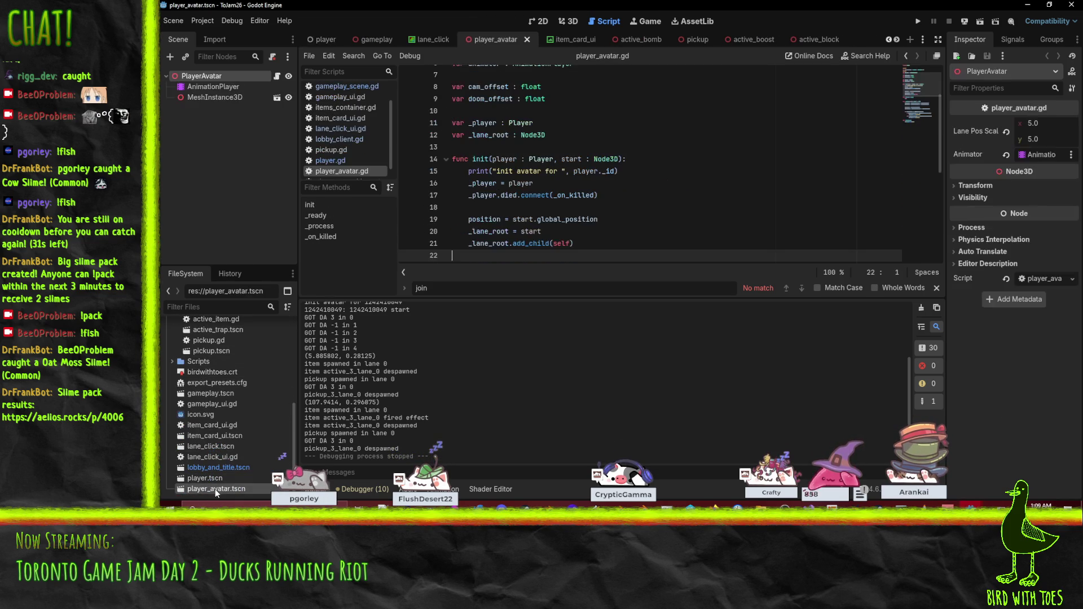
{"action": "left_click", "coordinate": [572, 22]}
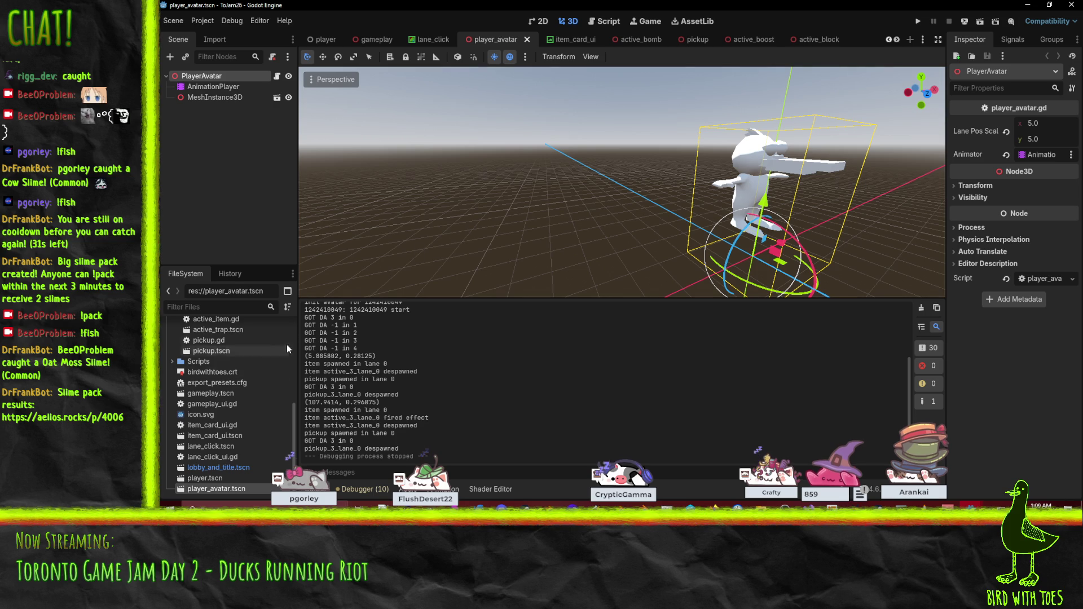
{"action": "mouse_move", "coordinate": [632, 243]}
{"action": "left_mouse_down"}
{"action": "mouse_move", "coordinate": [656, 241]}
{"action": "mouse_move", "coordinate": [591, 255]}
{"action": "left_mouse_up"}
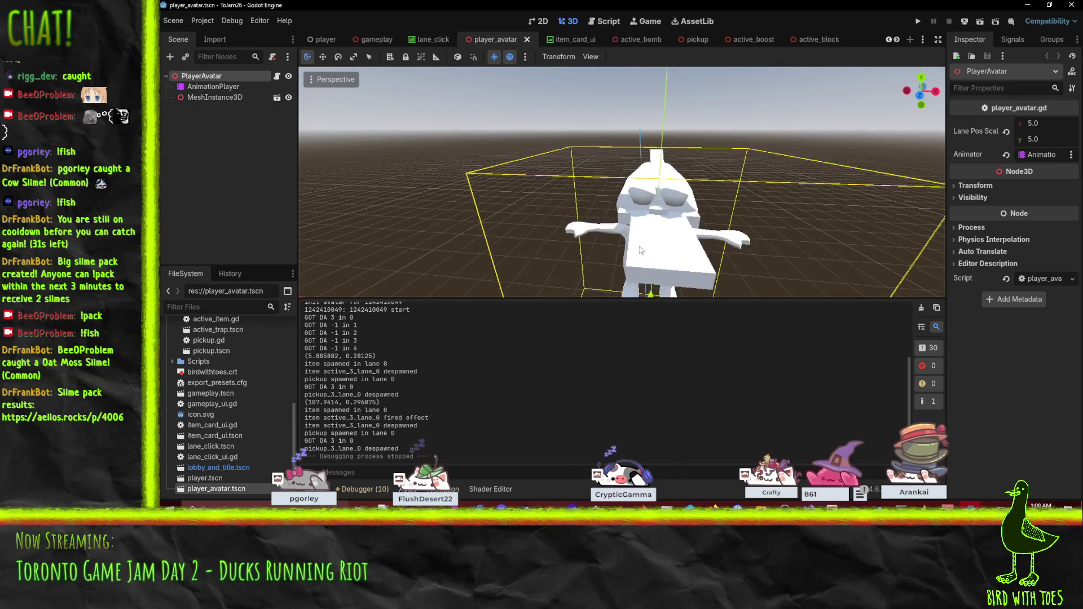
{"action": "scroll", "coordinate": [591, 255], "scroll_direction": "down", "scroll_amount": 5}
- Rename the MeshInstance3D node to Duck
{"action": "left_click", "coordinate": [204, 98]}
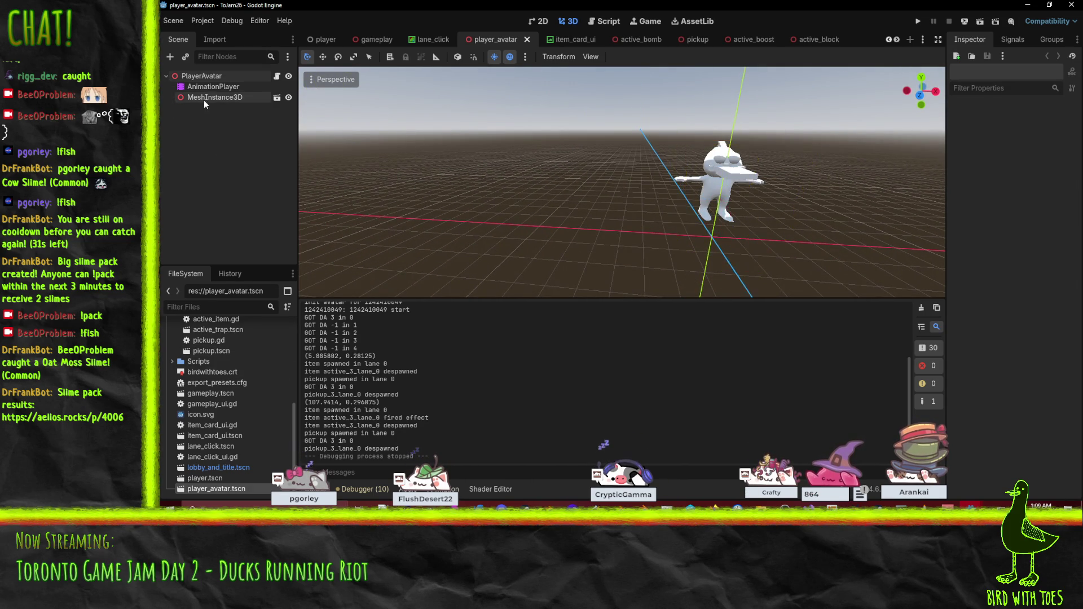
{"action": "key", "text": "F2"}
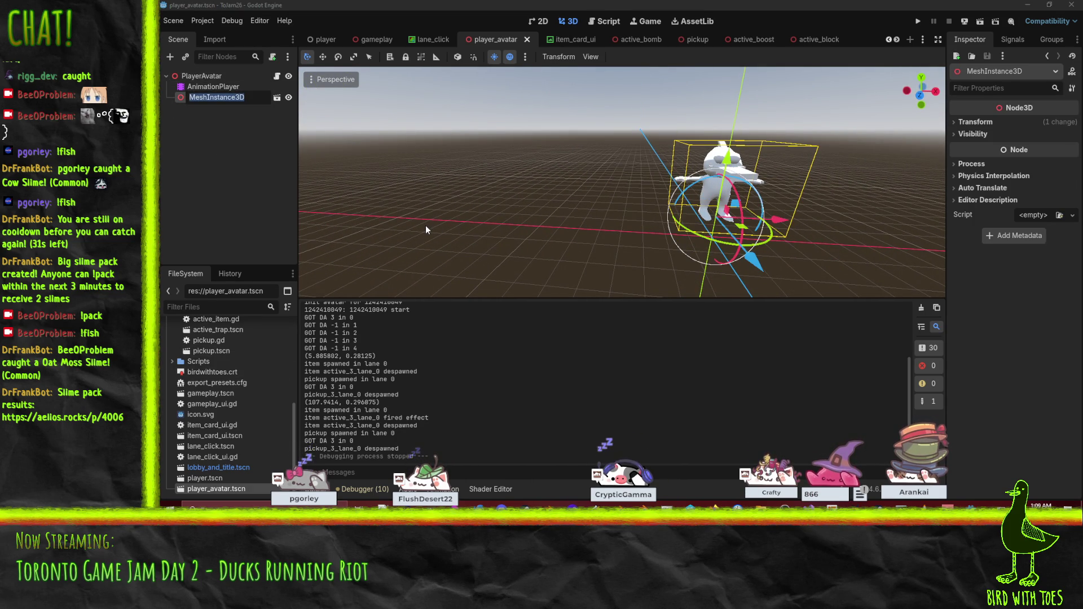
{"action": "type", "text": "Duck"}
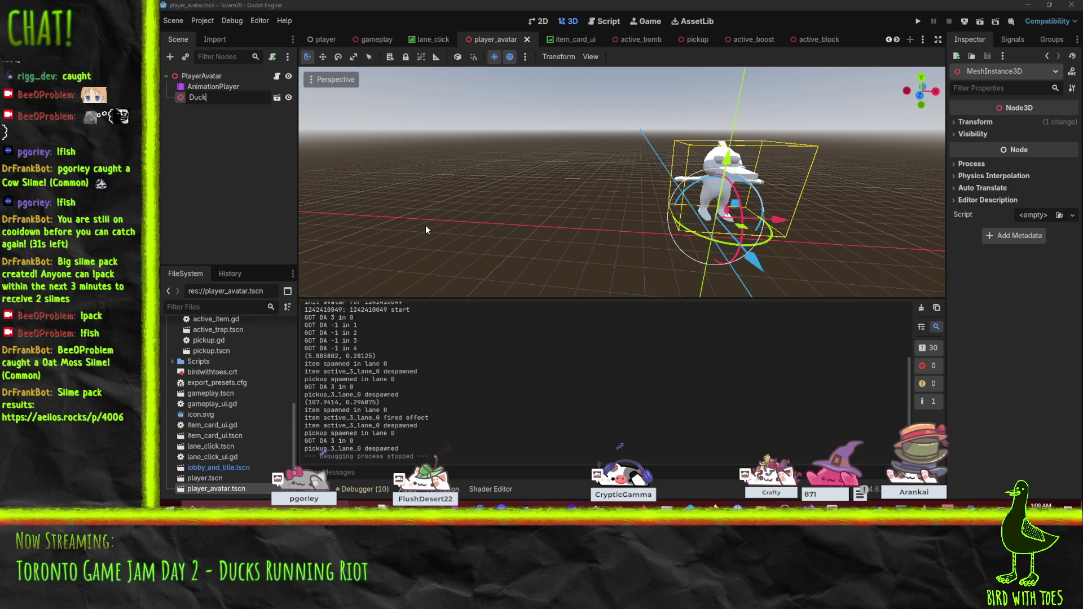
{"action": "key", "text": "Return"}
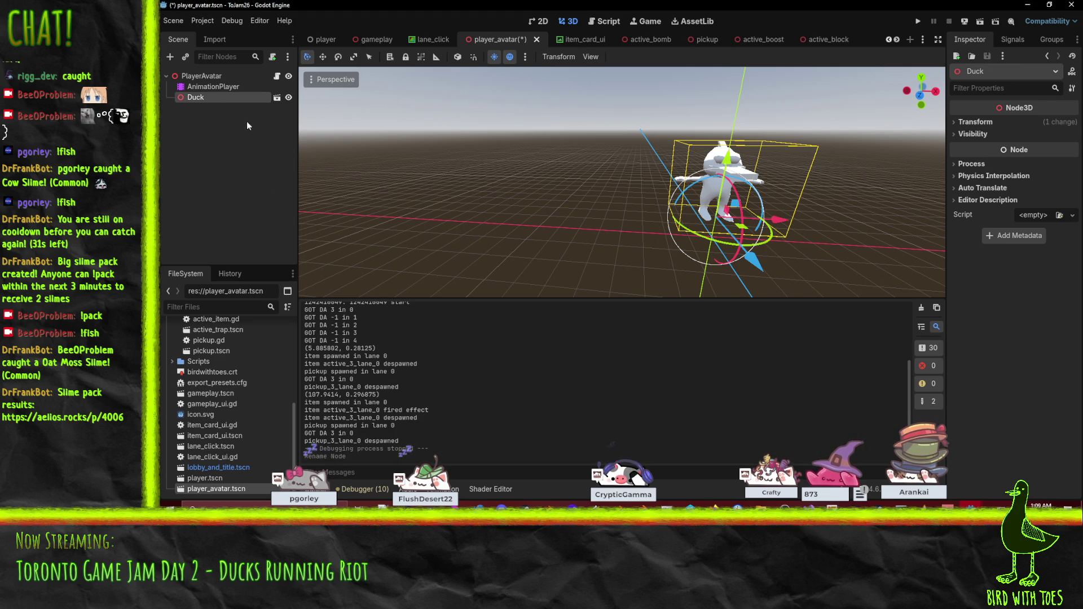
{"action": "left_click", "coordinate": [216, 87]}
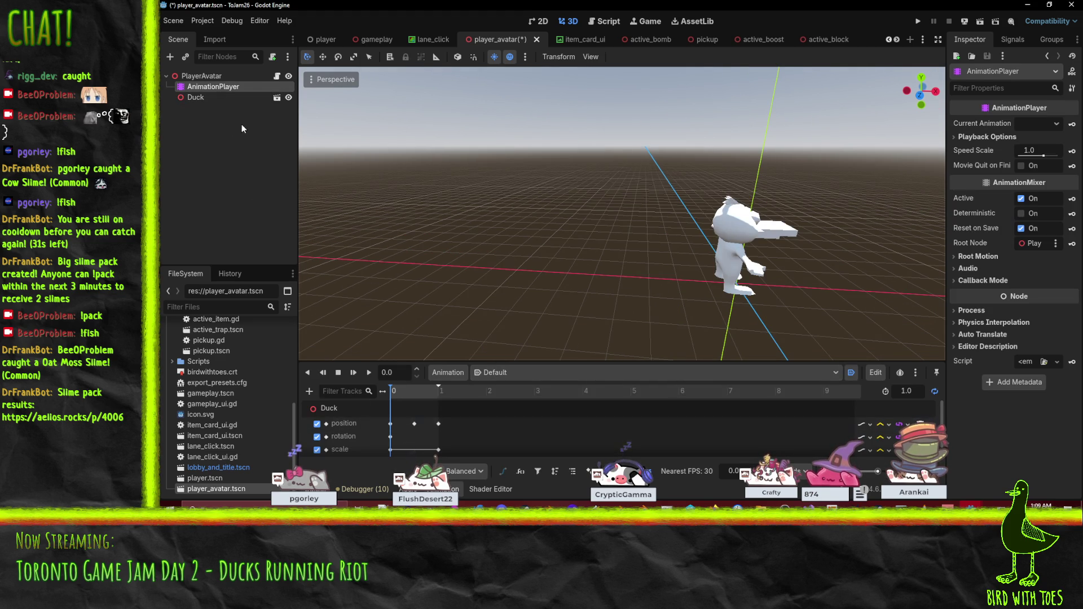
- Expand Gfx > Characters and open the boots.fbx import settings preview
{"action": "scroll", "coordinate": [222, 407], "scroll_direction": "up", "scroll_amount": 3}
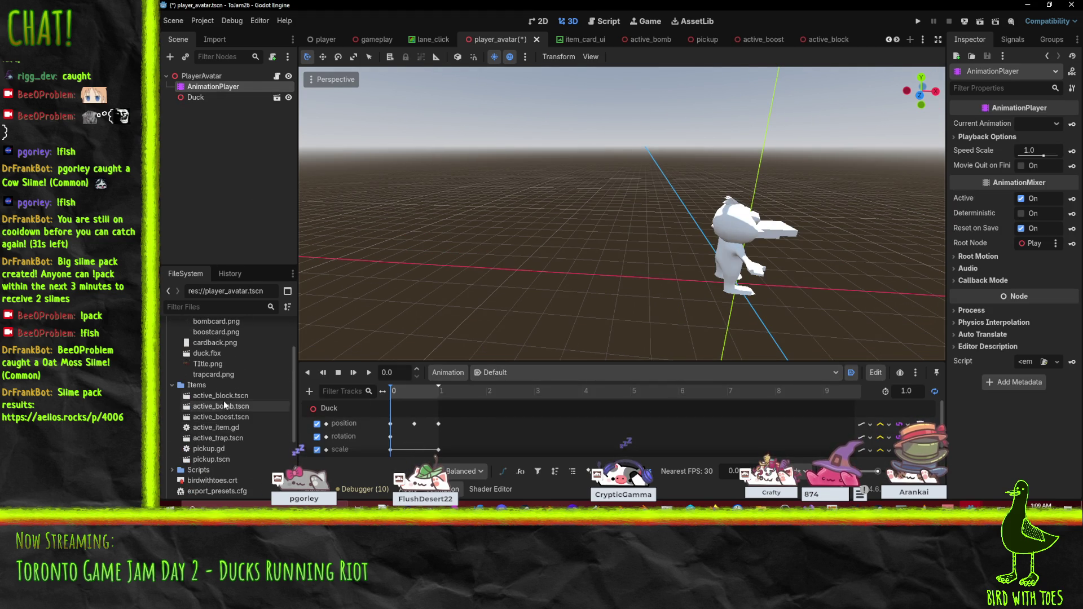
{"action": "scroll", "coordinate": [223, 403], "scroll_direction": "up", "scroll_amount": 5}
{"action": "left_click", "coordinate": [214, 401]}
{"action": "left_click", "coordinate": [182, 358]}
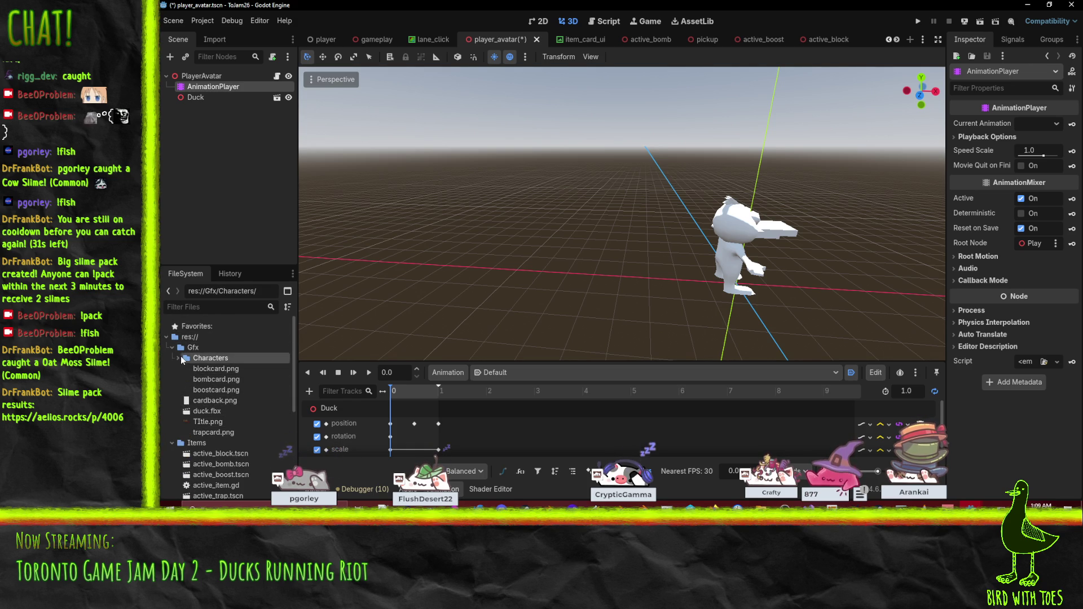
{"action": "left_click", "coordinate": [178, 358]}
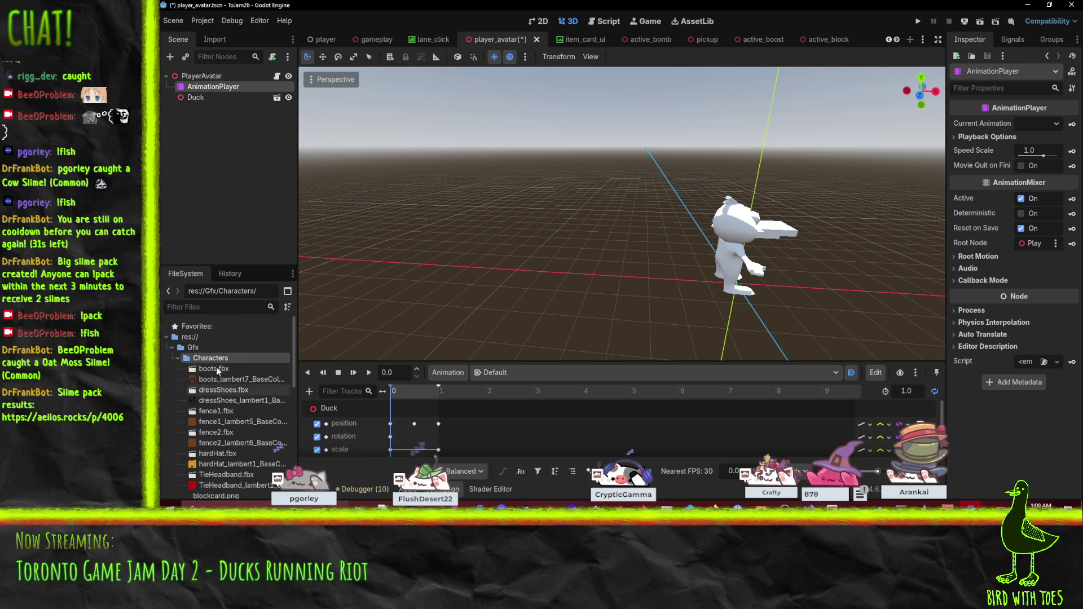
{"action": "double_click", "coordinate": [214, 369]}
{"action": "mouse_move", "coordinate": [496, 237]}
{"action": "left_mouse_down"}
{"action": "mouse_move", "coordinate": [586, 307]}
{"action": "mouse_move", "coordinate": [480, 198]}
{"action": "left_mouse_up"}
- Try the boots material's Use External option, browsing Gfx/Characters, then cancel and turn it off
{"action": "left_click", "coordinate": [354, 82]}
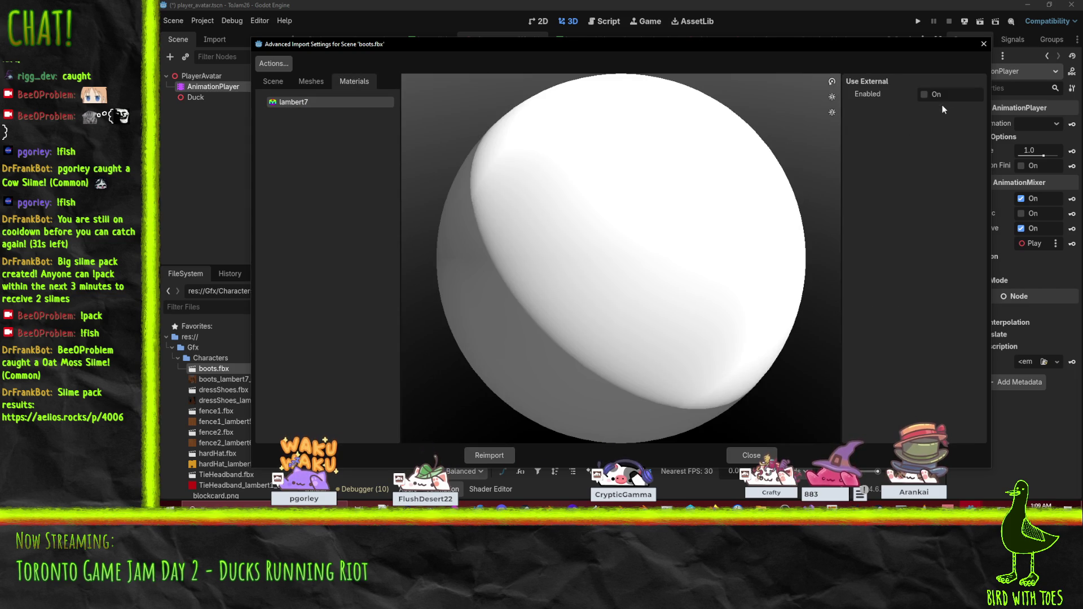
{"action": "left_click", "coordinate": [928, 95]}
{"action": "left_click", "coordinate": [976, 108]}
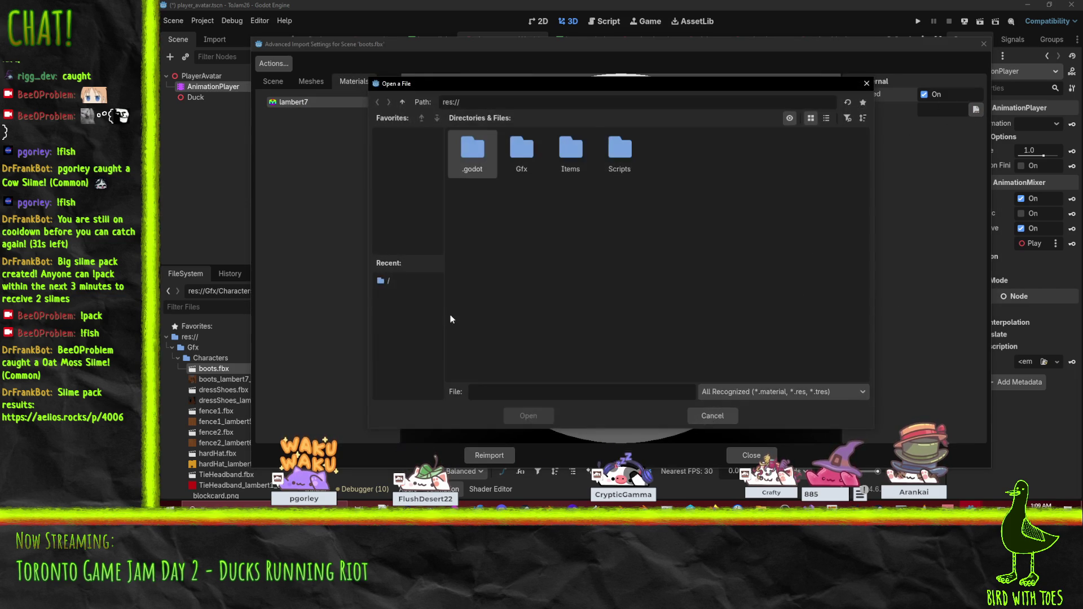
{"action": "double_click", "coordinate": [523, 151]}
{"action": "double_click", "coordinate": [473, 158]}
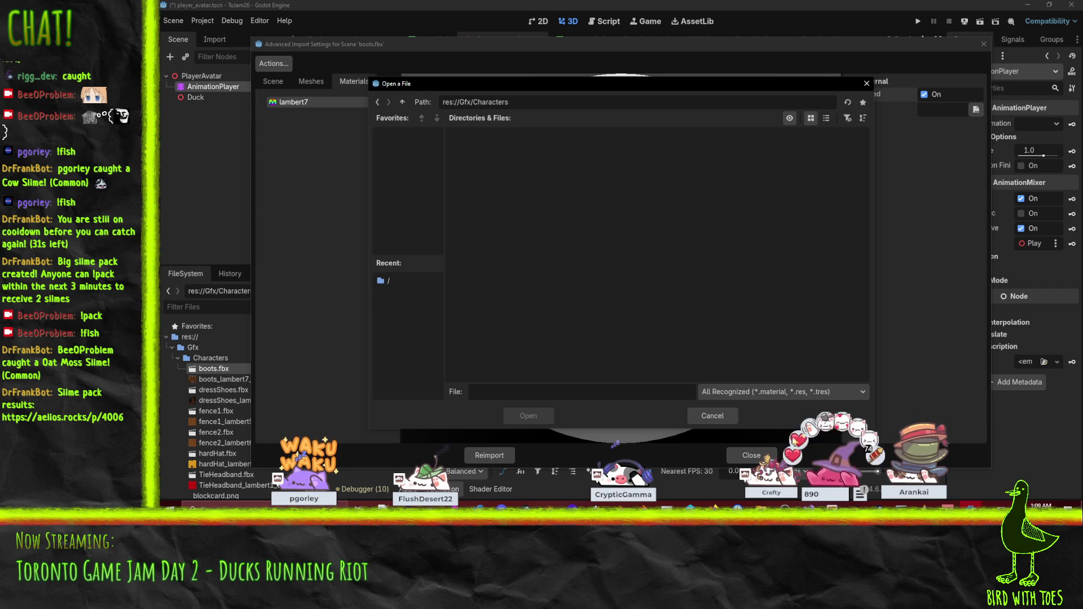
{"action": "left_click", "coordinate": [728, 420]}
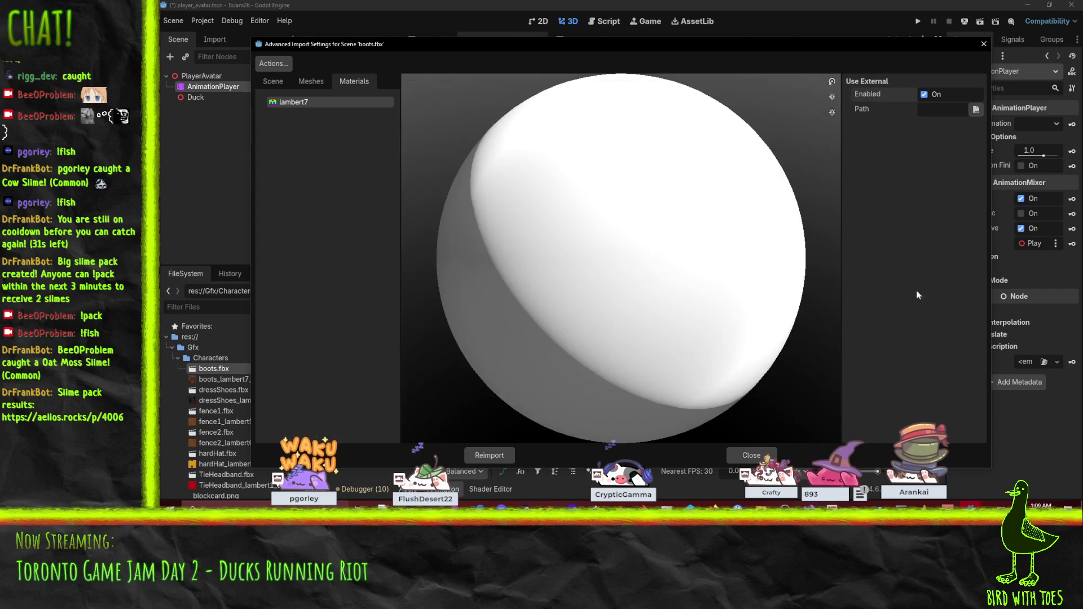
{"action": "left_click", "coordinate": [924, 95]}
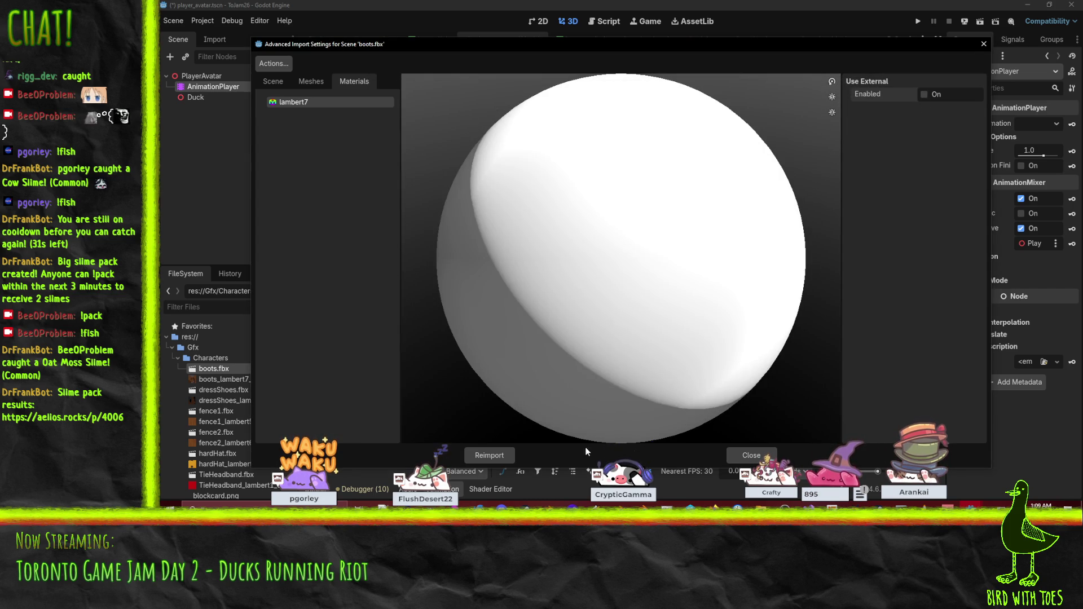
- Review the boots' imported node tree and Take 001 animation, close, and add boots under Duck
{"action": "left_click", "coordinate": [273, 81]}
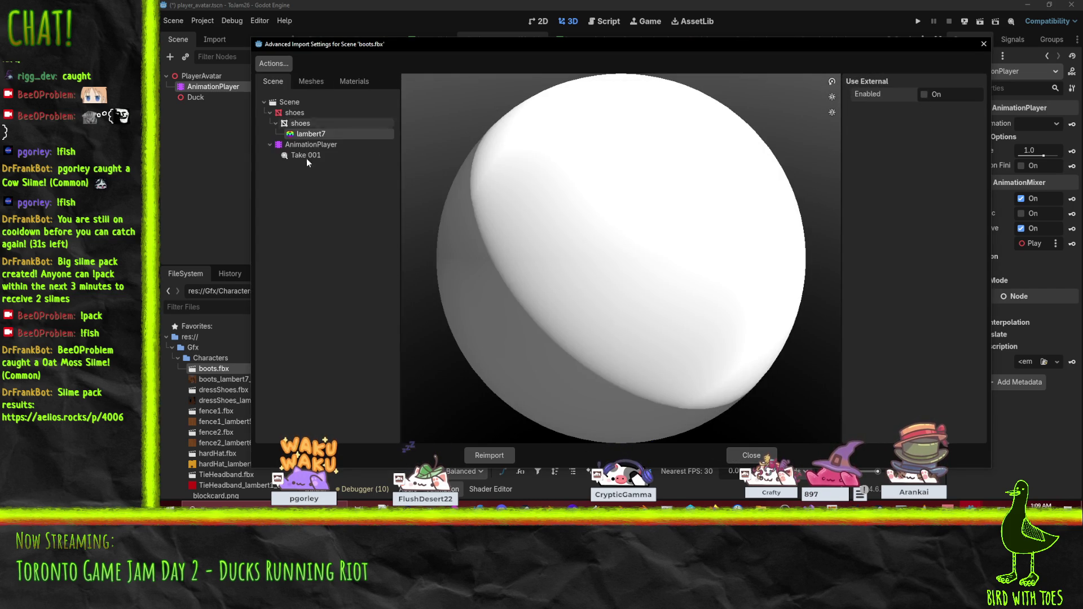
{"action": "left_click", "coordinate": [305, 123]}
{"action": "left_click", "coordinate": [305, 133]}
{"action": "left_click", "coordinate": [306, 155]}
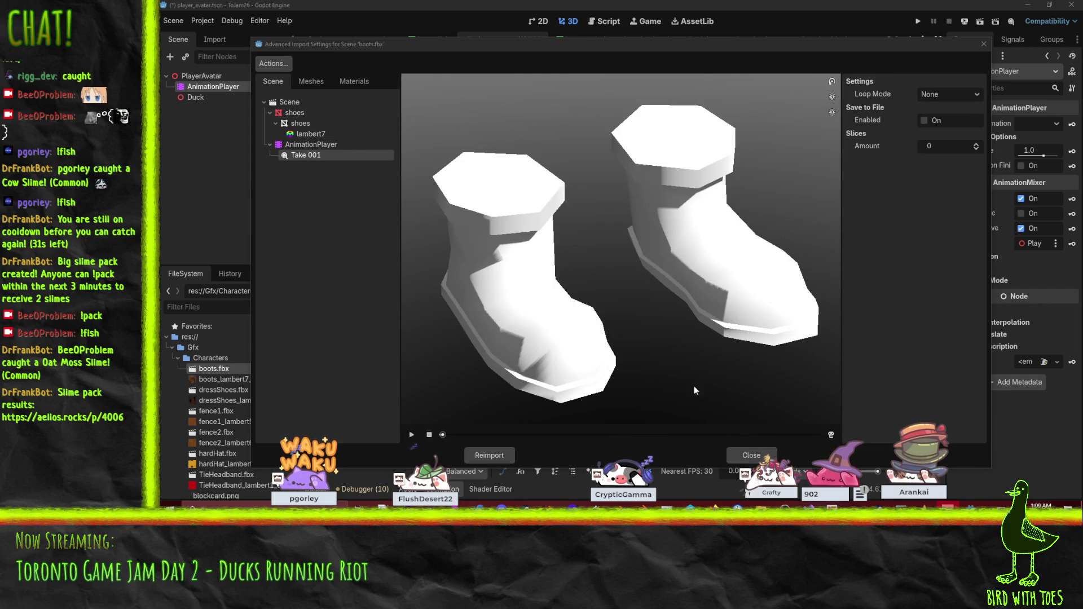
{"action": "left_click", "coordinate": [736, 454]}
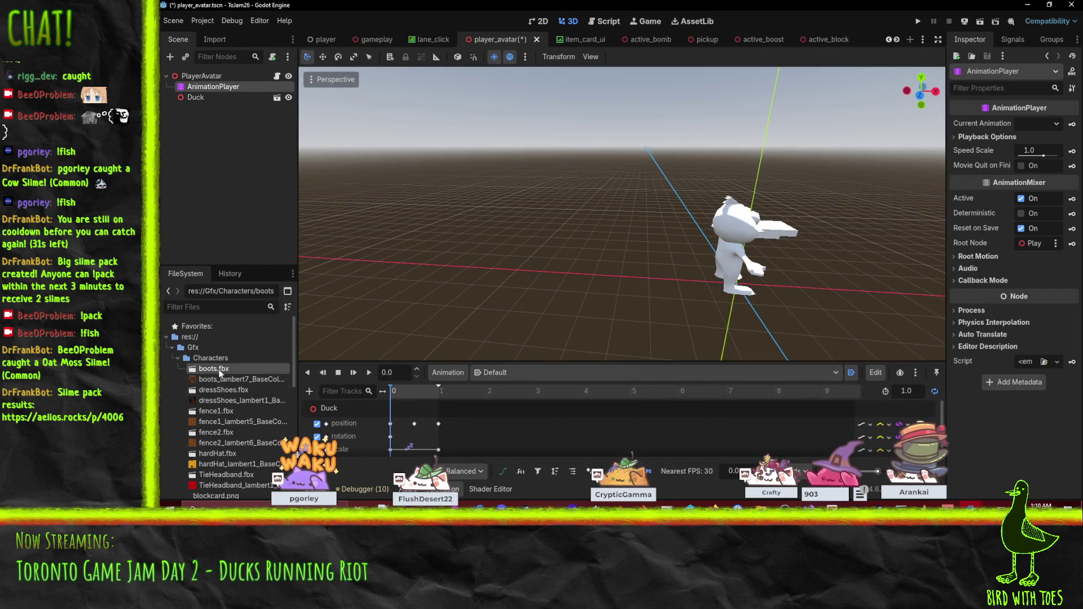
{"action": "mouse_move", "coordinate": [220, 373]}
{"action": "left_mouse_down"}
{"action": "mouse_move", "coordinate": [226, 254]}
{"action": "mouse_move", "coordinate": [197, 97]}
{"action": "left_mouse_up"}
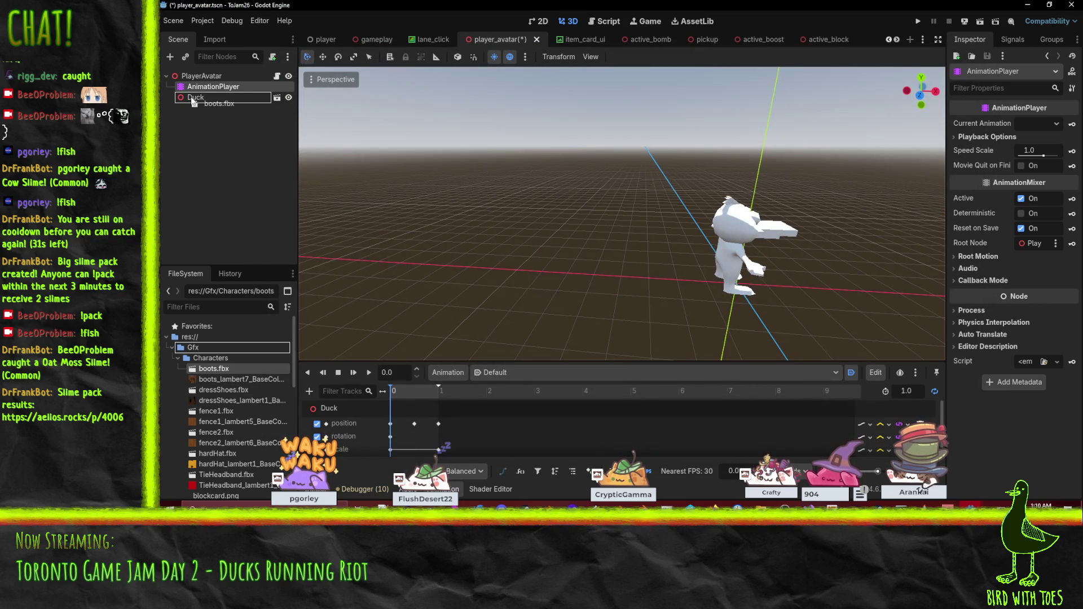
- Reimport boots.fbx with a Root Scale of 20
{"action": "mouse_move", "coordinate": [443, 186]}
{"action": "left_mouse_down"}
{"action": "mouse_move", "coordinate": [671, 246]}
{"action": "mouse_move", "coordinate": [643, 254]}
{"action": "left_mouse_up"}
{"action": "scroll", "coordinate": [655, 244], "scroll_direction": "down", "scroll_amount": 3}
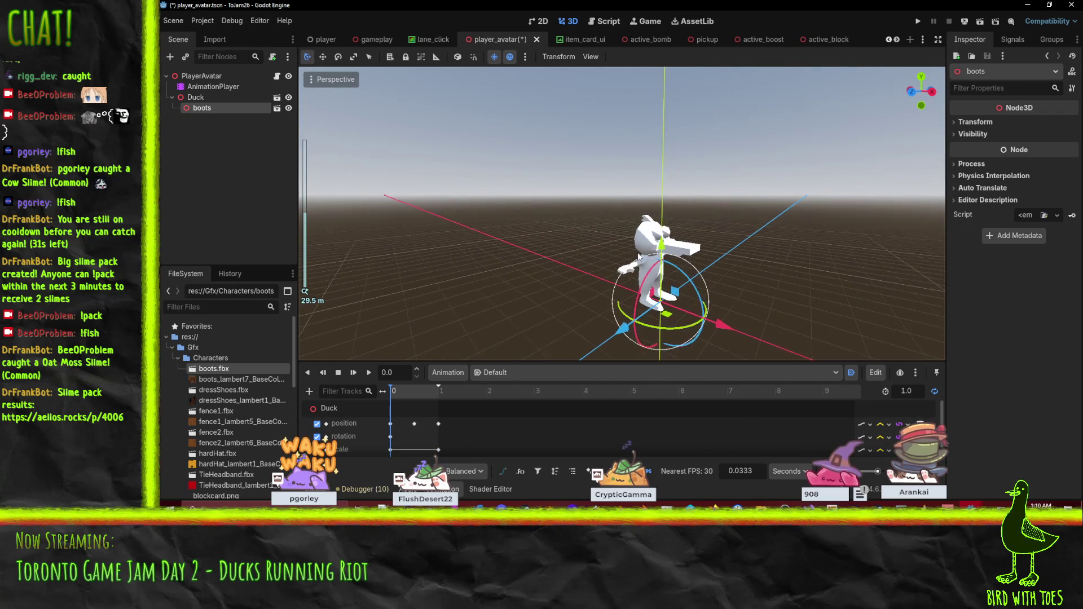
{"action": "double_click", "coordinate": [228, 370]}
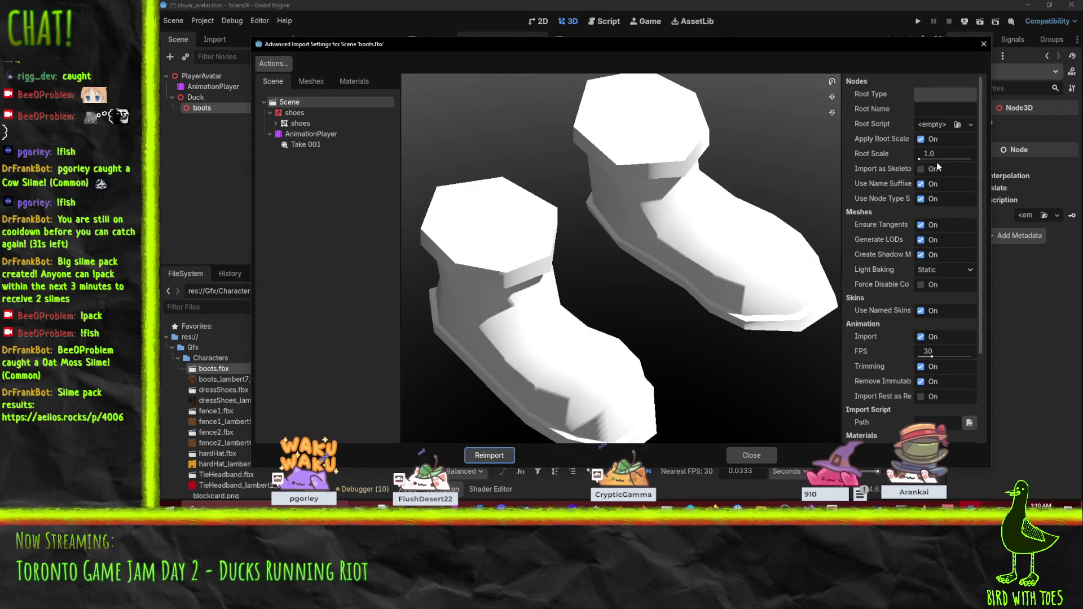
{"action": "type", "text": "20"}
{"action": "key", "text": "Return"}
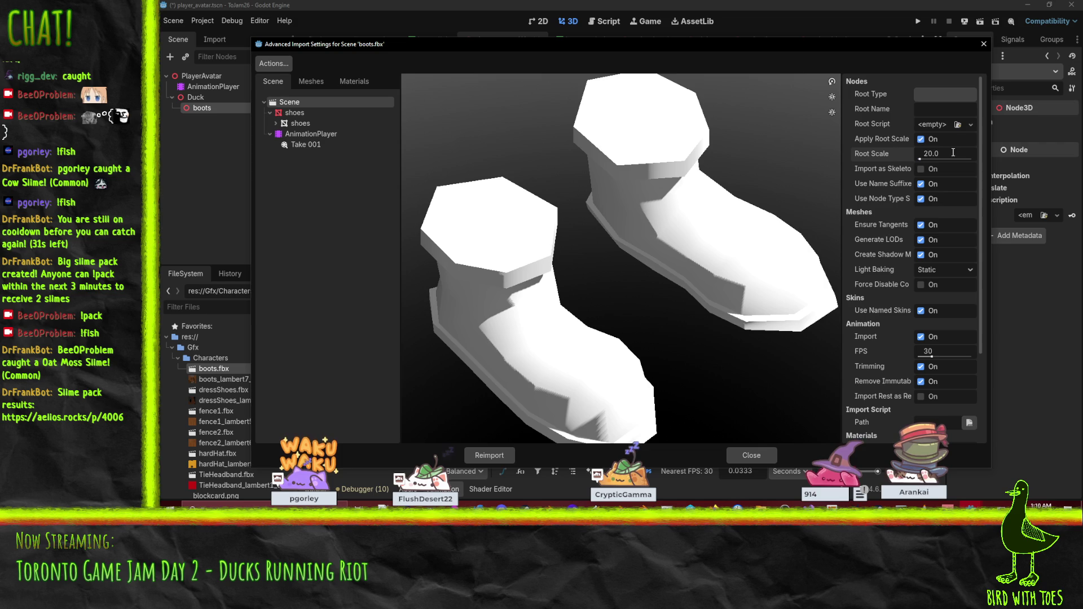
{"action": "left_click", "coordinate": [499, 457]}
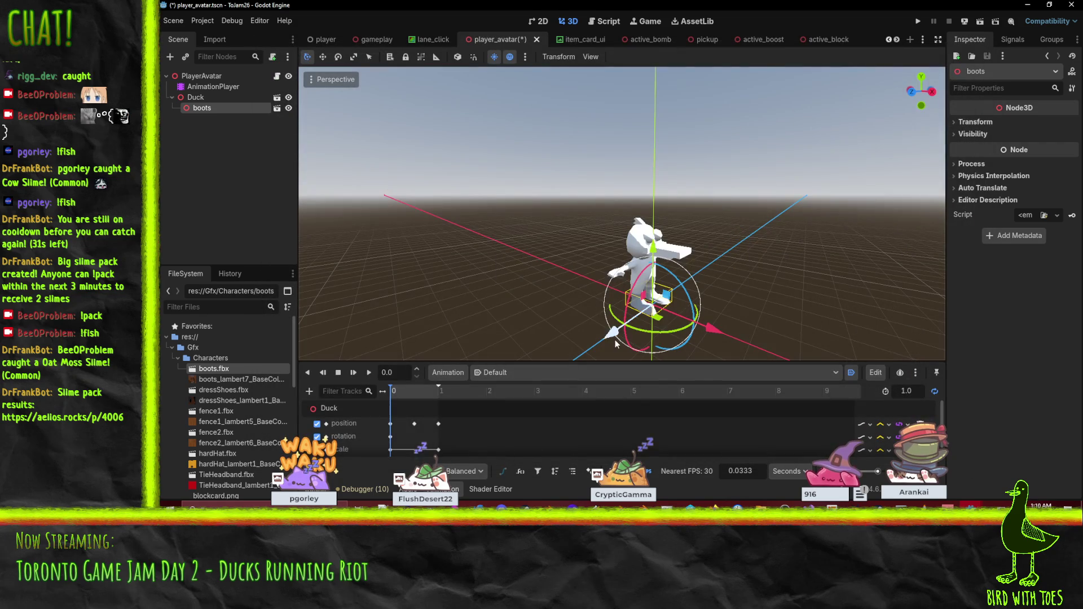
- Reimport dressShoes.fbx with a Root Scale of 20
{"action": "scroll", "coordinate": [598, 236], "scroll_direction": "up", "scroll_amount": 5}
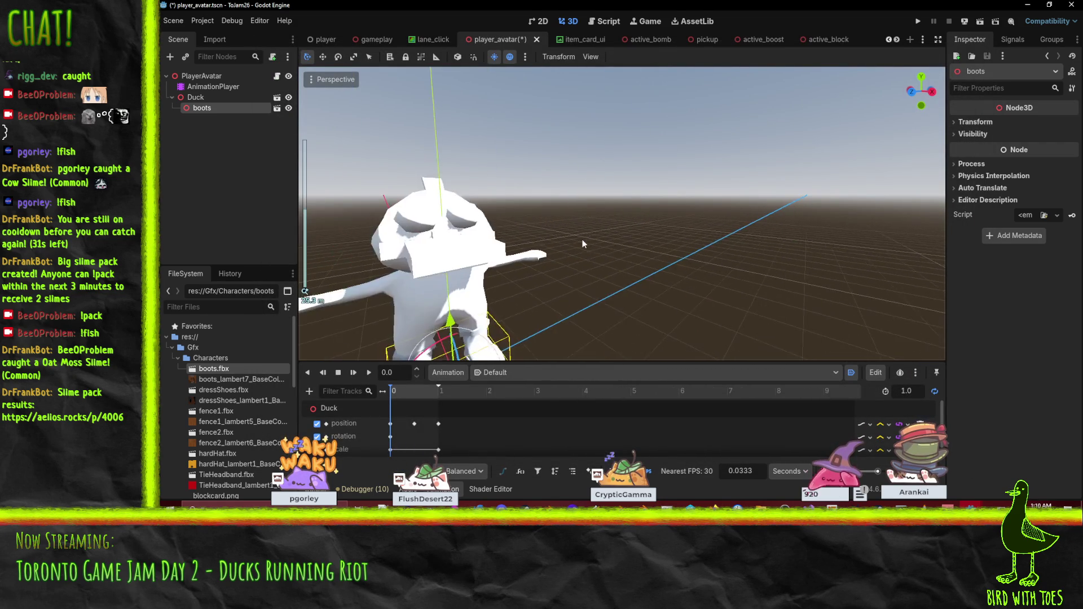
{"action": "scroll", "coordinate": [587, 237], "scroll_direction": "down", "scroll_amount": 4}
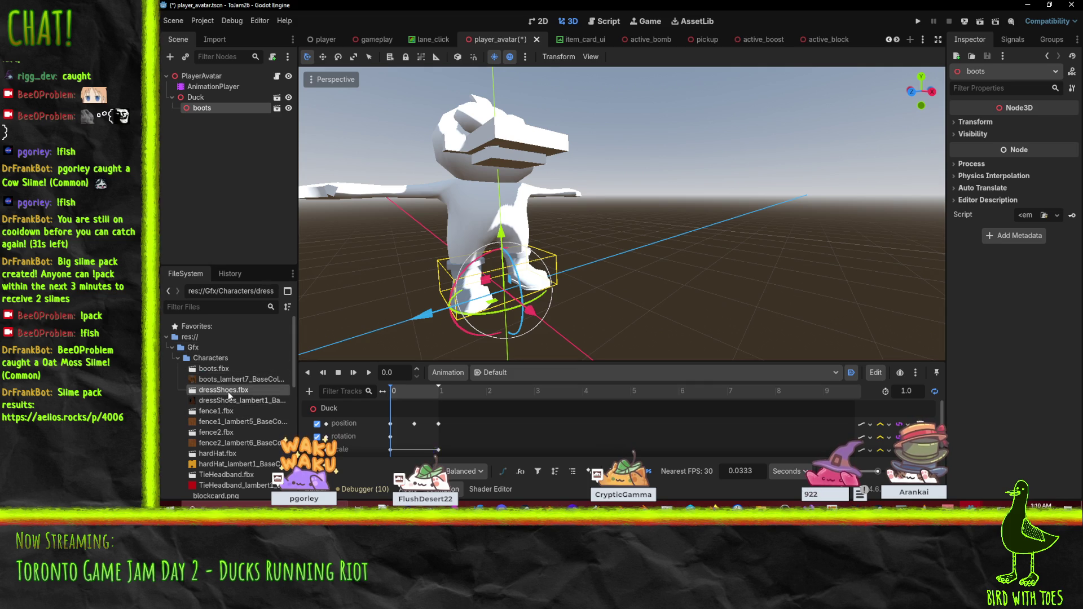
{"action": "double_click", "coordinate": [228, 392]}
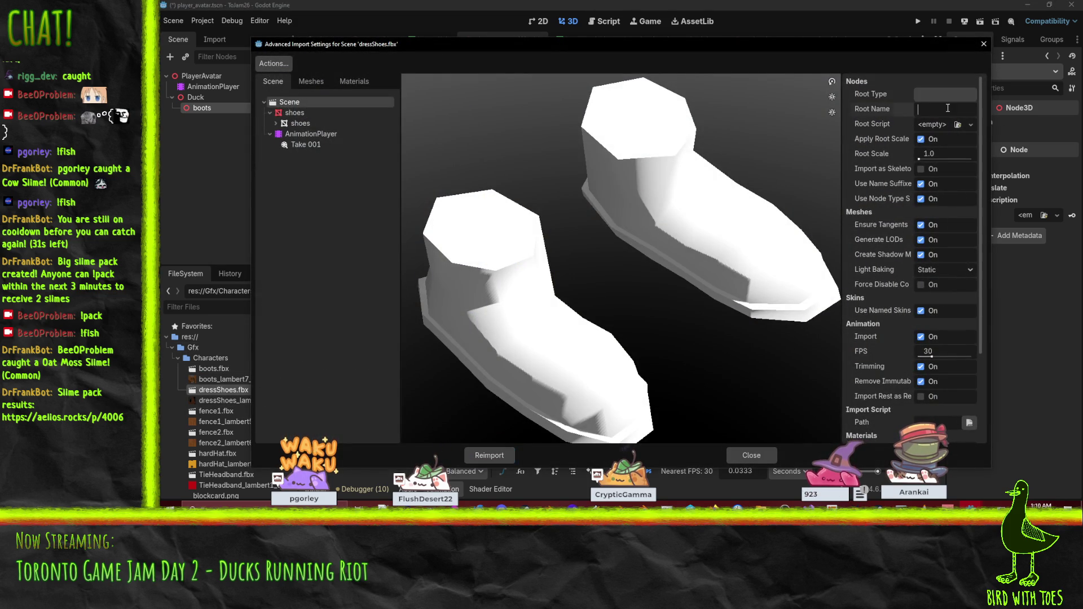
{"action": "left_click", "coordinate": [953, 154]}
{"action": "type", "text": "20"}
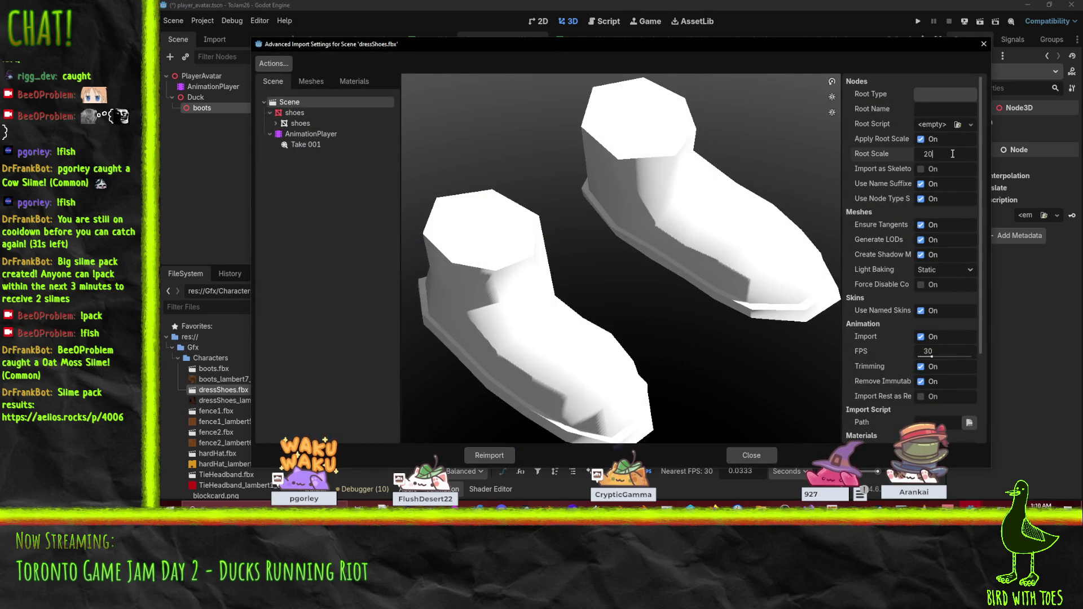
{"action": "left_click", "coordinate": [502, 454]}
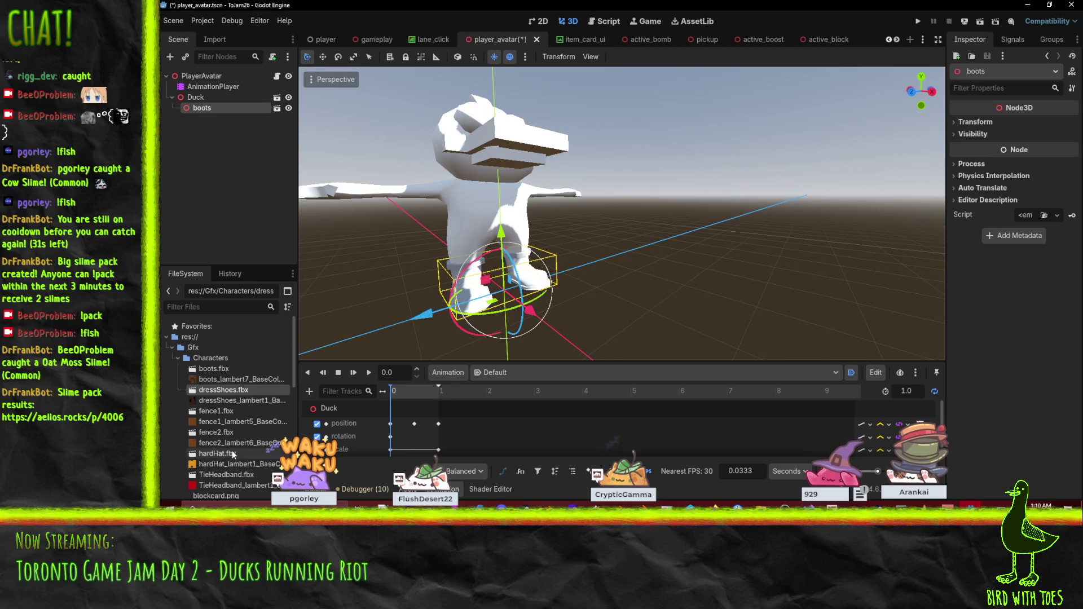
- Look at the fence1 and fence2 import settings, closing both unchanged
{"action": "double_click", "coordinate": [214, 411]}
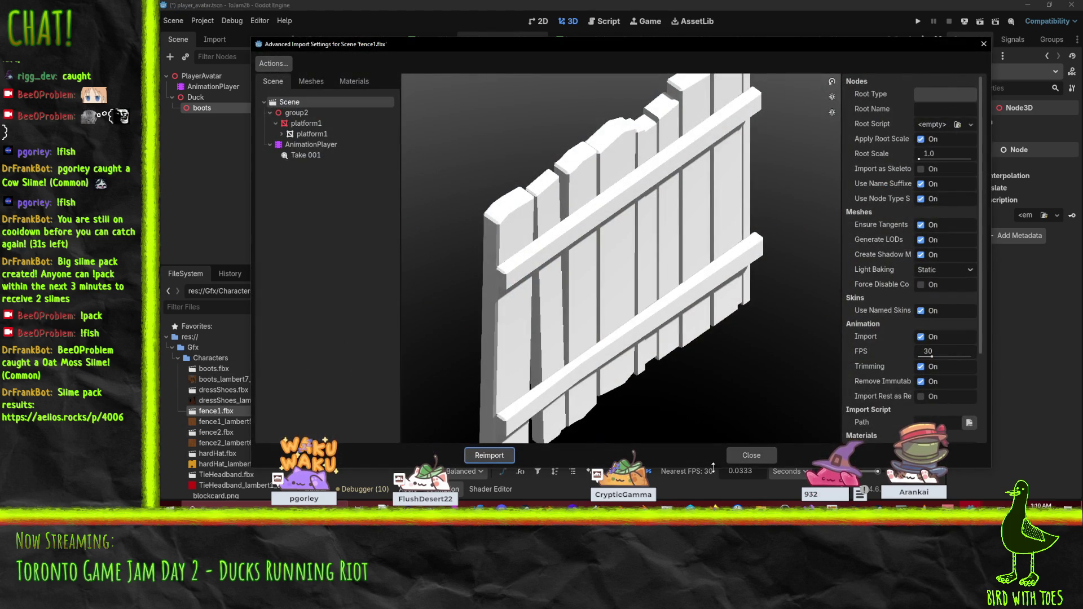
{"action": "key", "text": "Escape"}
{"action": "scroll", "coordinate": [282, 379], "scroll_direction": "down", "scroll_amount": 1}
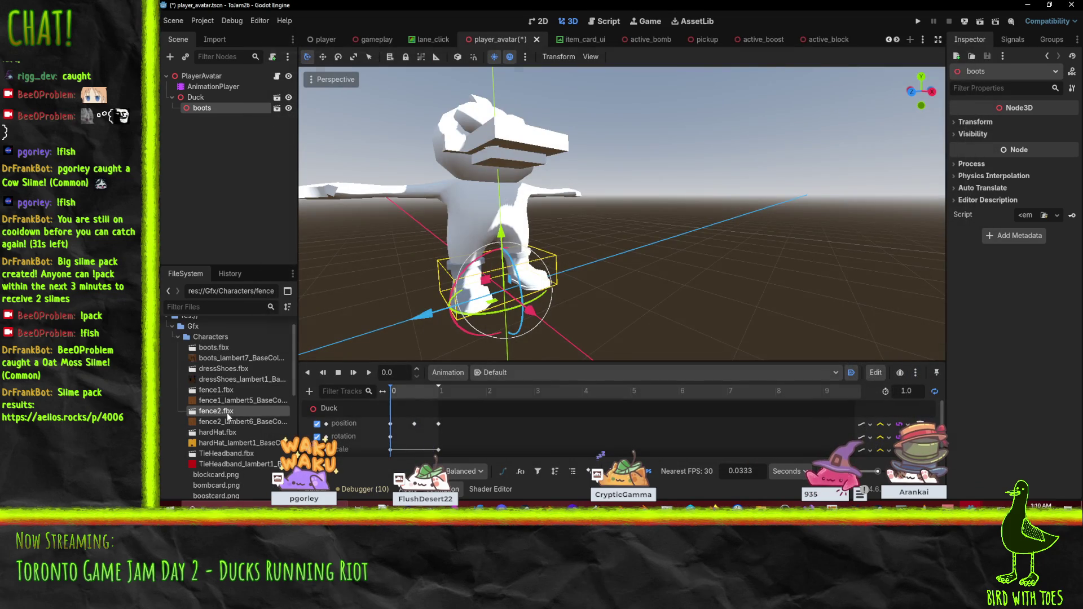
{"action": "double_click", "coordinate": [227, 412]}
{"action": "left_click", "coordinate": [748, 453]}
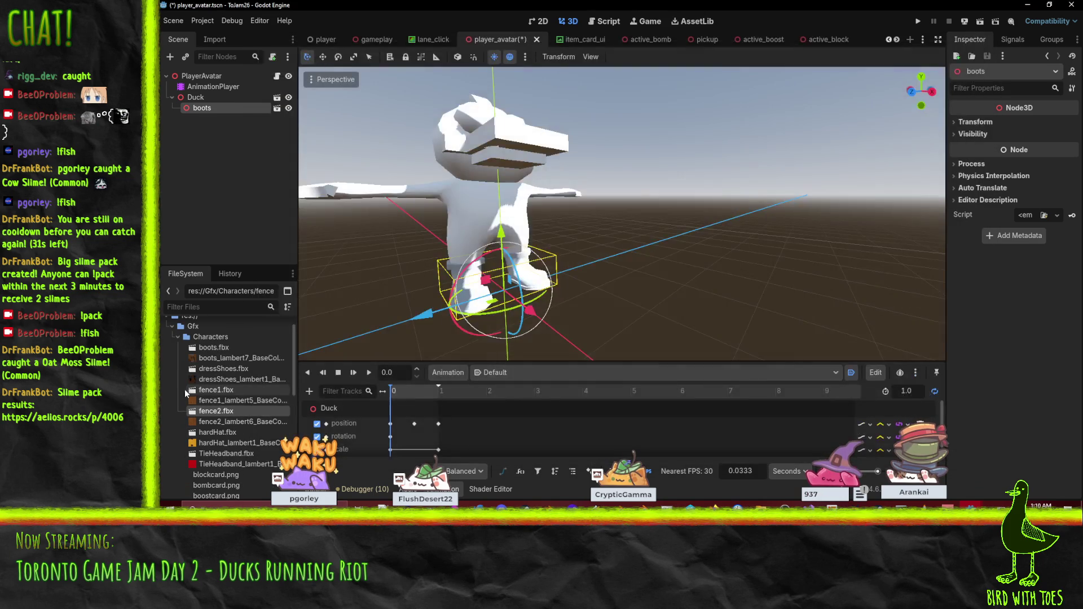
{"action": "scroll", "coordinate": [178, 391], "scroll_direction": "down", "scroll_amount": 1}
- Reimport hardHat.fbx at Root Scale 20 and drag it into the scene under Duck
{"action": "double_click", "coordinate": [218, 407]}
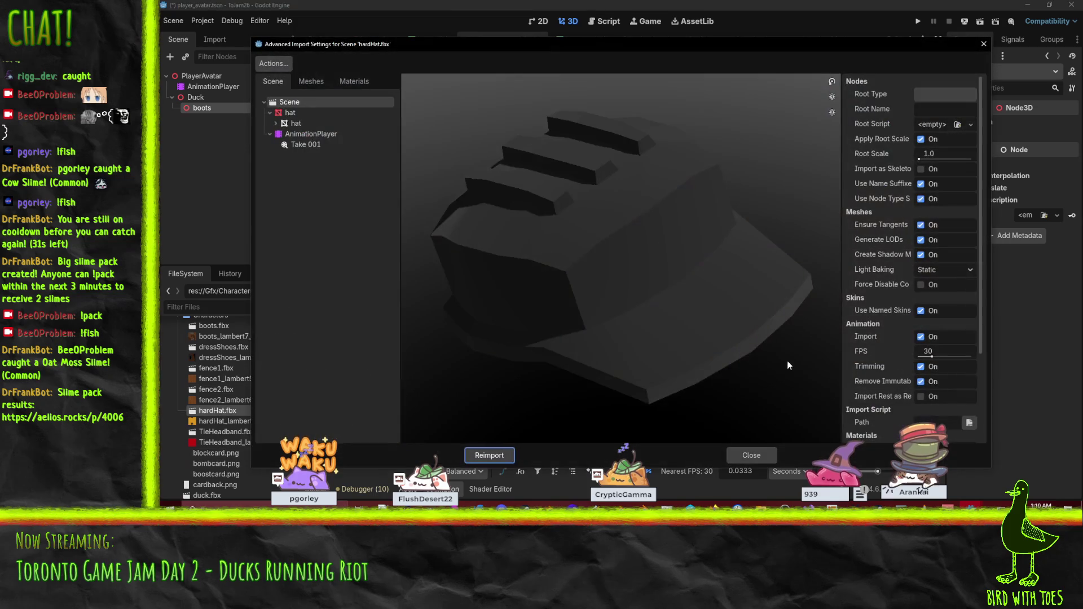
{"action": "mouse_move", "coordinate": [632, 245]}
{"action": "left_mouse_down"}
{"action": "mouse_move", "coordinate": [602, 217]}
{"action": "mouse_move", "coordinate": [670, 240]}
{"action": "mouse_move", "coordinate": [706, 271]}
{"action": "left_mouse_up"}
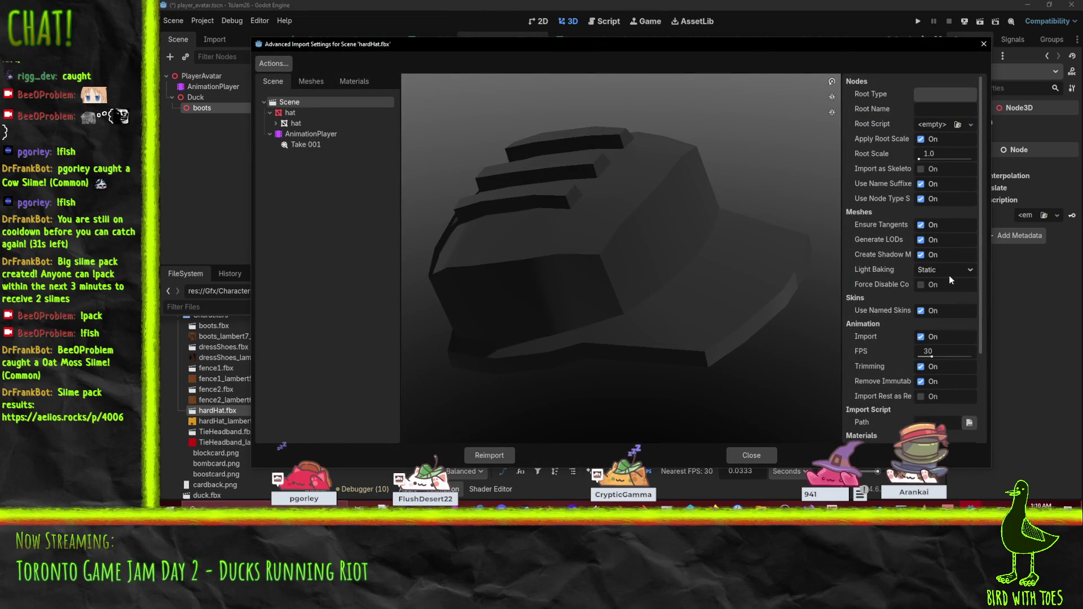
{"action": "left_click", "coordinate": [941, 152]}
{"action": "type", "text": "20"}
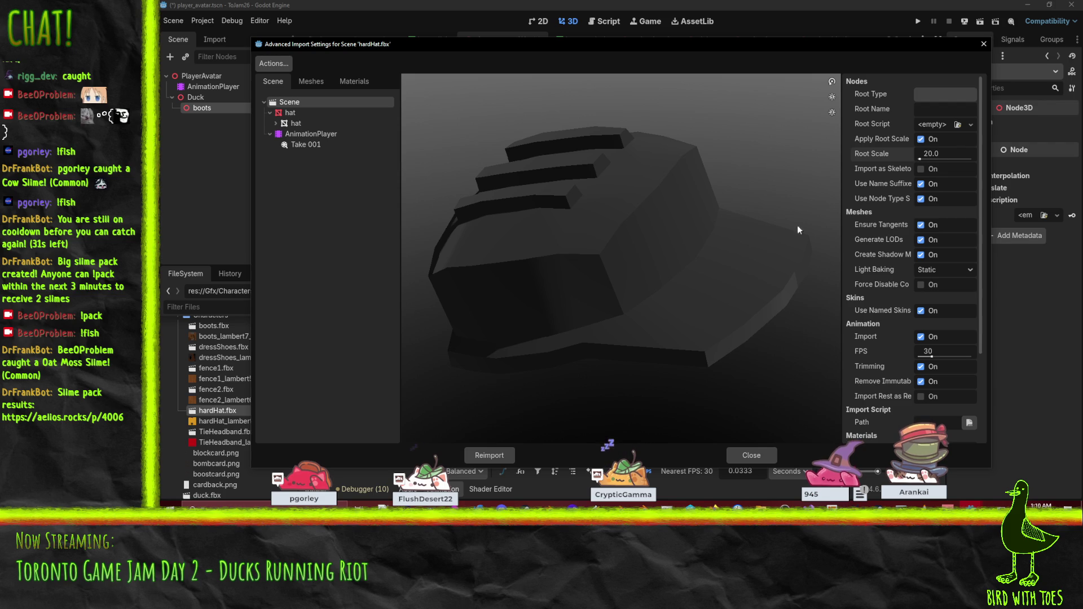
{"action": "left_click", "coordinate": [489, 455]}
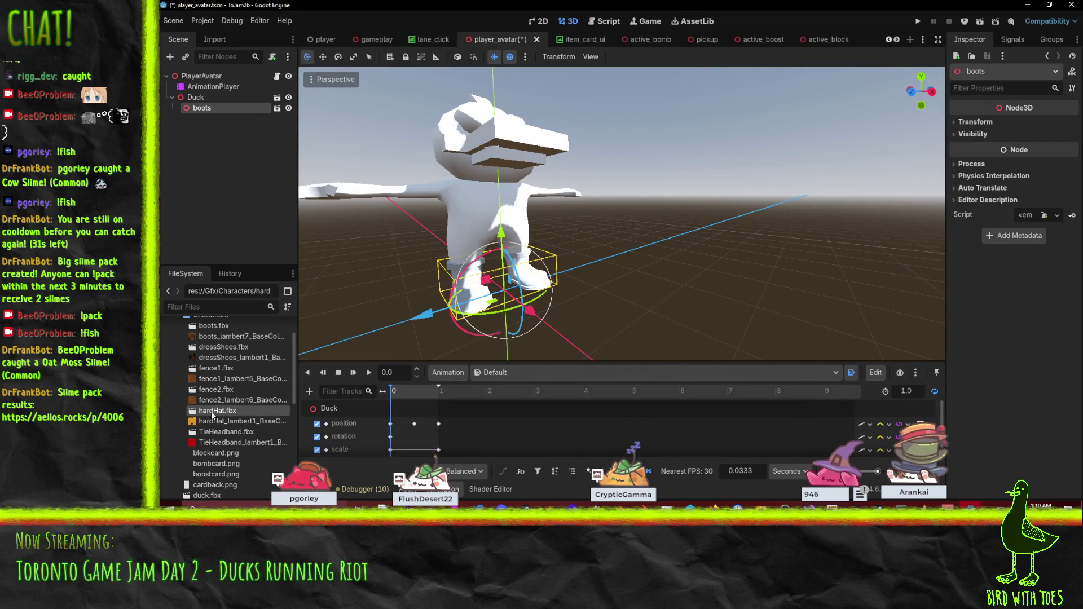
{"action": "left_click_drag", "start_coordinate": [211, 411], "coordinate": [208, 110]}
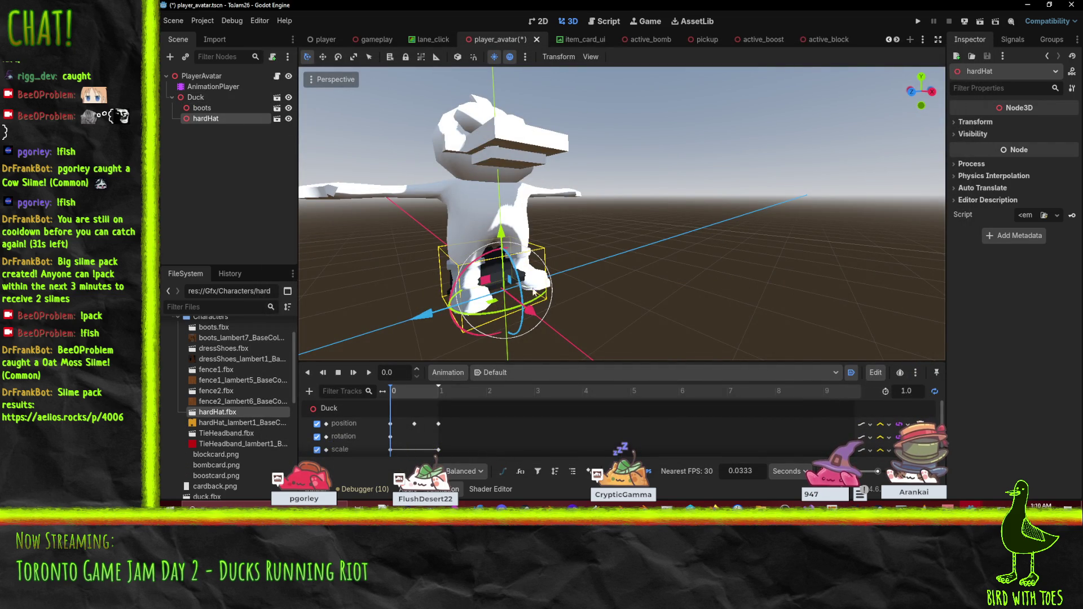
- Place the hard hat under Duck and raise it up to the duck's head
{"action": "left_click_drag", "start_coordinate": [500, 232], "coordinate": [501, 85]}
{"action": "scroll", "coordinate": [423, 172], "scroll_direction": "up", "scroll_amount": 5}
{"action": "scroll", "coordinate": [424, 172], "scroll_direction": "down", "scroll_amount": 10}
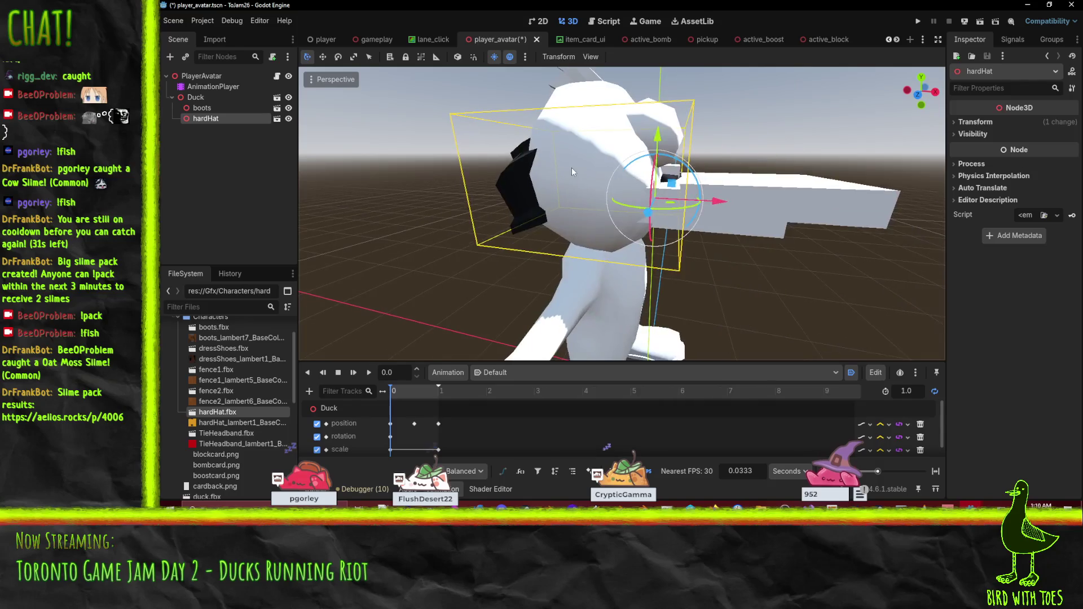
{"action": "left_click_drag", "start_coordinate": [635, 151], "coordinate": [635, 140]}
{"action": "scroll", "coordinate": [635, 139], "scroll_direction": "up", "scroll_amount": 5}
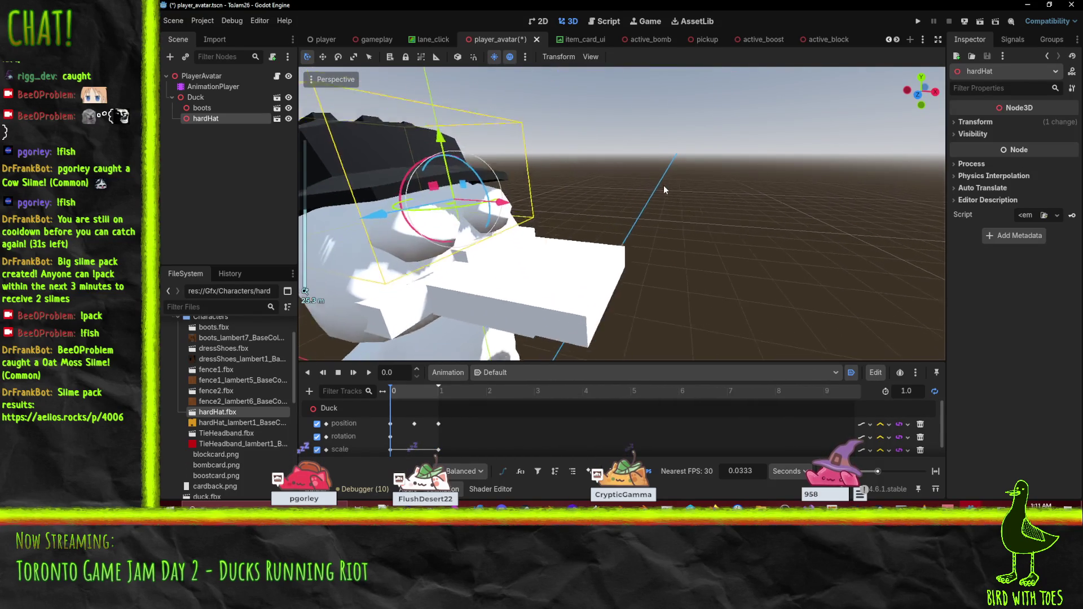
{"action": "mouse_move", "coordinate": [664, 186]}
{"action": "left_mouse_down"}
{"action": "mouse_move", "coordinate": [675, 188]}
{"action": "mouse_move", "coordinate": [645, 205]}
{"action": "mouse_move", "coordinate": [656, 194]}
{"action": "mouse_move", "coordinate": [609, 265]}
{"action": "left_mouse_up"}
{"action": "scroll", "coordinate": [656, 193], "scroll_direction": "down", "scroll_amount": 10}
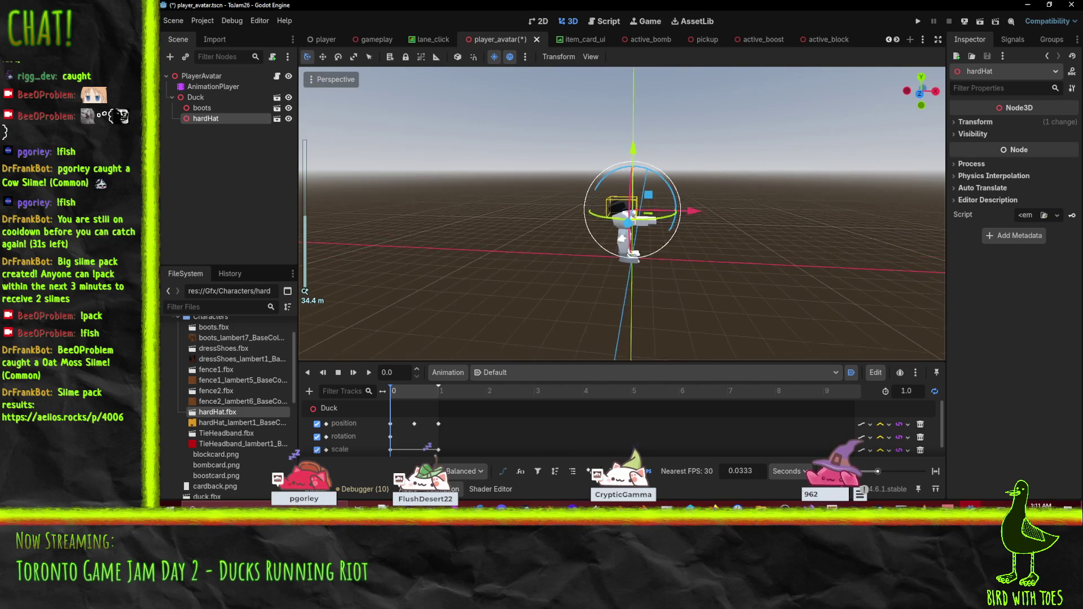
{"action": "scroll", "coordinate": [656, 193], "scroll_direction": "up", "scroll_amount": 3}
{"action": "scroll", "coordinate": [609, 265], "scroll_direction": "down", "scroll_amount": 2}
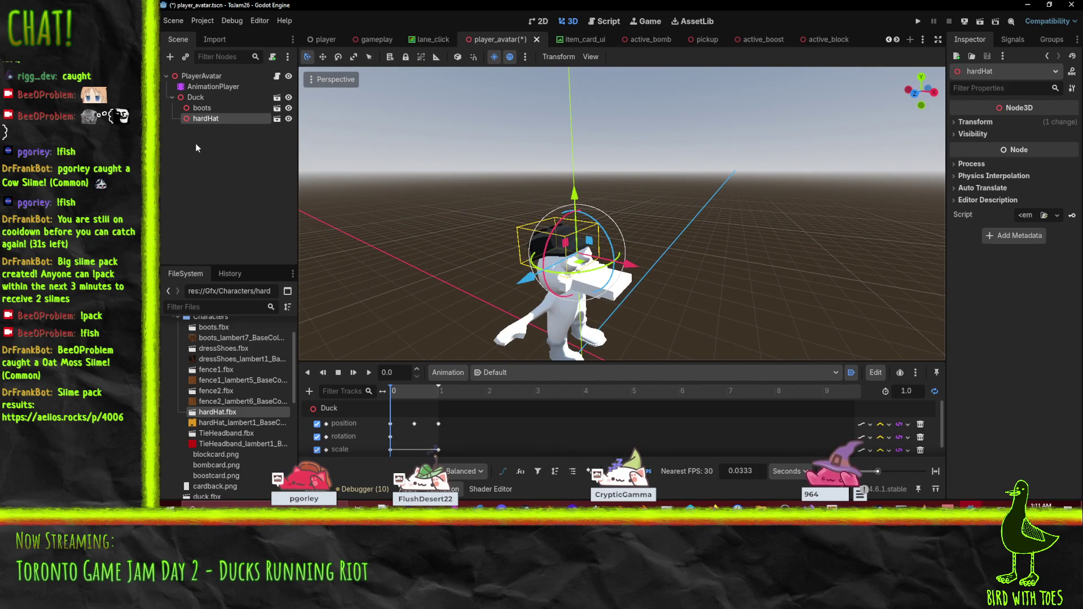
- Scale the hard hat to 1.6 at y 2.22, z 0.468, then reopen its import settings
{"action": "left_click", "coordinate": [976, 122]}
{"action": "left_click_drag", "start_coordinate": [978, 208], "coordinate": [1001, 208]}
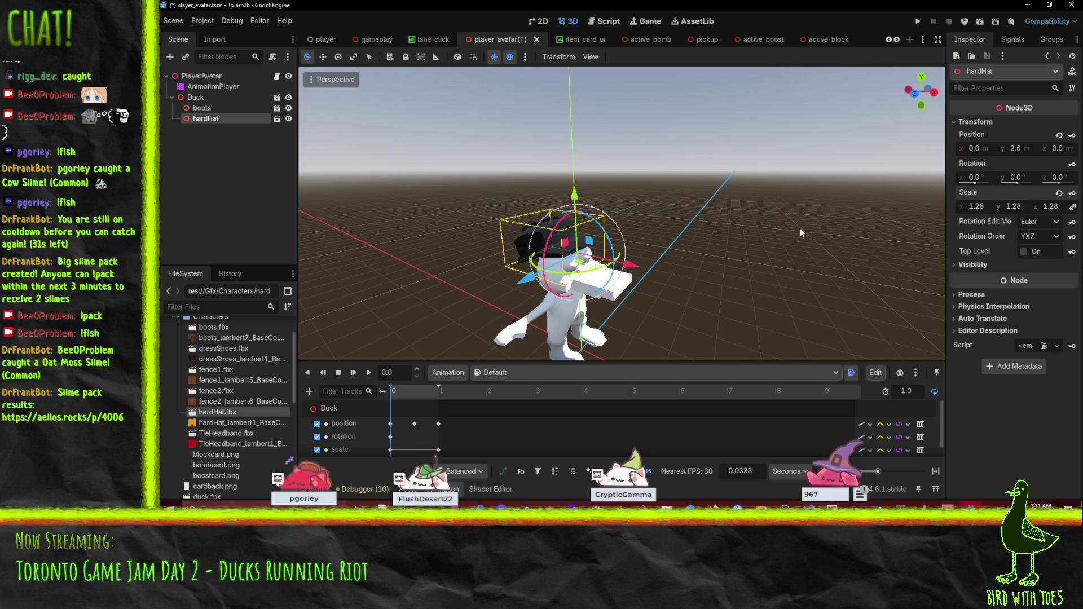
{"action": "left_click_drag", "start_coordinate": [643, 267], "coordinate": [659, 271]}
{"action": "mouse_move", "coordinate": [588, 196]}
{"action": "left_mouse_down"}
{"action": "mouse_move", "coordinate": [607, 224]}
{"action": "mouse_move", "coordinate": [588, 213]}
{"action": "mouse_move", "coordinate": [631, 229]}
{"action": "mouse_move", "coordinate": [645, 217]}
{"action": "mouse_move", "coordinate": [641, 230]}
{"action": "left_mouse_up"}
{"action": "left_click_drag", "start_coordinate": [711, 238], "coordinate": [716, 237]}
{"action": "left_click_drag", "start_coordinate": [979, 211], "coordinate": [1002, 210]}
{"action": "left_click_drag", "start_coordinate": [715, 242], "coordinate": [719, 249]}
{"action": "scroll", "coordinate": [761, 249], "scroll_direction": "down", "scroll_amount": 5}
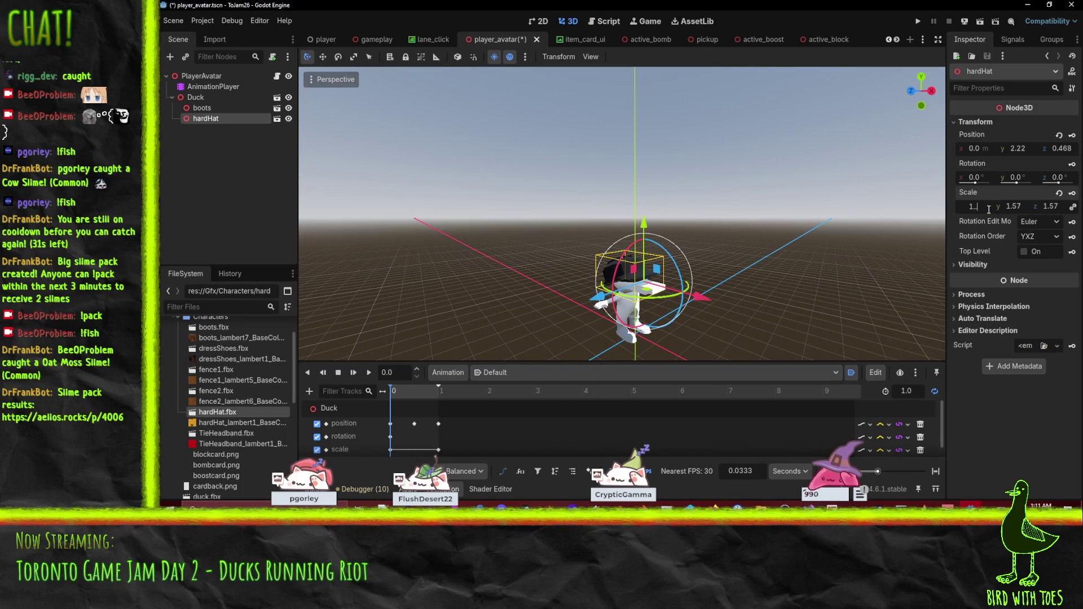
{"action": "double_click", "coordinate": [215, 412]}
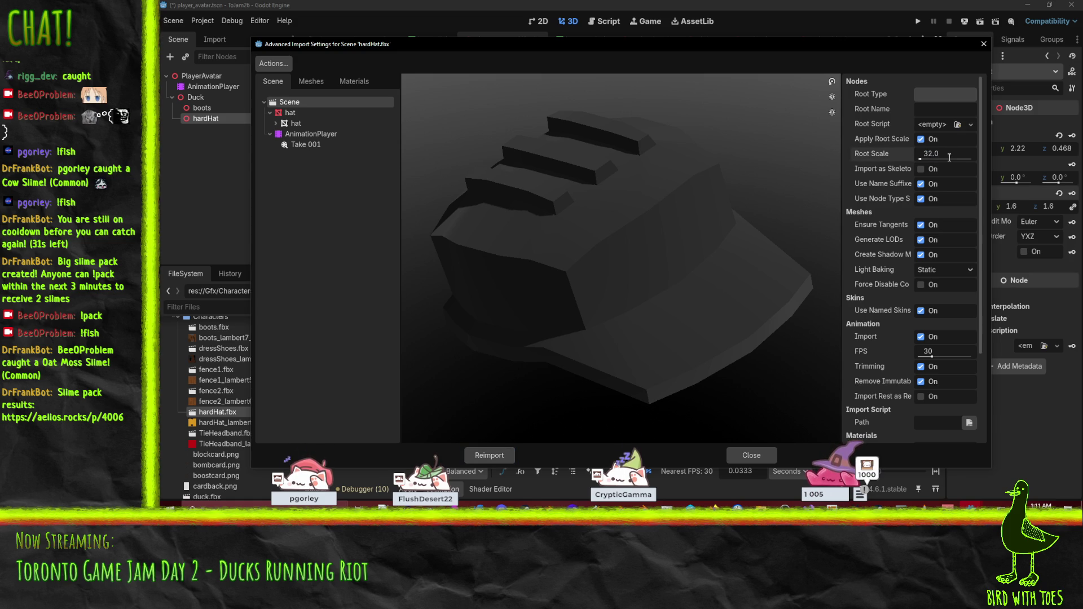
- Reimport the hard hat at Root Scale 32, reset its node scale to 1.0, and lift it to y 2.32
{"action": "left_click", "coordinate": [505, 455]}
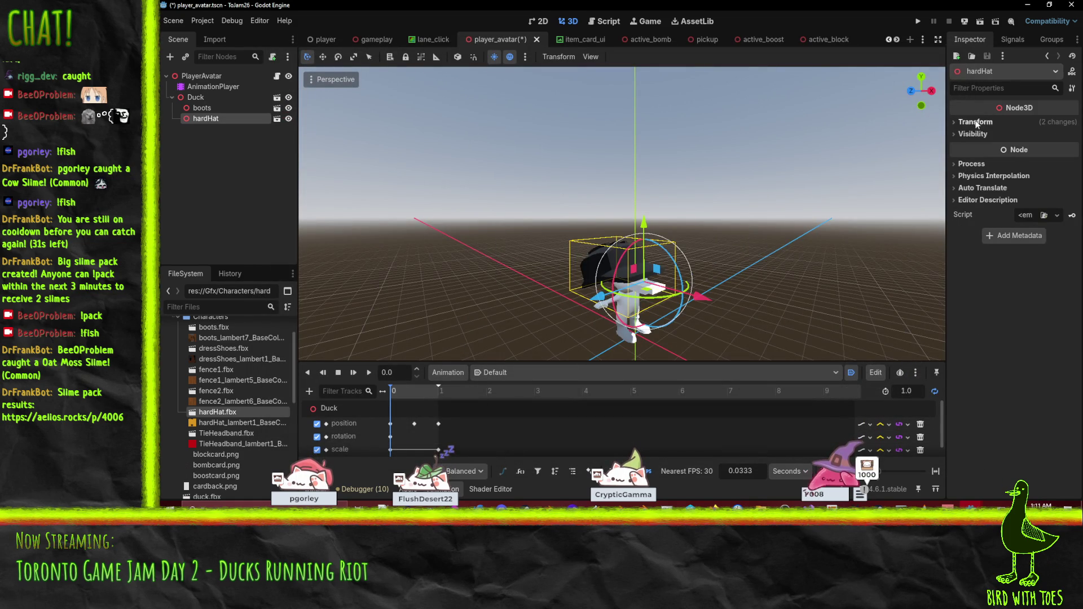
{"action": "left_click", "coordinate": [972, 125]}
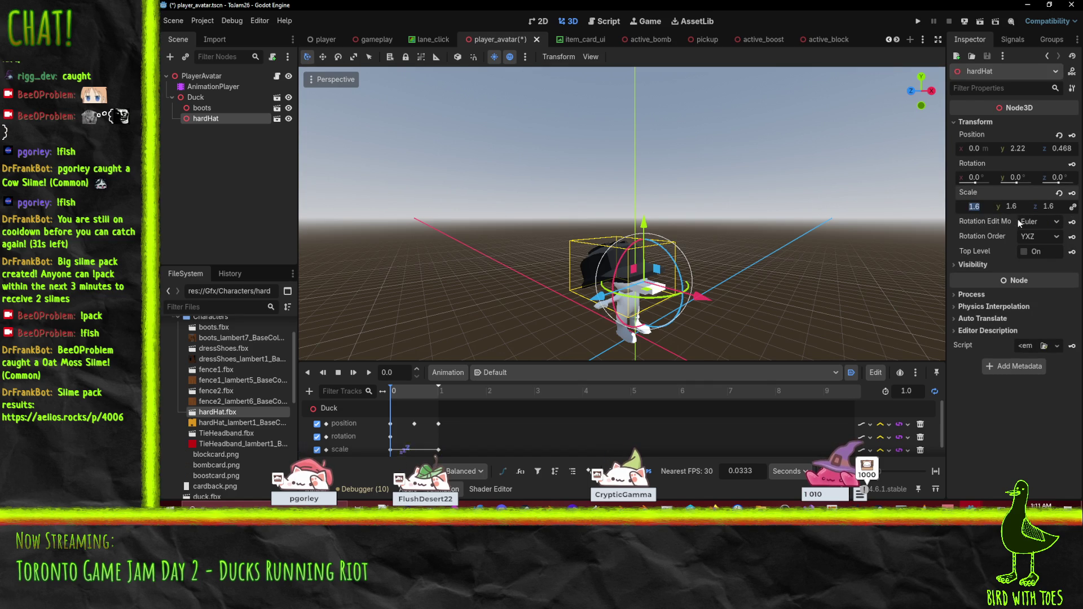
{"action": "type", "text": "1"}
{"action": "key", "text": "Tab"}
{"action": "key", "text": "Tab"}
{"action": "scroll", "coordinate": [620, 215], "scroll_direction": "up", "scroll_amount": 3}
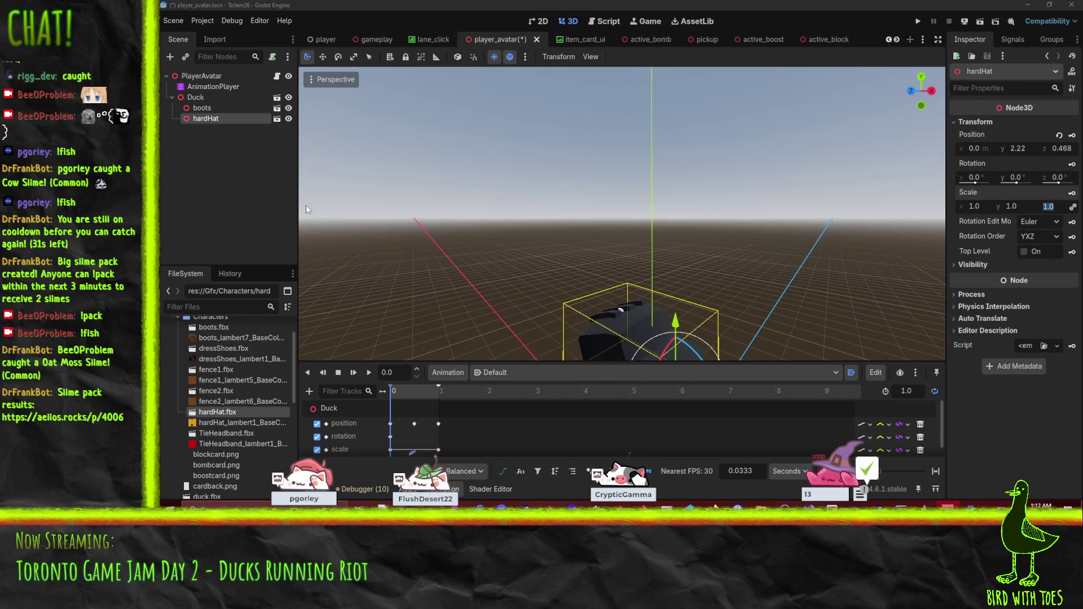
{"action": "key", "text": "f"}
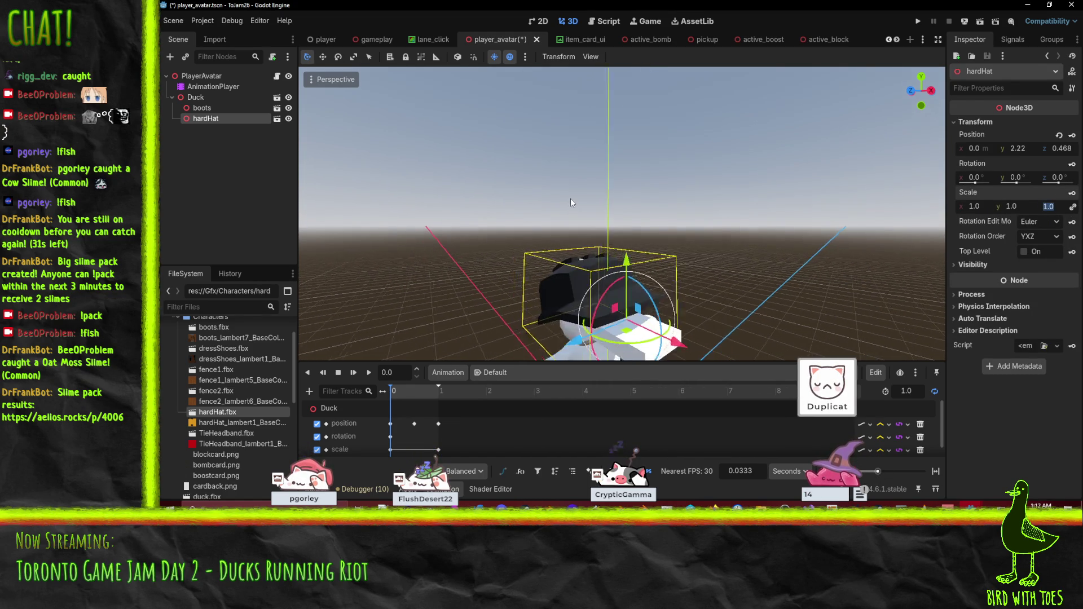
{"action": "left_click_drag", "start_coordinate": [689, 292], "coordinate": [689, 287]}
{"action": "key", "text": "f"}
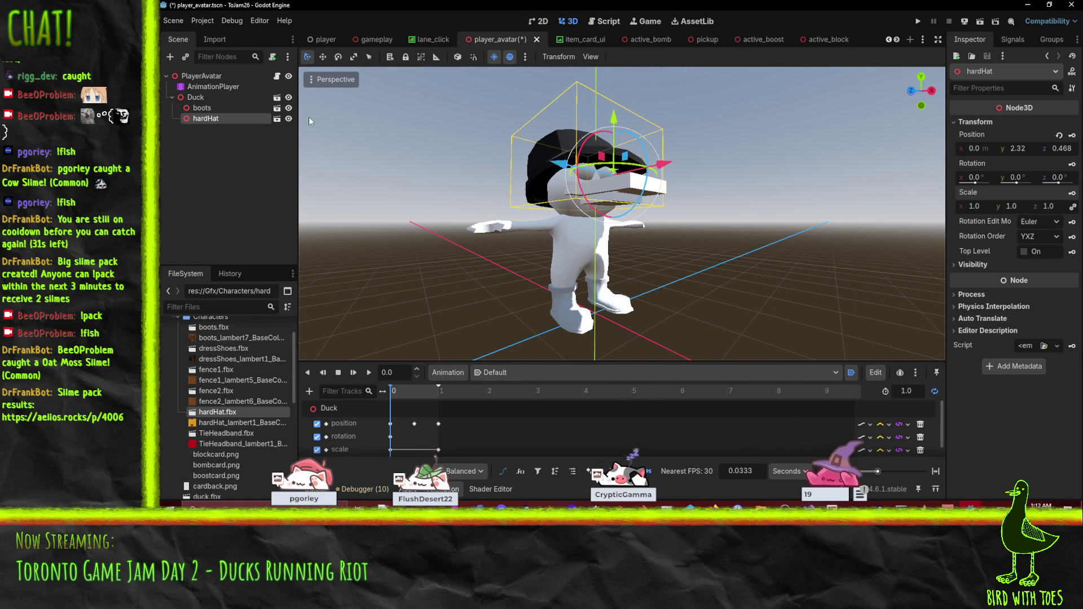
- Hide the boots, add dressShoes and TieHeadband under Duck, and open TieHeadband.fbx import settings
{"action": "left_click", "coordinate": [289, 108]}
{"action": "mouse_move", "coordinate": [224, 348]}
{"action": "left_mouse_down"}
{"action": "mouse_move", "coordinate": [236, 237]}
{"action": "mouse_move", "coordinate": [196, 100]}
{"action": "left_mouse_up"}
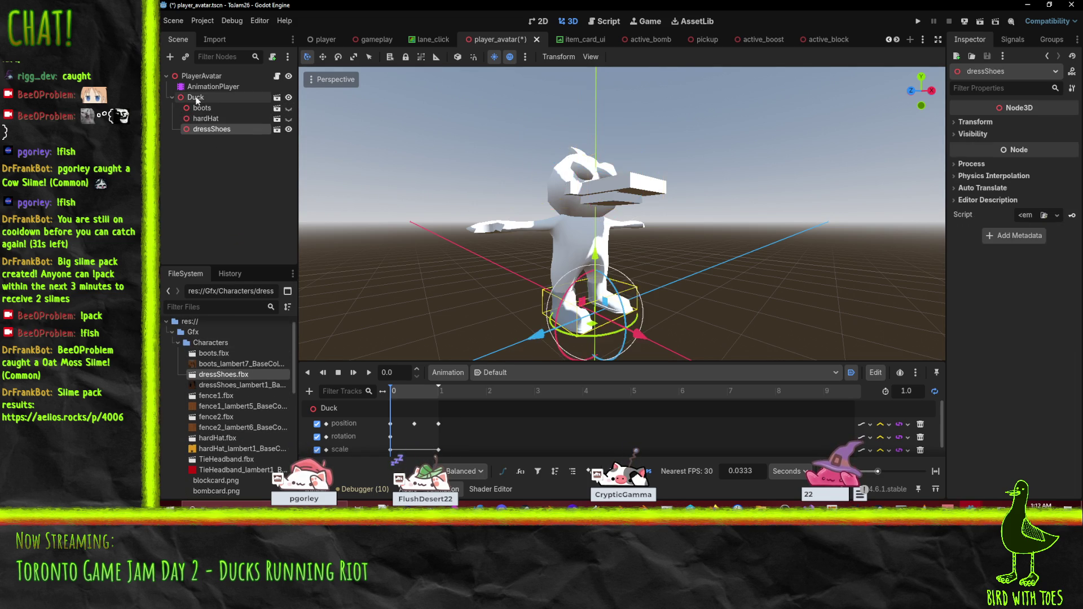
{"action": "scroll", "coordinate": [440, 295], "scroll_direction": "up", "scroll_amount": 5}
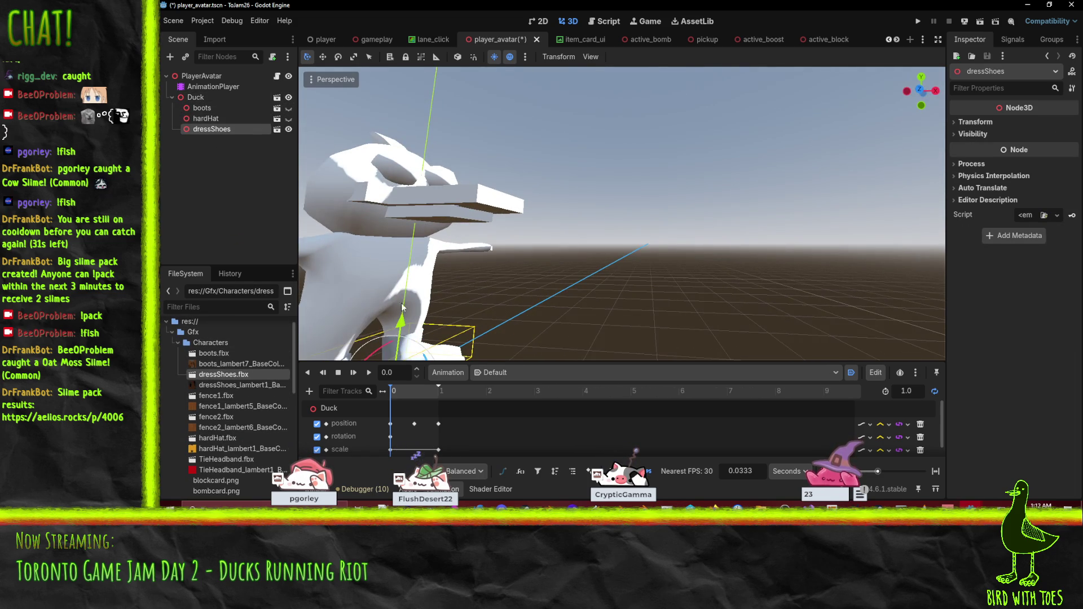
{"action": "scroll", "coordinate": [463, 289], "scroll_direction": "down", "scroll_amount": 5}
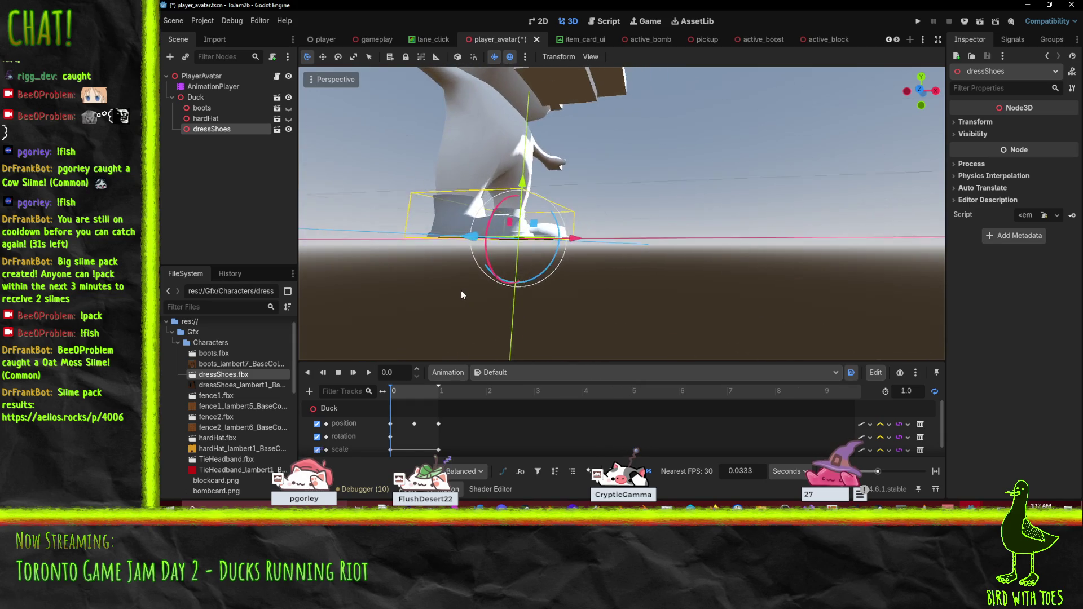
{"action": "scroll", "coordinate": [466, 256], "scroll_direction": "down", "scroll_amount": 4}
{"action": "scroll", "coordinate": [403, 283], "scroll_direction": "up", "scroll_amount": 4}
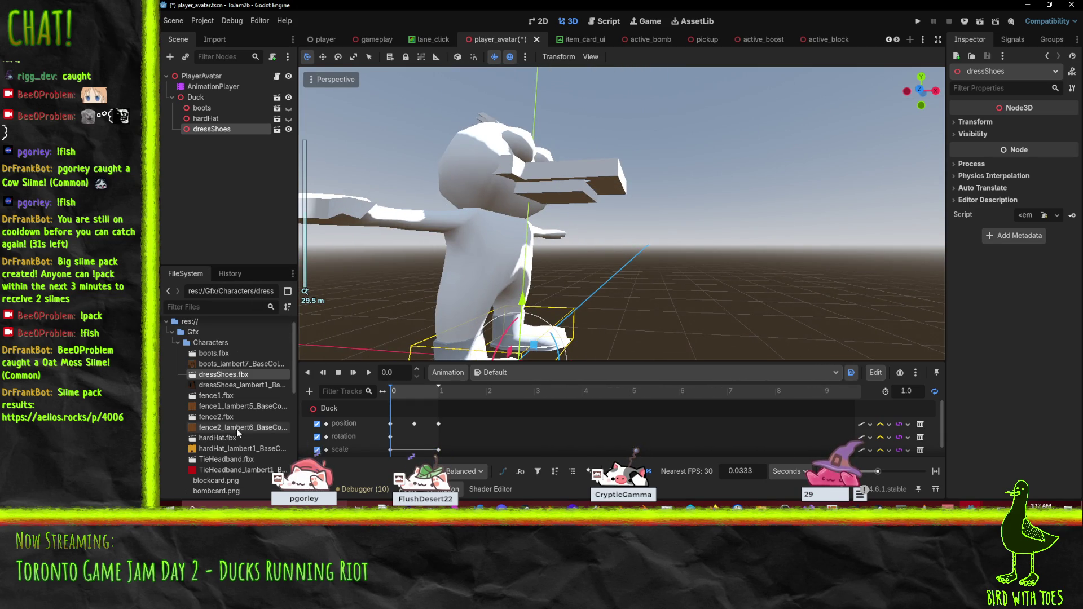
{"action": "mouse_move", "coordinate": [226, 460]}
{"action": "left_mouse_down"}
{"action": "mouse_move", "coordinate": [250, 150]}
{"action": "mouse_move", "coordinate": [197, 98]}
{"action": "left_mouse_up"}
{"action": "double_click", "coordinate": [217, 458]}
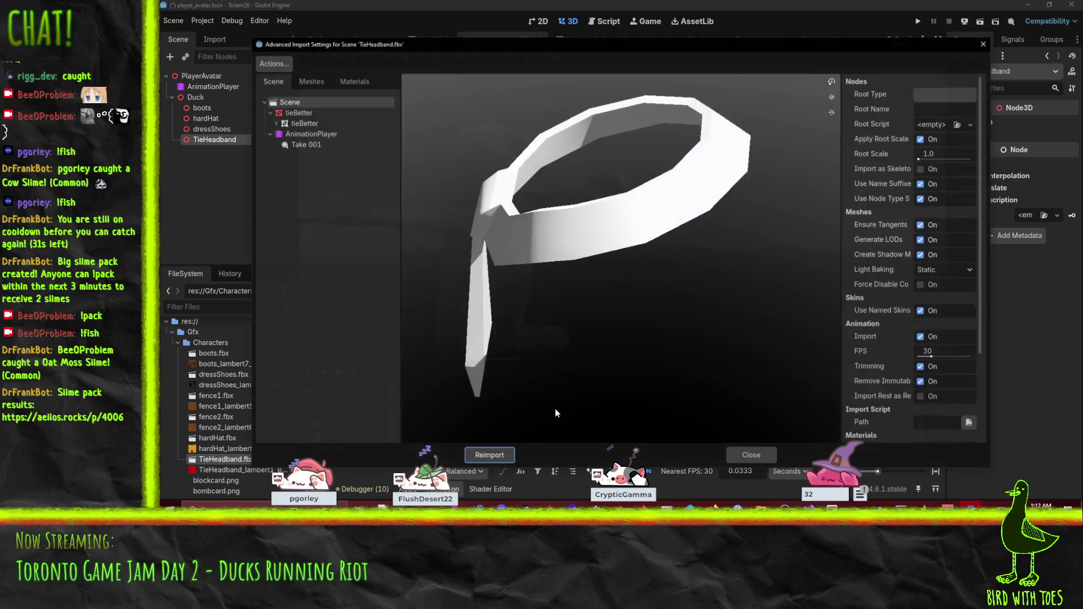
- Reimport TieHeadband.fbx at Root Scale 20 and raise it onto the duck's head
{"action": "left_click", "coordinate": [940, 155]}
{"action": "type", "text": "20"}
{"action": "key", "text": "Return"}
{"action": "left_click", "coordinate": [487, 456]}
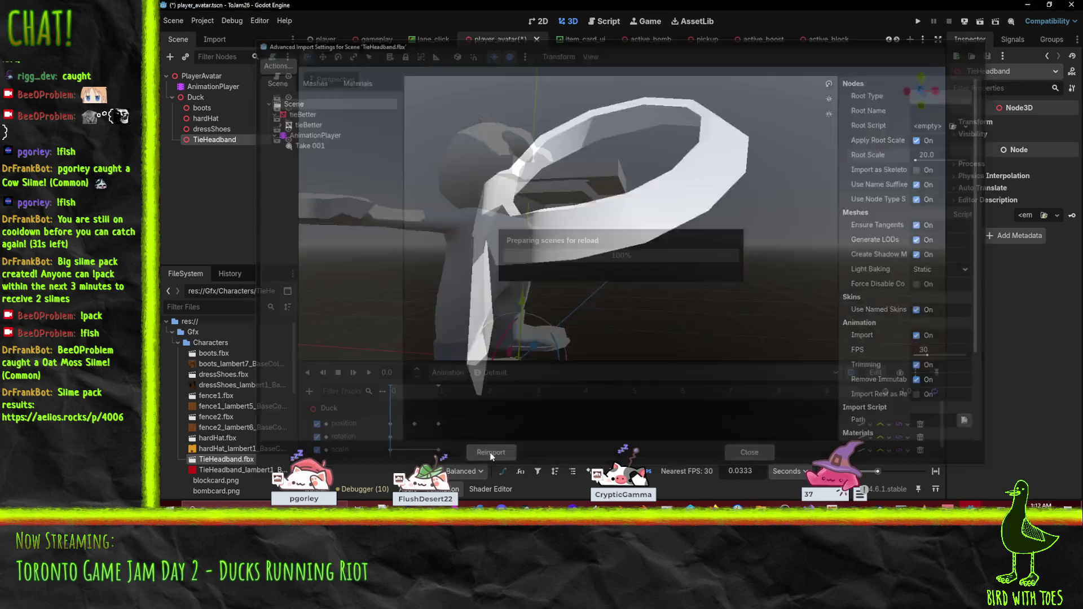
{"action": "left_click_drag", "start_coordinate": [522, 299], "coordinate": [542, 104]}
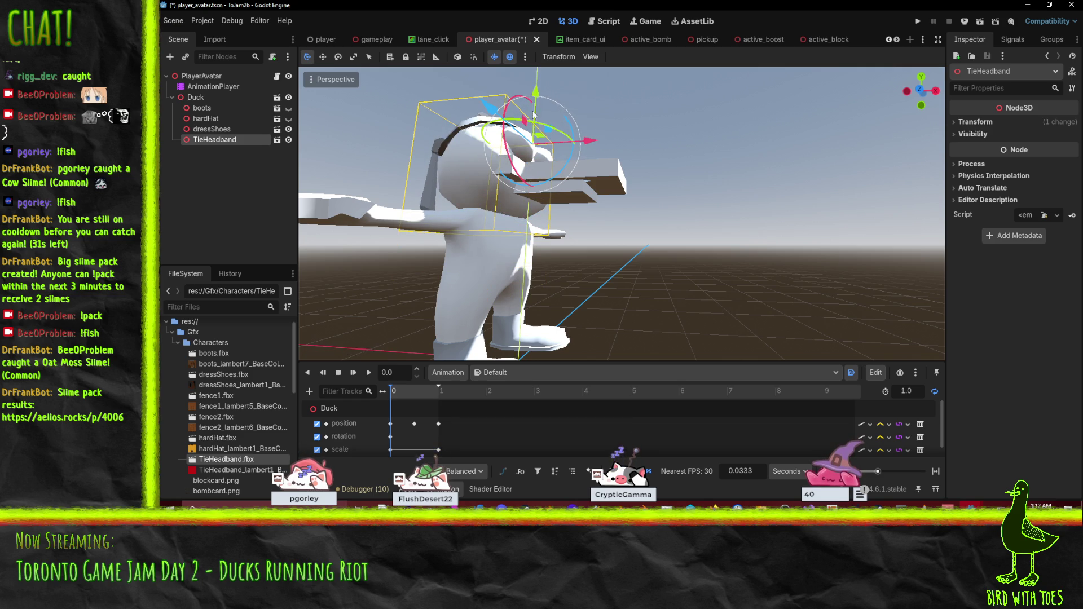
- Review the hardHat and TieHeadband accessories from above, then bring up the Duck node's actions menu
{"action": "scroll", "coordinate": [639, 273], "scroll_direction": "up", "scroll_amount": 5}
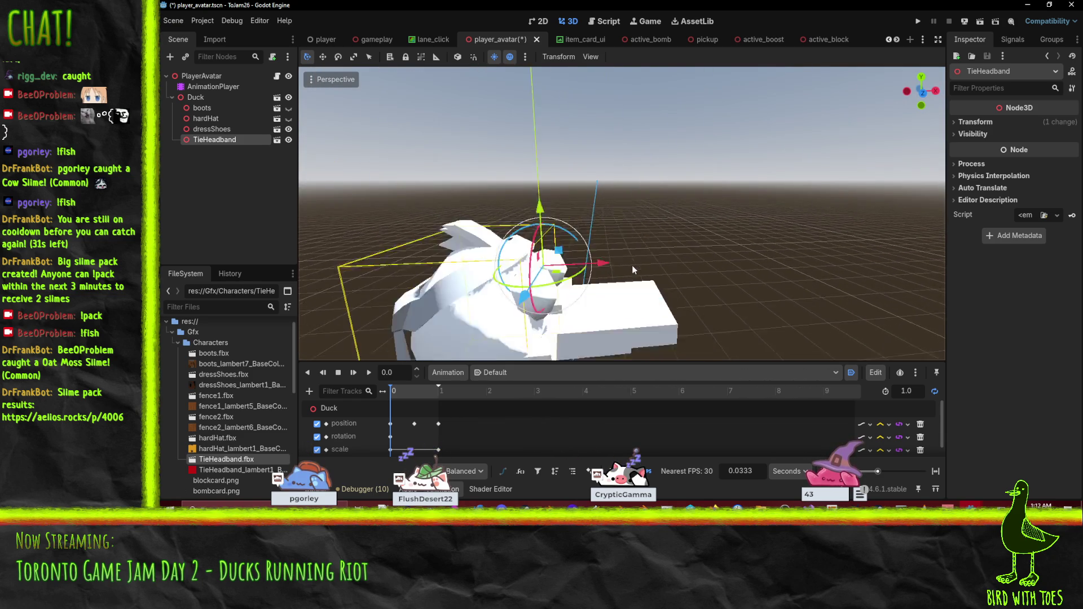
{"action": "left_click", "coordinate": [205, 118]}
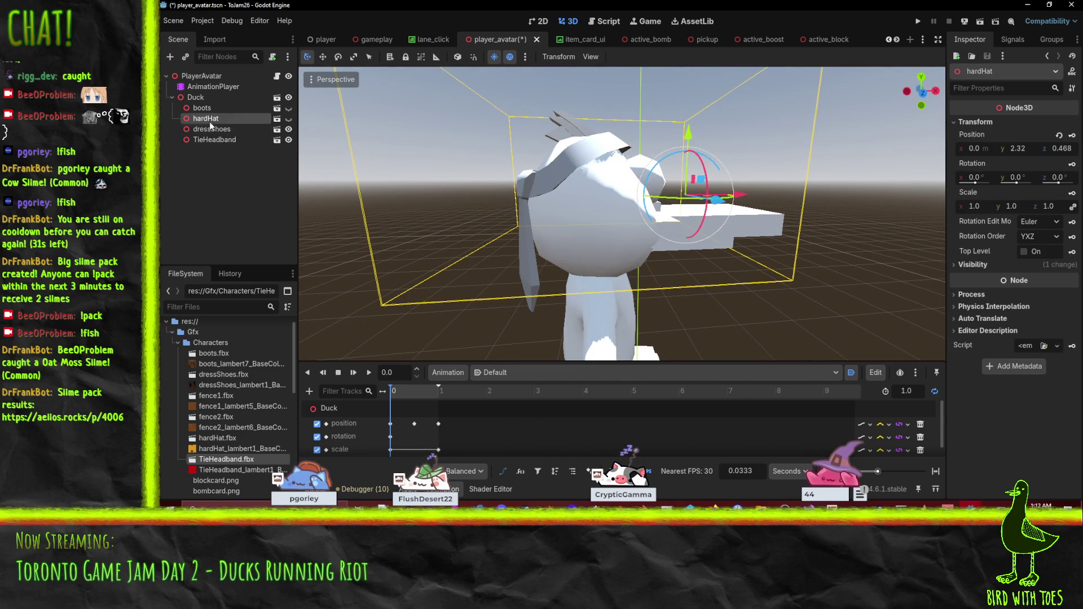
{"action": "left_click", "coordinate": [215, 140]}
{"action": "scroll", "coordinate": [486, 218], "scroll_direction": "down", "scroll_amount": 5}
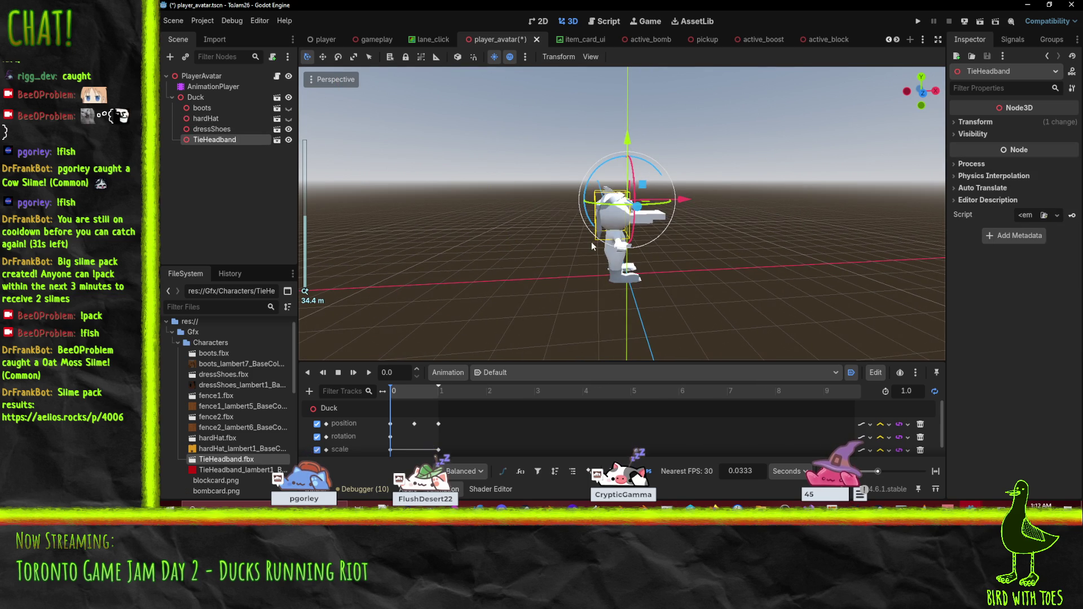
{"action": "mouse_move", "coordinate": [543, 189]}
{"action": "left_mouse_down"}
{"action": "mouse_move", "coordinate": [643, 205]}
{"action": "mouse_move", "coordinate": [433, 263]}
{"action": "left_mouse_up"}
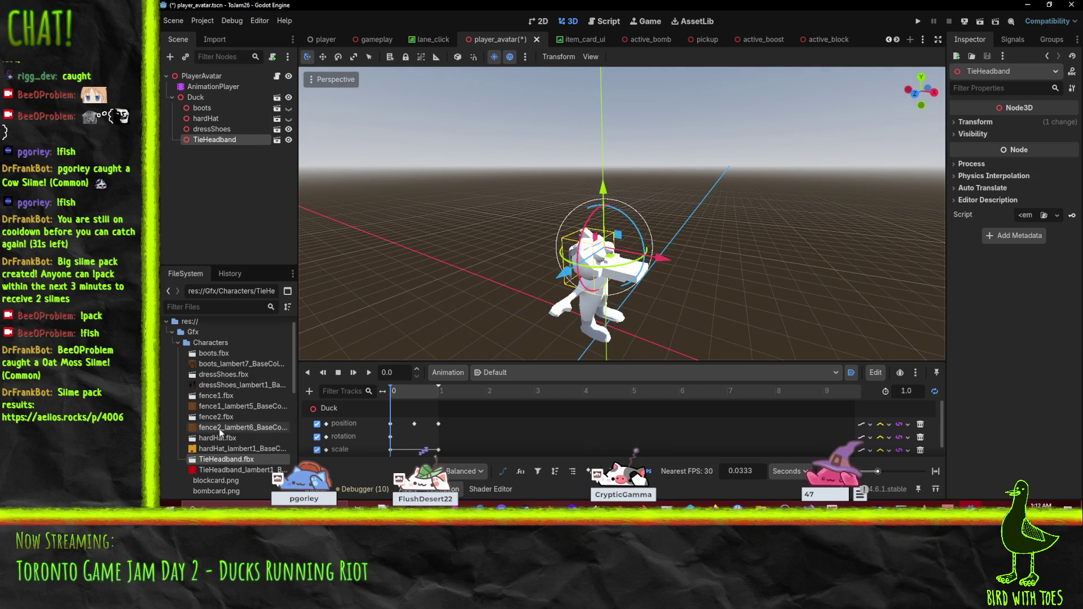
{"action": "scroll", "coordinate": [219, 431], "scroll_direction": "down", "scroll_amount": 3}
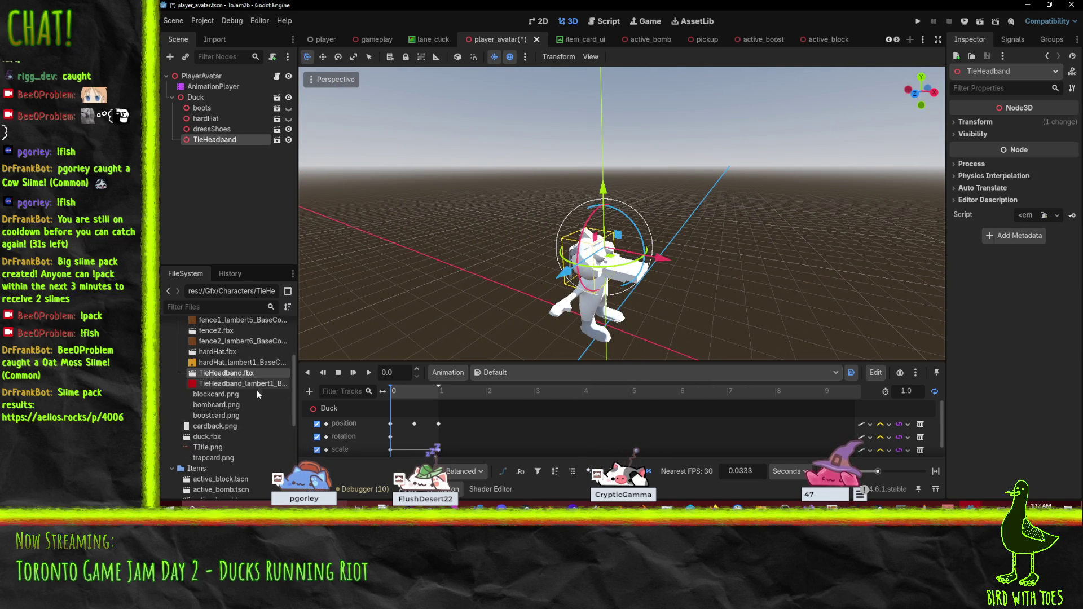
{"action": "scroll", "coordinate": [254, 389], "scroll_direction": "up", "scroll_amount": 3}
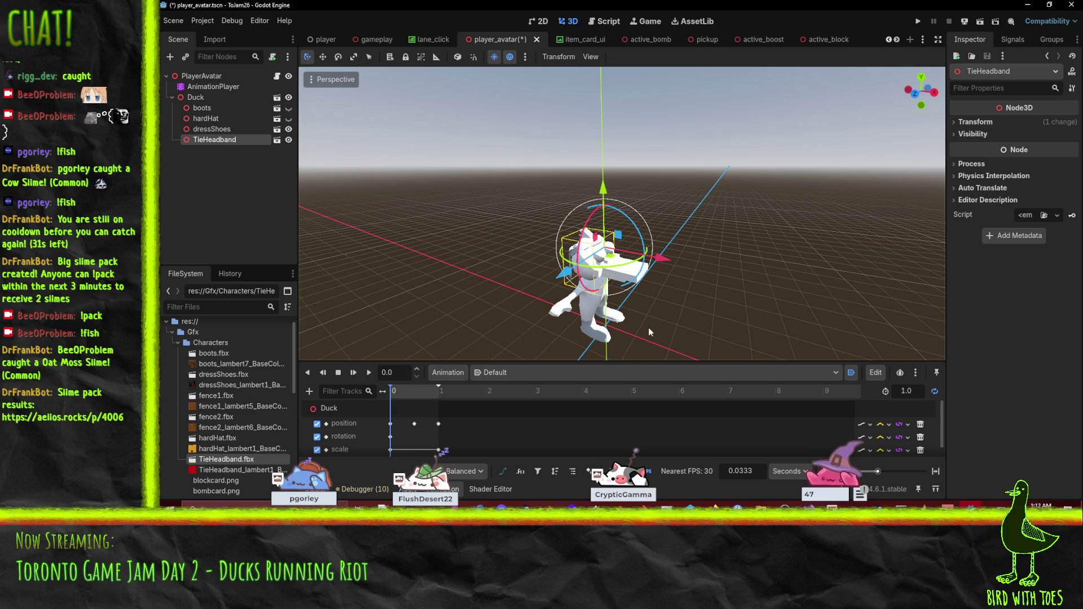
{"action": "right_click", "coordinate": [194, 97]}
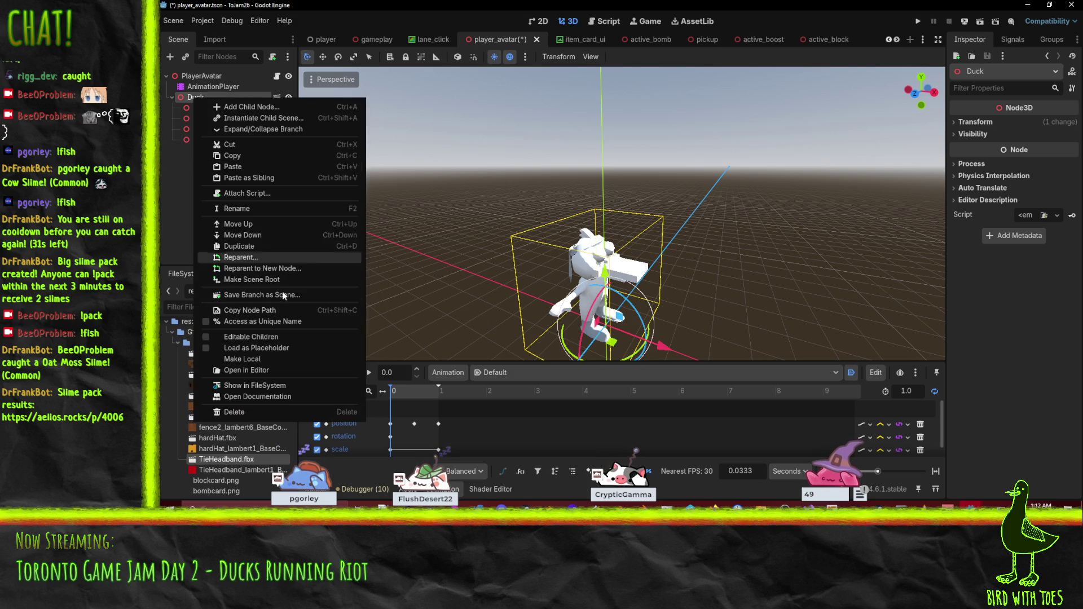
- Cancel a first attempt at adding a child under Duck, then reselect TieHeadband and orbit the view
{"action": "left_click", "coordinate": [277, 104]}
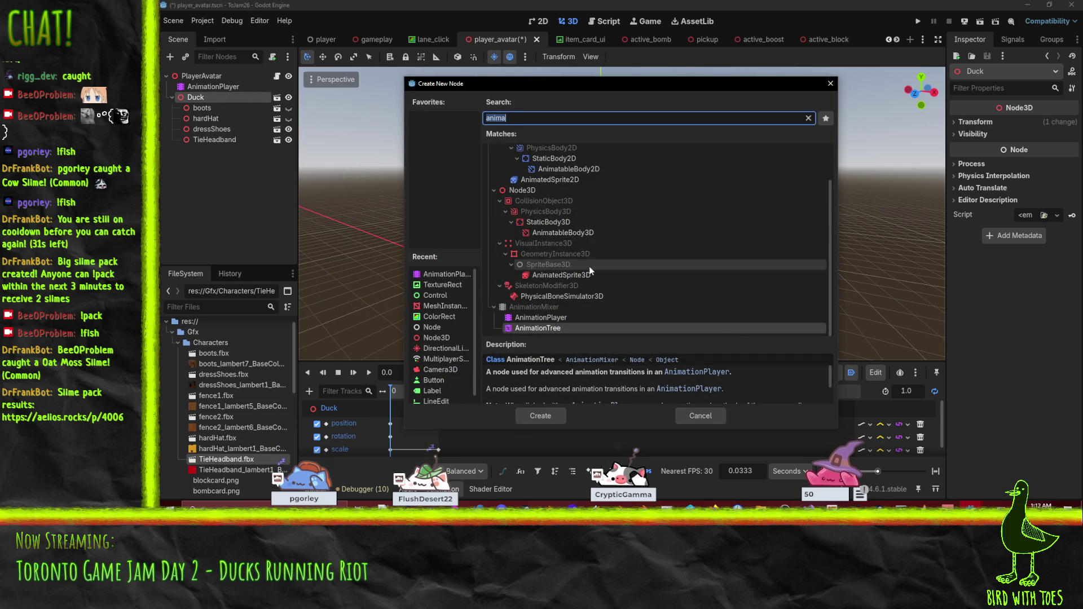
{"action": "left_click", "coordinate": [688, 415]}
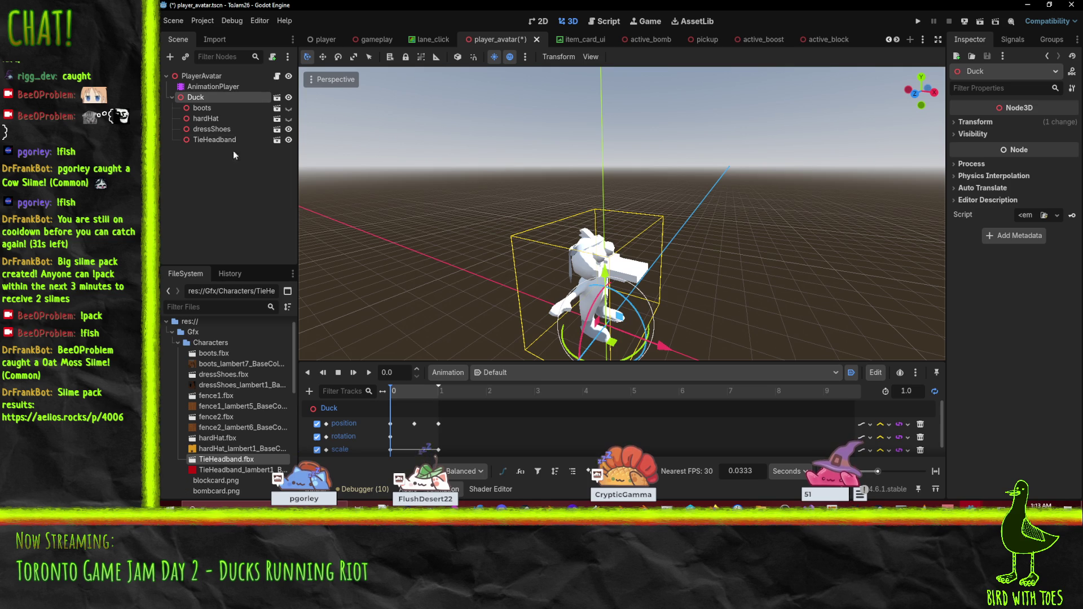
{"action": "left_click", "coordinate": [215, 140]}
{"action": "left_click", "coordinate": [201, 109]}
{"action": "left_click", "coordinate": [214, 139]}
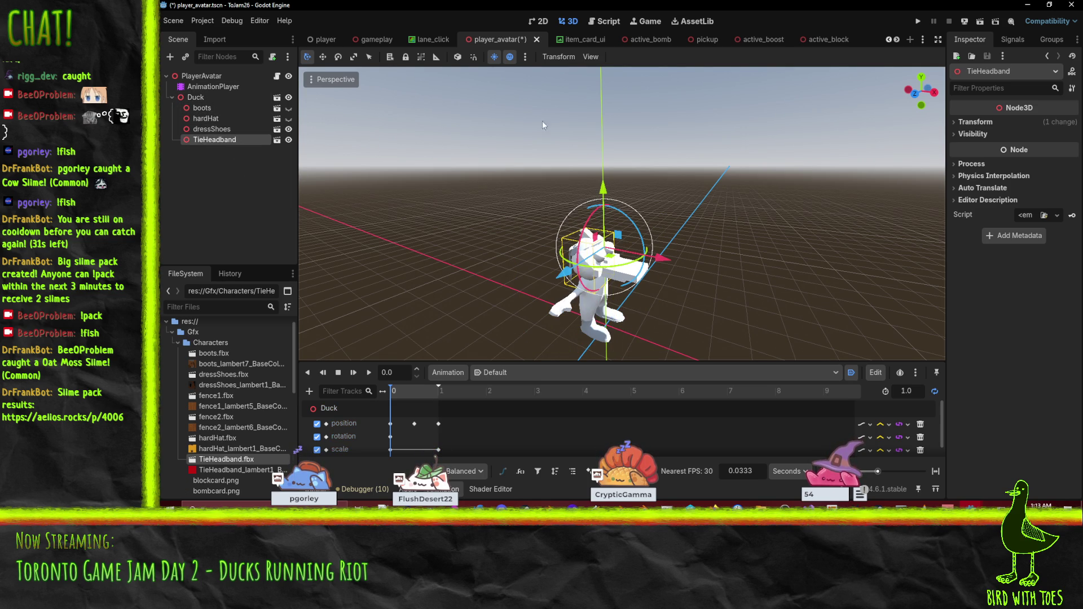
{"action": "left_click_drag", "start_coordinate": [573, 313], "coordinate": [694, 282]}
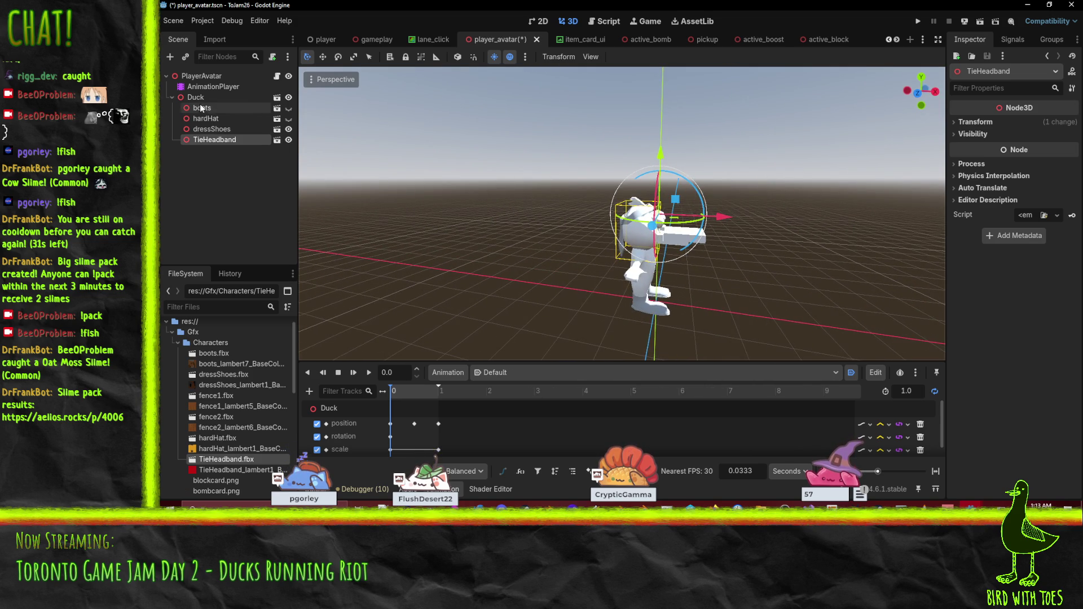
- Add an empty Node3D child under Duck and move hardHat inside it
{"action": "left_click", "coordinate": [196, 97]}
{"action": "right_click", "coordinate": [195, 96]}
{"action": "left_click", "coordinate": [249, 106]}
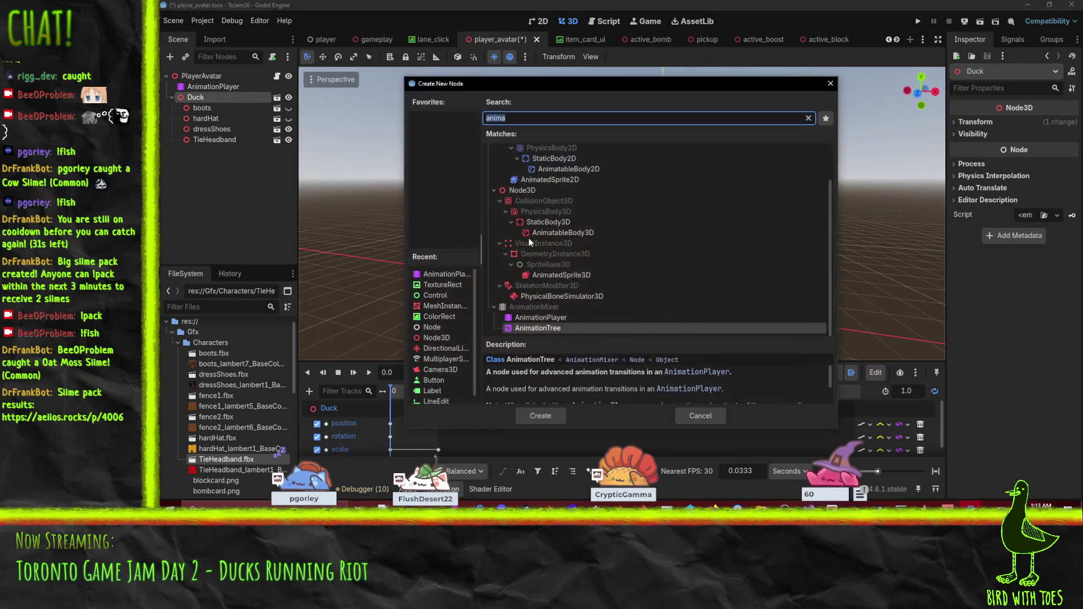
{"action": "type", "text": "NODE"}
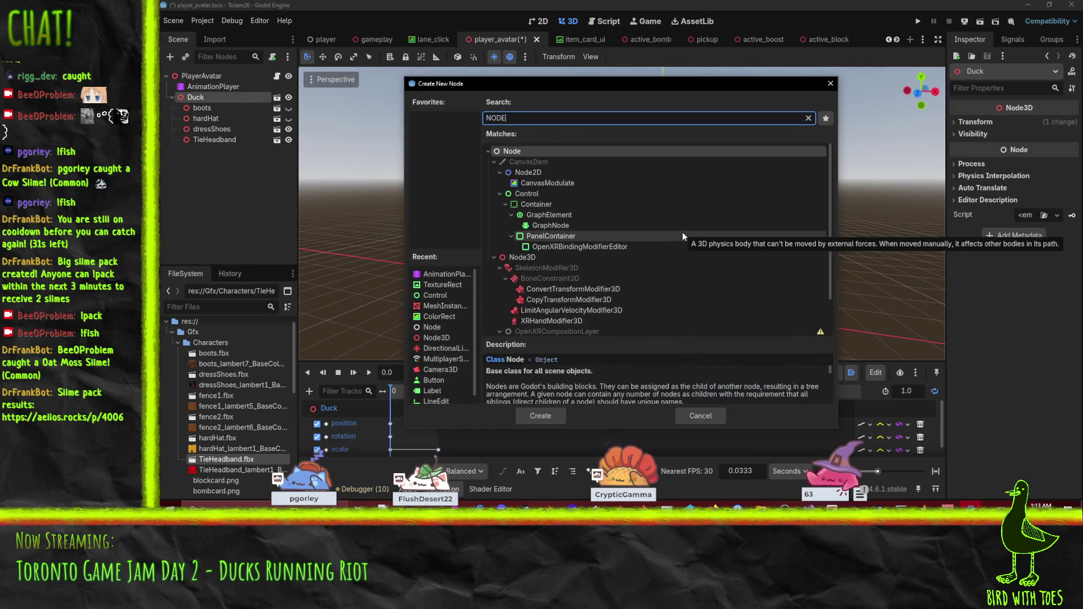
{"action": "type", "text": "3d"}
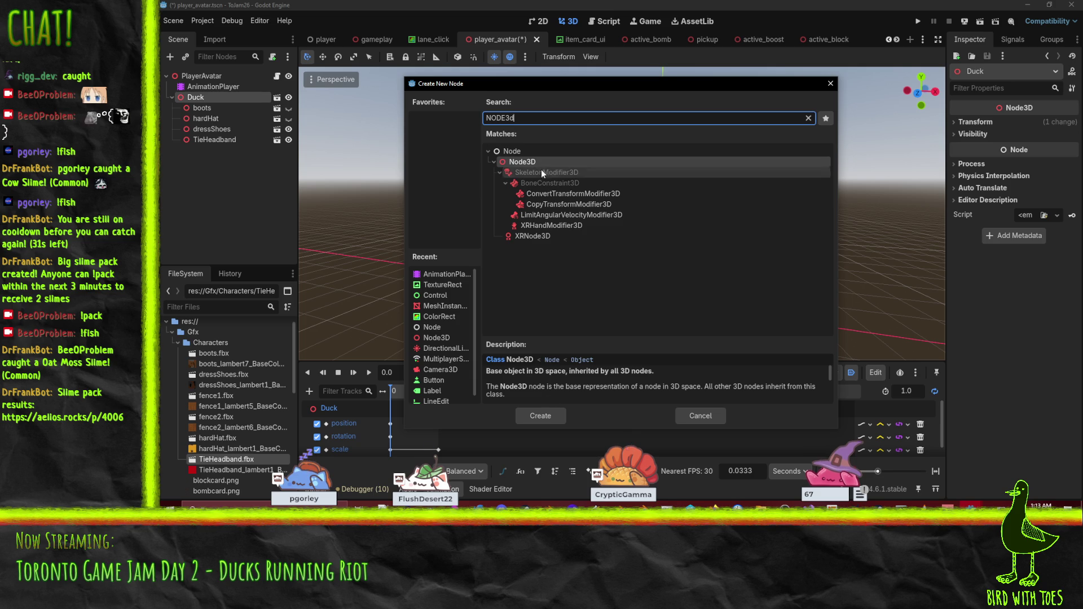
{"action": "double_click", "coordinate": [533, 164]}
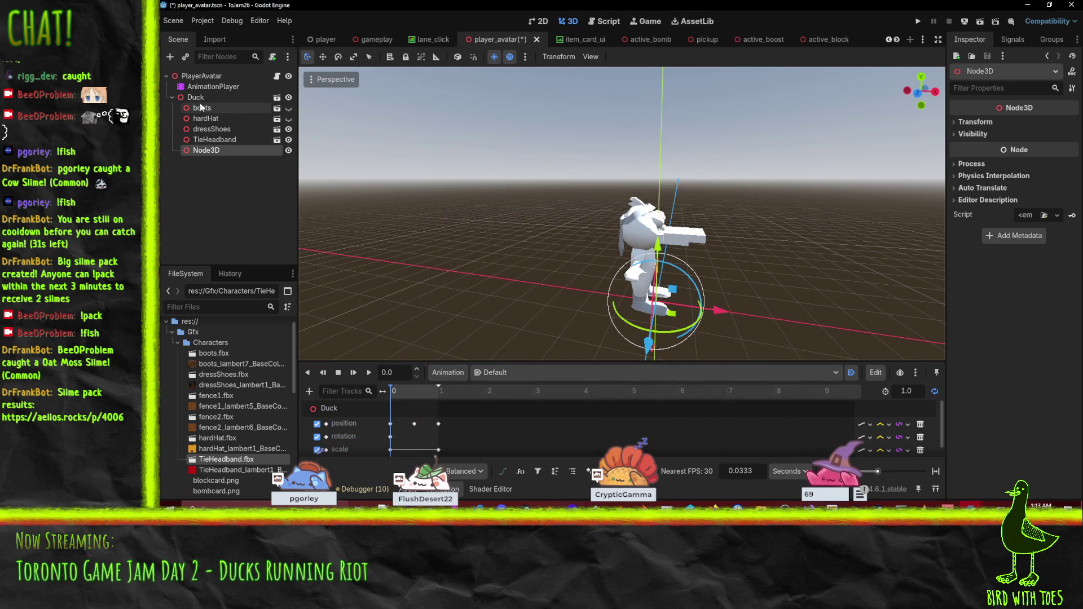
{"action": "left_click", "coordinate": [200, 120]}
{"action": "left_click_drag", "start_coordinate": [201, 124], "coordinate": [206, 150]}
- Add a second Node3D (Node3D2) under Duck and move TieHeadband inside it
{"action": "right_click", "coordinate": [215, 87]}
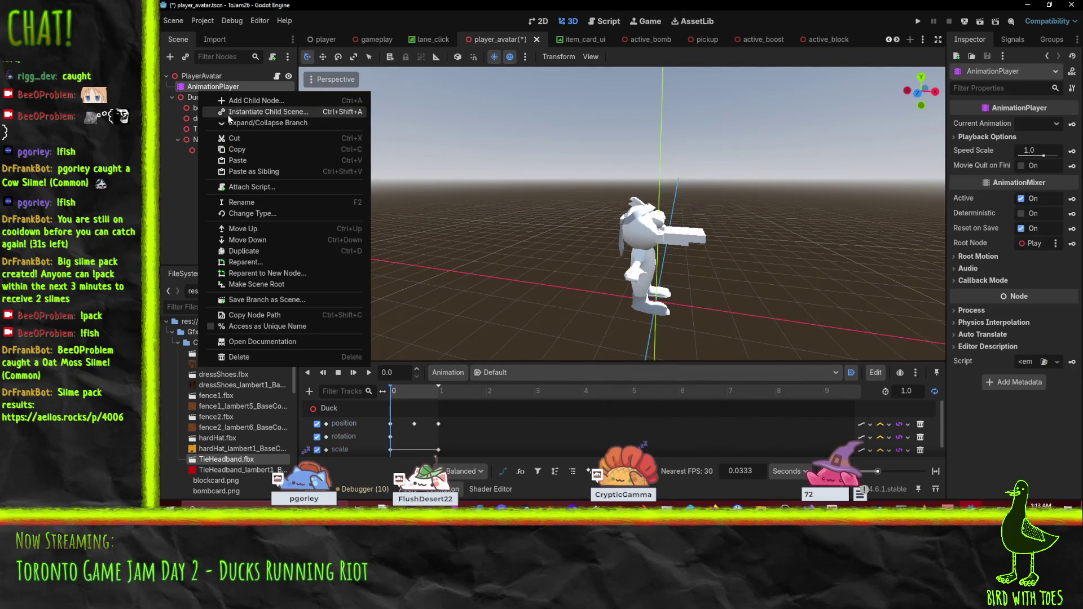
{"action": "left_click", "coordinate": [242, 100]}
{"action": "left_click", "coordinate": [548, 415]}
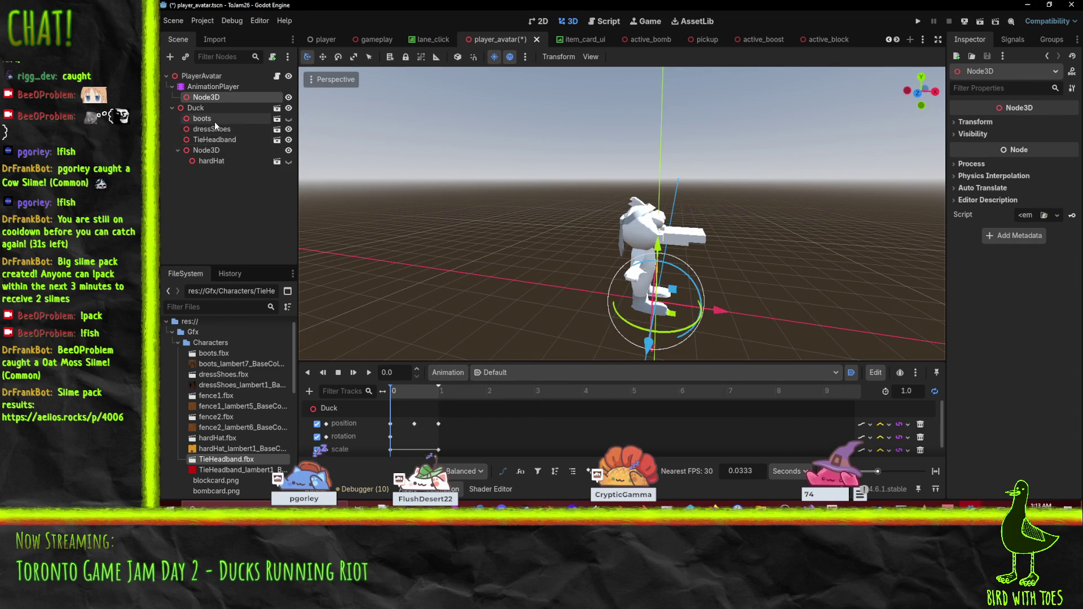
{"action": "left_click_drag", "start_coordinate": [209, 97], "coordinate": [216, 145]}
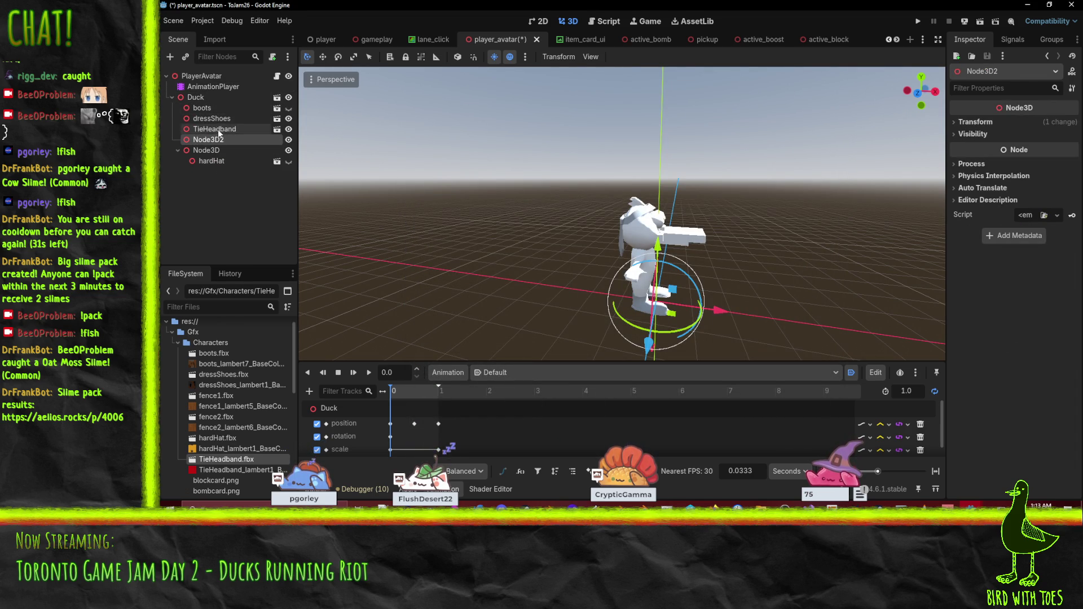
{"action": "left_click_drag", "start_coordinate": [211, 128], "coordinate": [213, 143]}
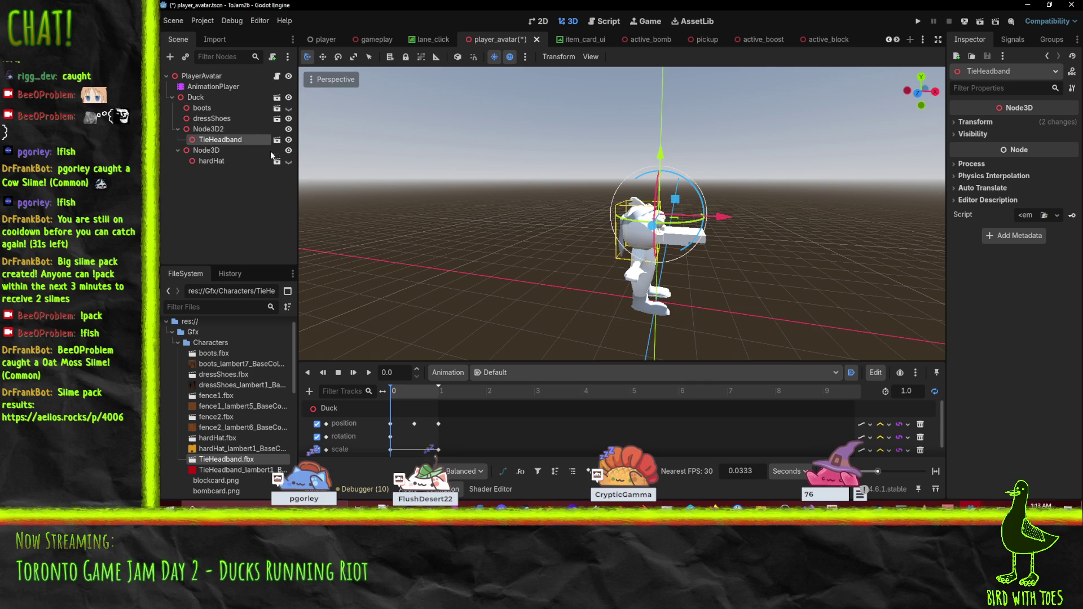
{"action": "scroll", "coordinate": [754, 230], "scroll_direction": "up", "scroll_amount": 3}
{"action": "scroll", "coordinate": [706, 217], "scroll_direction": "down", "scroll_amount": 2}
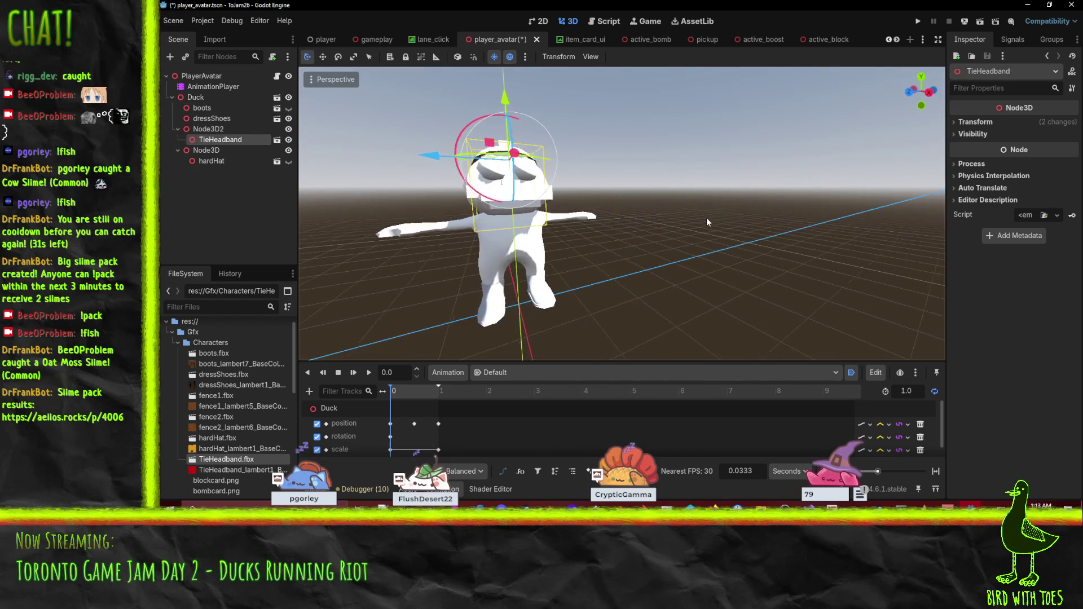
{"action": "scroll", "coordinate": [547, 235], "scroll_direction": "up", "scroll_amount": 5}
{"action": "scroll", "coordinate": [568, 238], "scroll_direction": "down", "scroll_amount": 2}
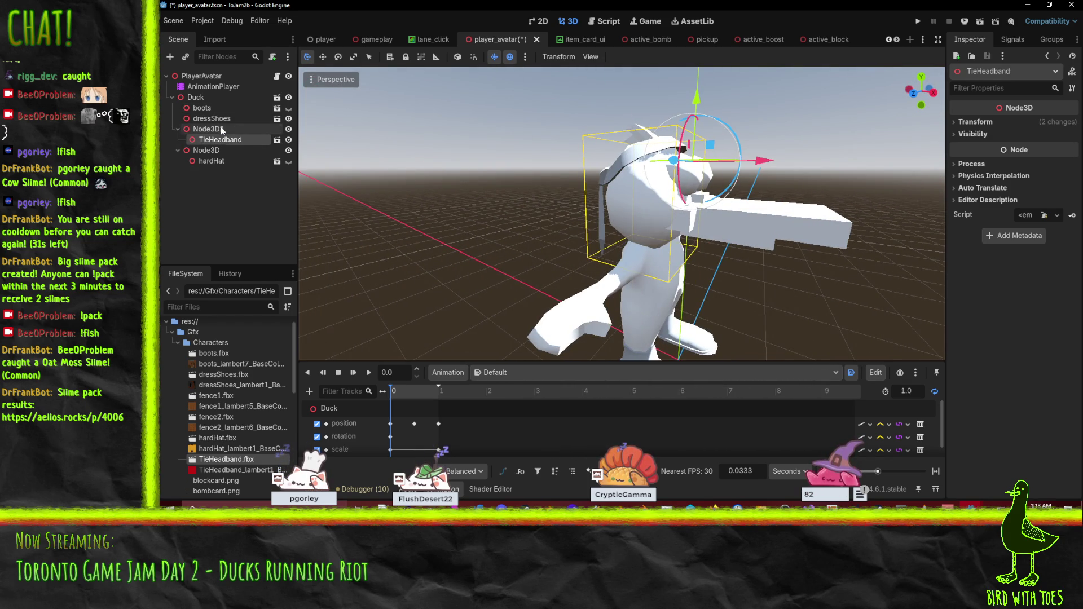
- Rename the Node3D2 holder to Tie and the Node3D holder to Hardhat
{"action": "left_click", "coordinate": [208, 129]}
{"action": "left_click", "coordinate": [208, 150]}
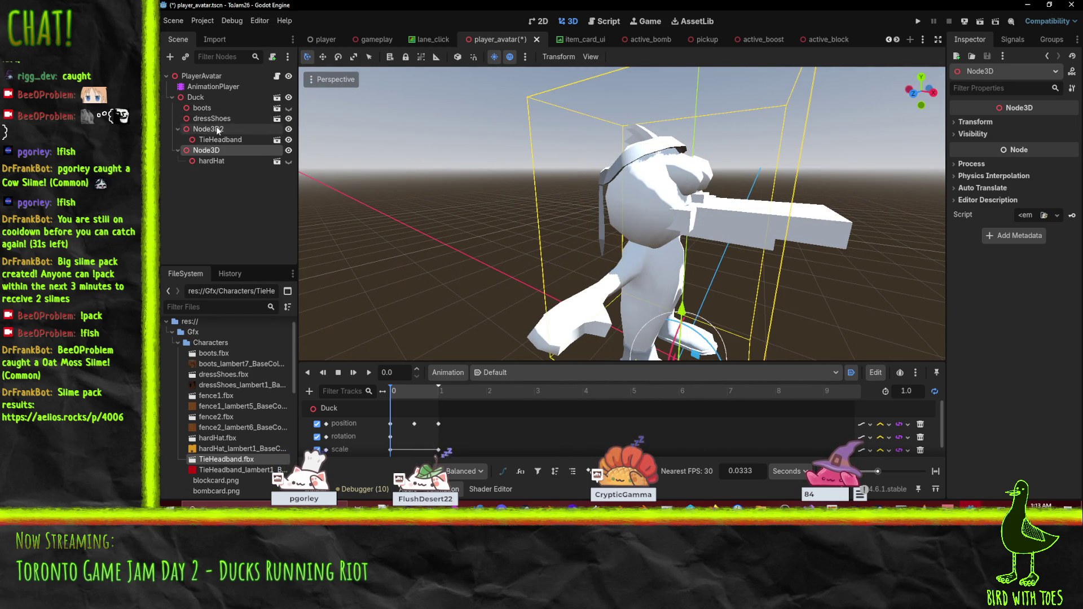
{"action": "double_click", "coordinate": [208, 129]}
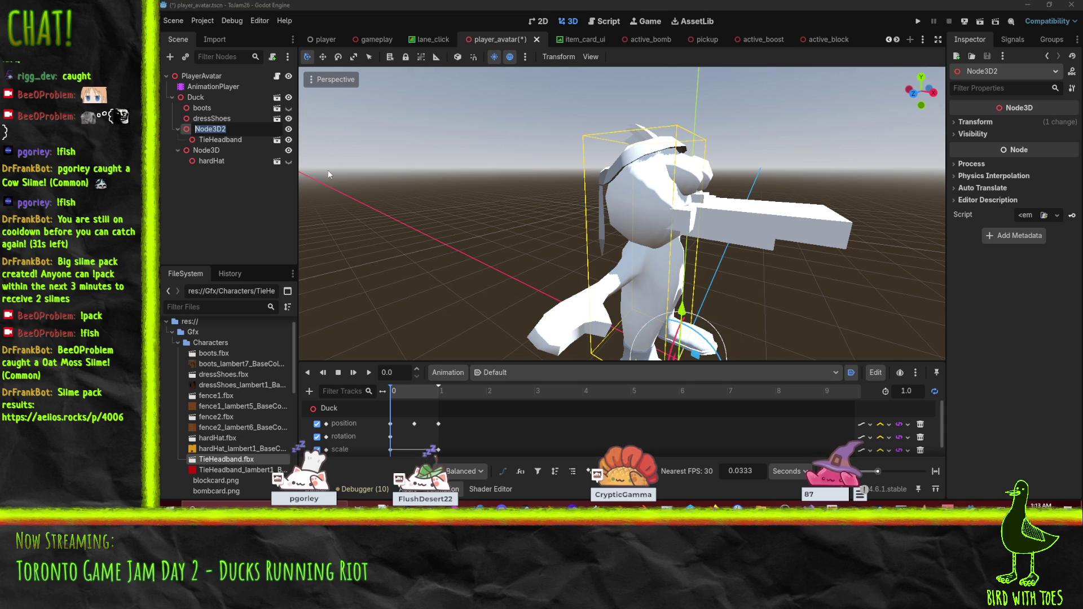
{"action": "type", "text": "tIE"}
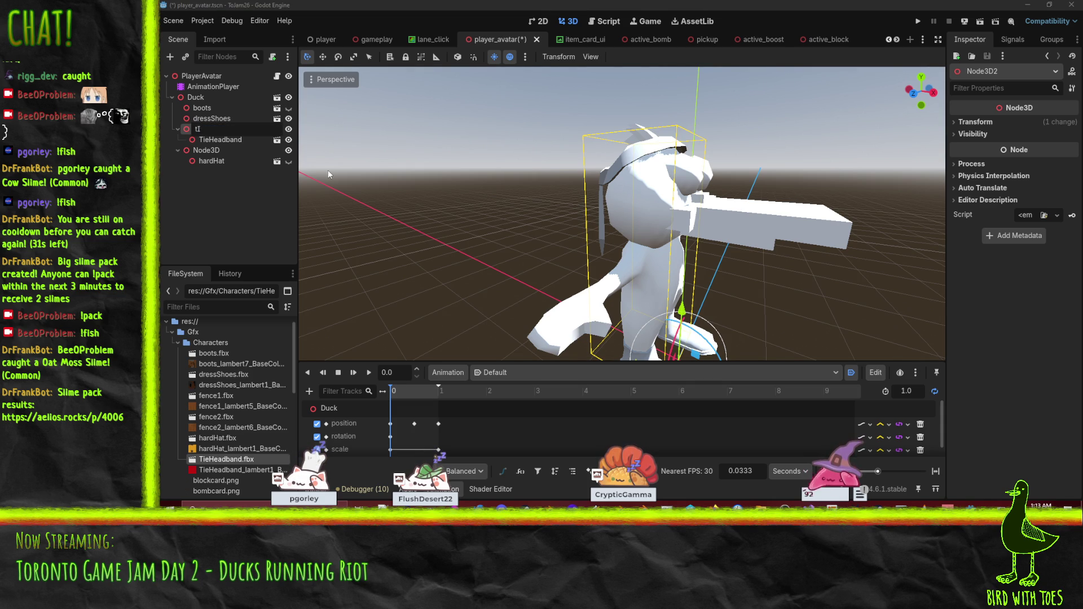
{"action": "key", "text": "BackSpace"}
{"action": "type", "text": "Tie"}
{"action": "key", "text": "Return"}
{"action": "key", "text": "Down"}
{"action": "key", "text": "Down"}
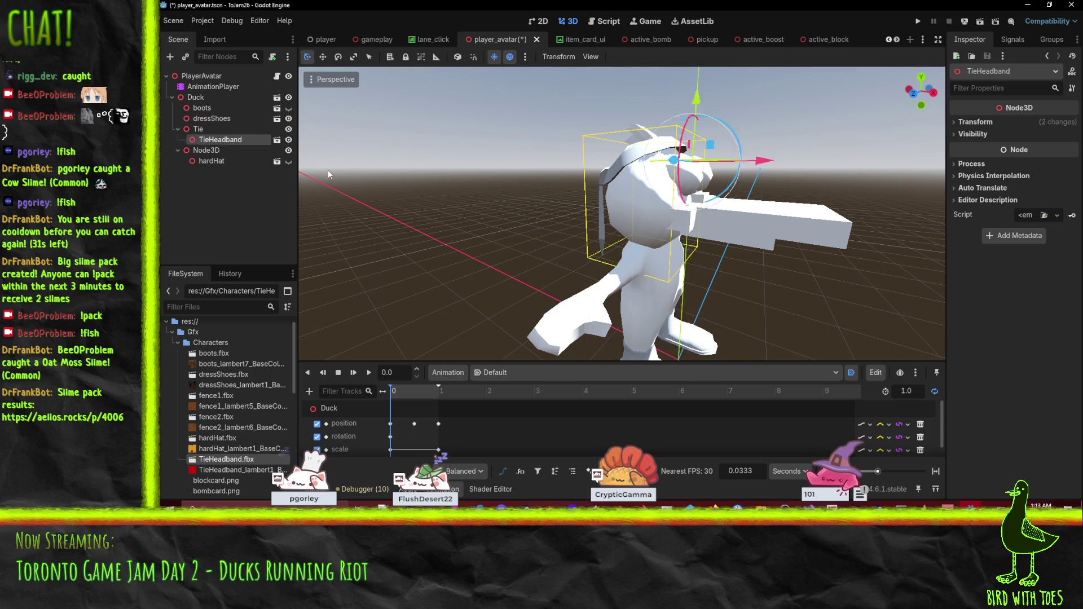
{"action": "key", "text": "F2"}
{"action": "type", "text": "H"}
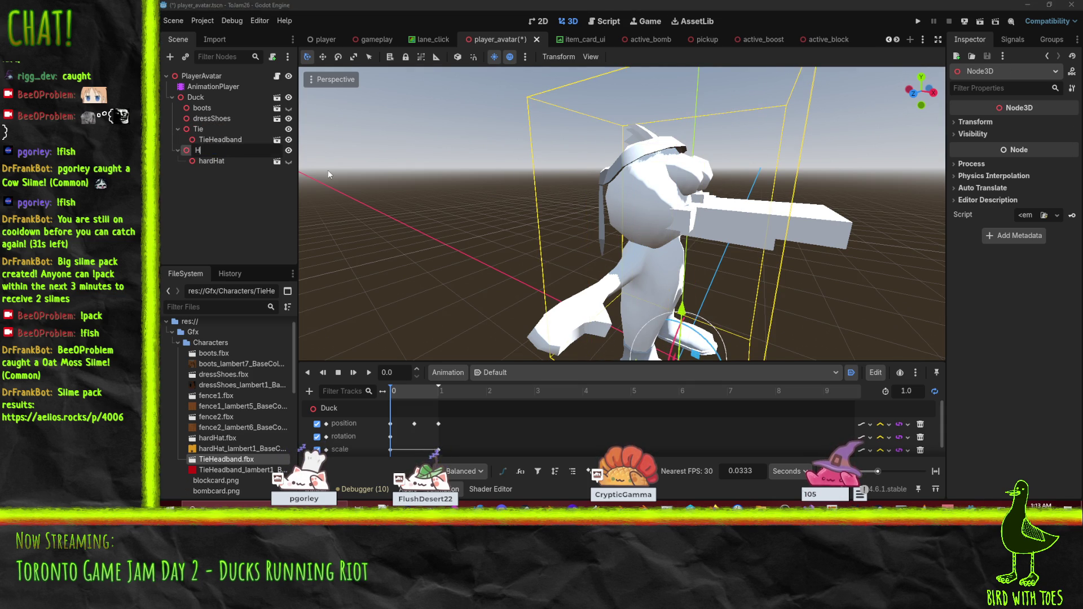
{"action": "type", "text": "ardhat"}
{"action": "key", "text": "Return"}
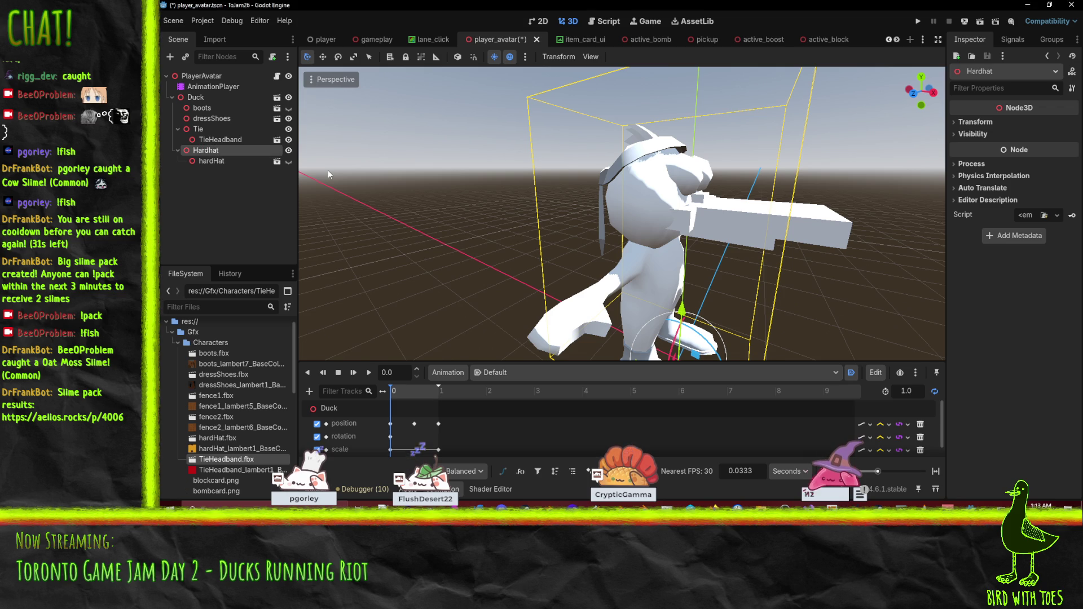
- Make the black hardHat visible on the duck, frame it, and select the model
{"action": "left_click", "coordinate": [288, 161]}
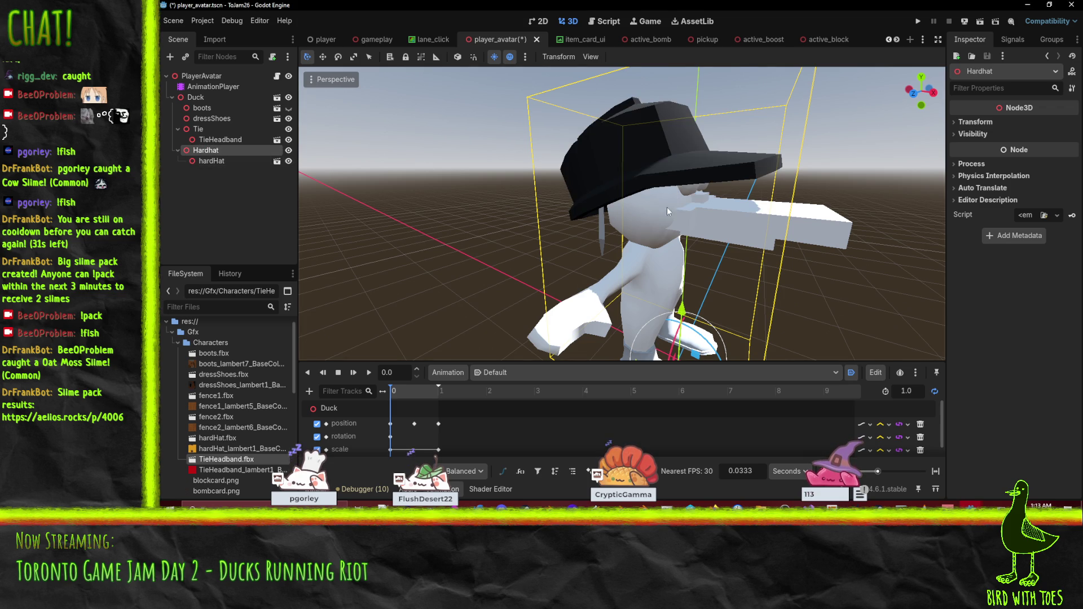
{"action": "scroll", "coordinate": [589, 243], "scroll_direction": "down", "scroll_amount": 10}
{"action": "key", "text": "f"}
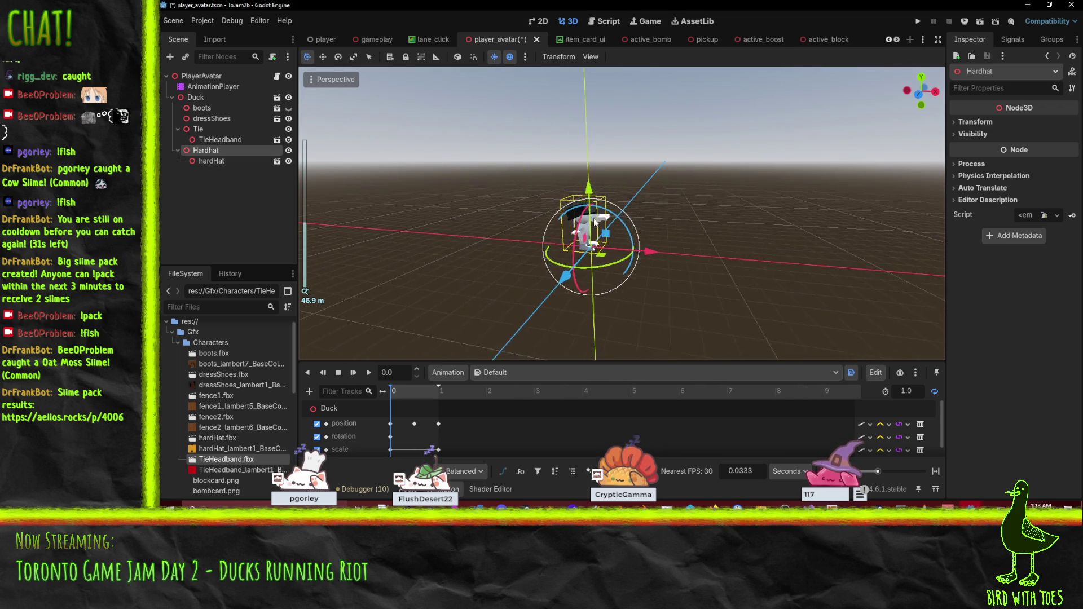
{"action": "scroll", "coordinate": [613, 222], "scroll_direction": "down", "scroll_amount": 3}
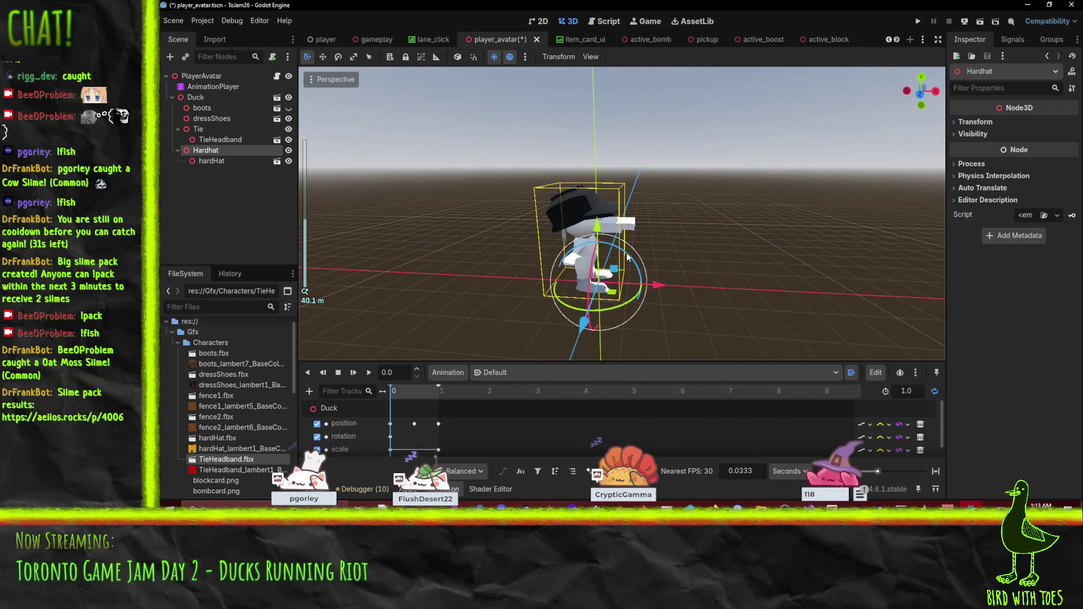
{"action": "left_click", "coordinate": [218, 161]}
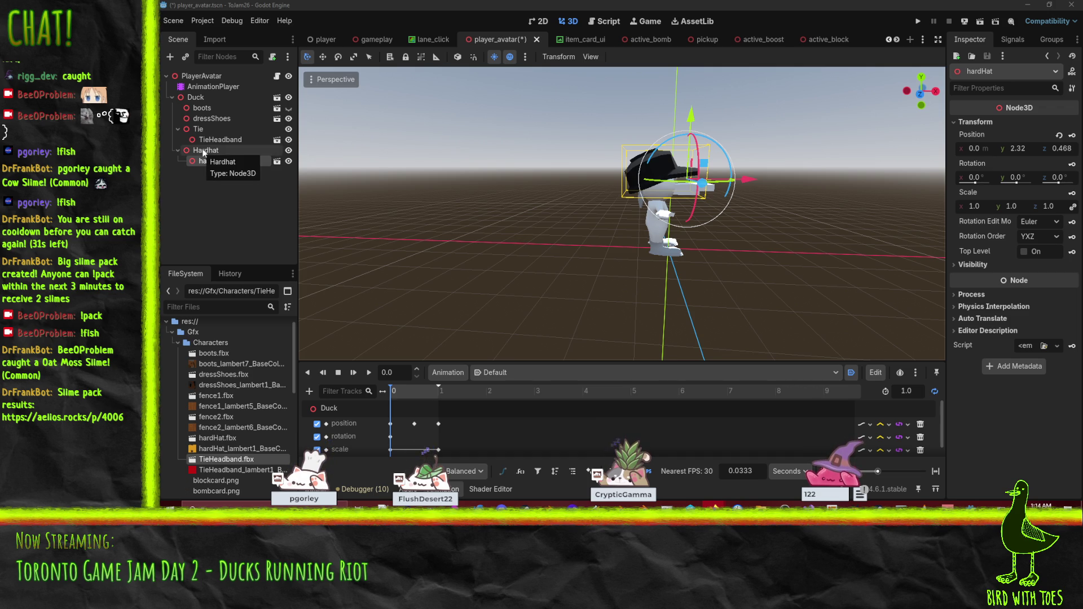
- Orbit the view around the duck to inspect the hard hat's placement
{"action": "mouse_move", "coordinate": [543, 263]}
{"action": "left_mouse_down"}
{"action": "mouse_move", "coordinate": [568, 236]}
{"action": "mouse_move", "coordinate": [557, 239]}
{"action": "left_mouse_up"}
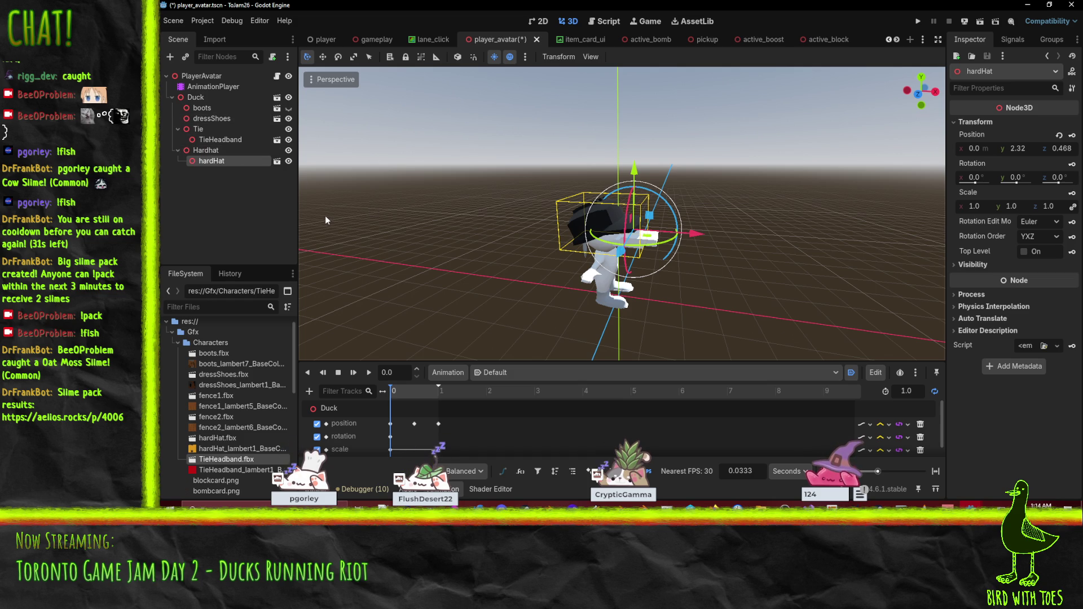
{"action": "mouse_move", "coordinate": [478, 241]}
{"action": "left_mouse_down"}
{"action": "mouse_move", "coordinate": [452, 226]}
{"action": "mouse_move", "coordinate": [489, 275]}
{"action": "left_mouse_up"}
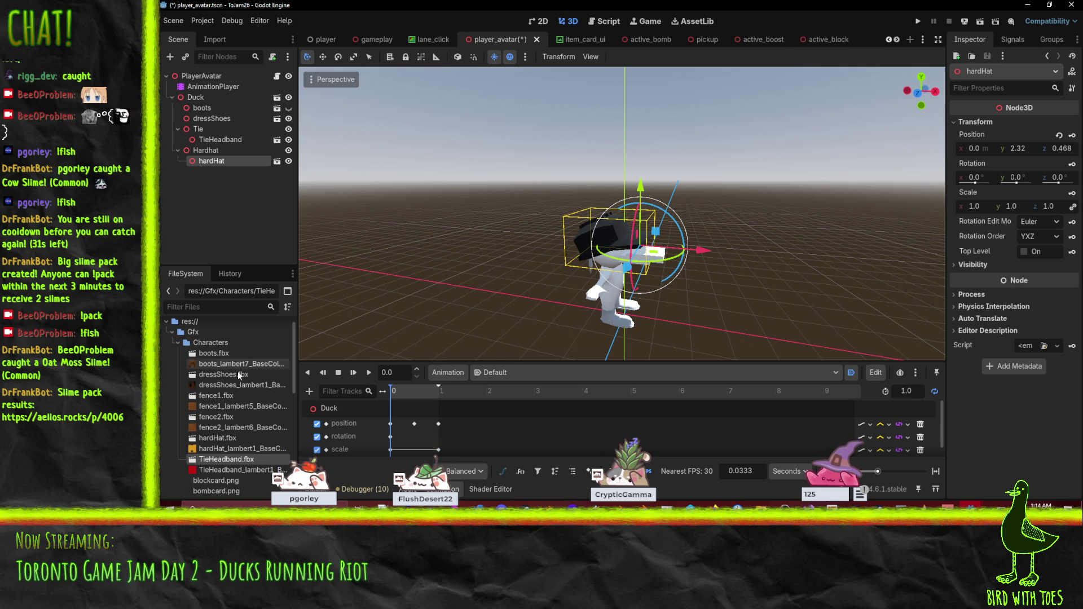
{"action": "left_click", "coordinate": [176, 343]}
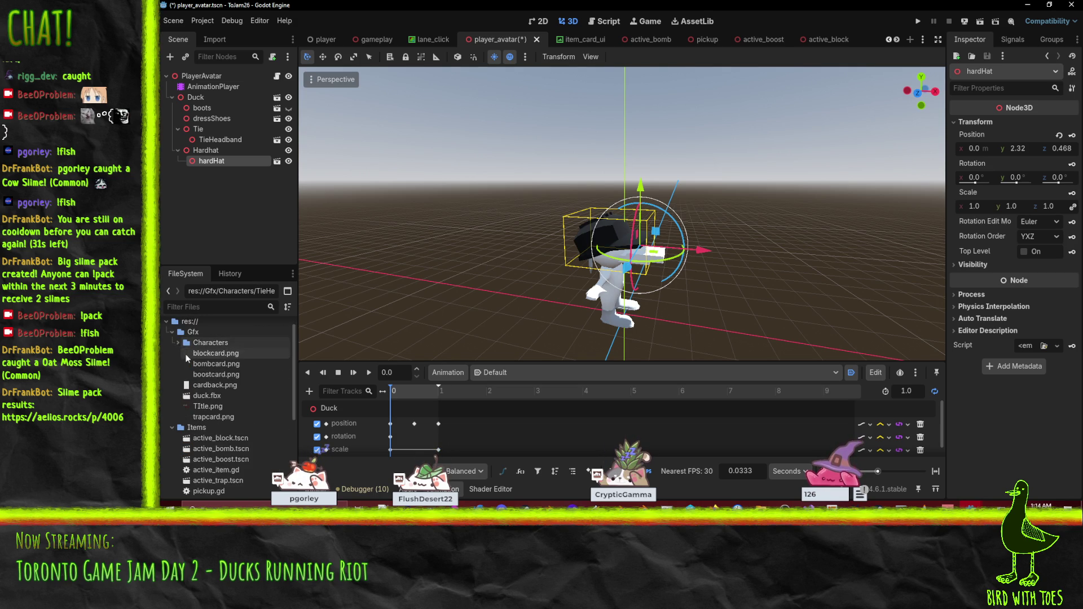
{"action": "left_click", "coordinate": [177, 343]}
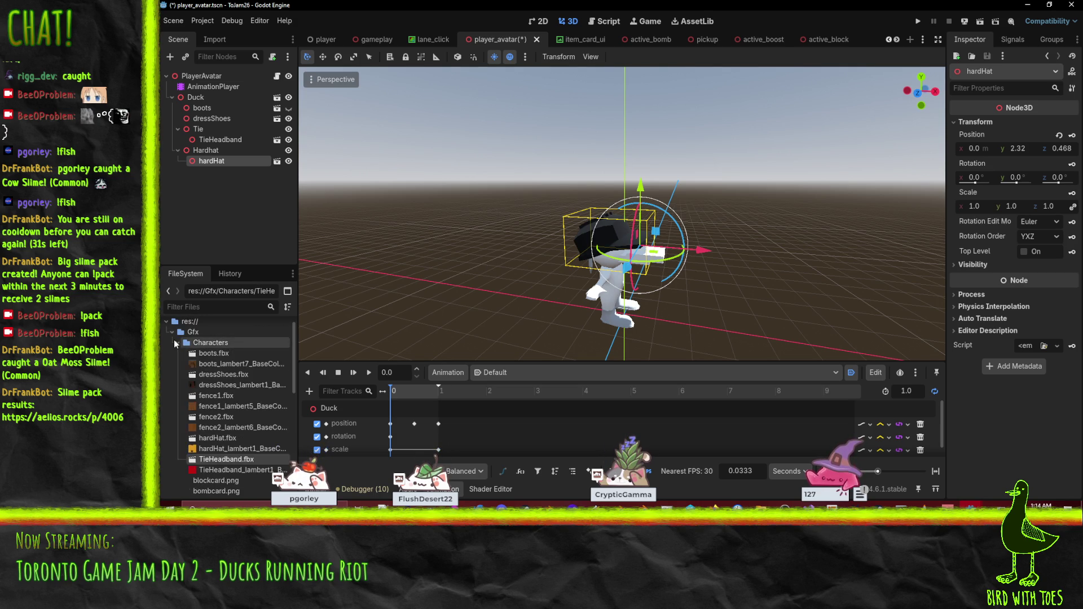
{"action": "right_click", "coordinate": [221, 343]}
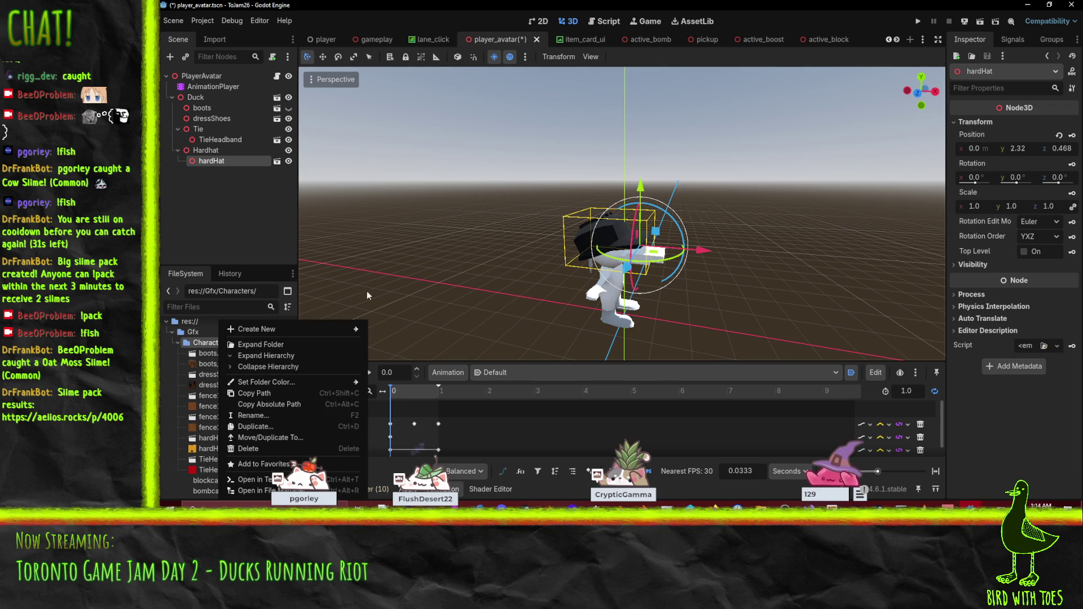
{"action": "key", "text": "Escape"}
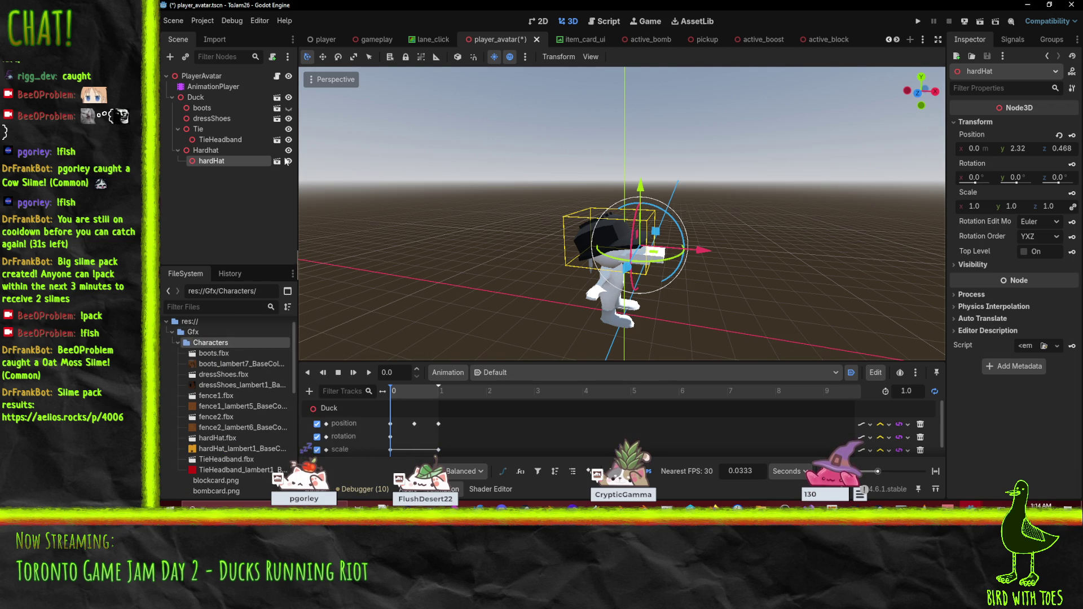
{"action": "left_click", "coordinate": [217, 118]}
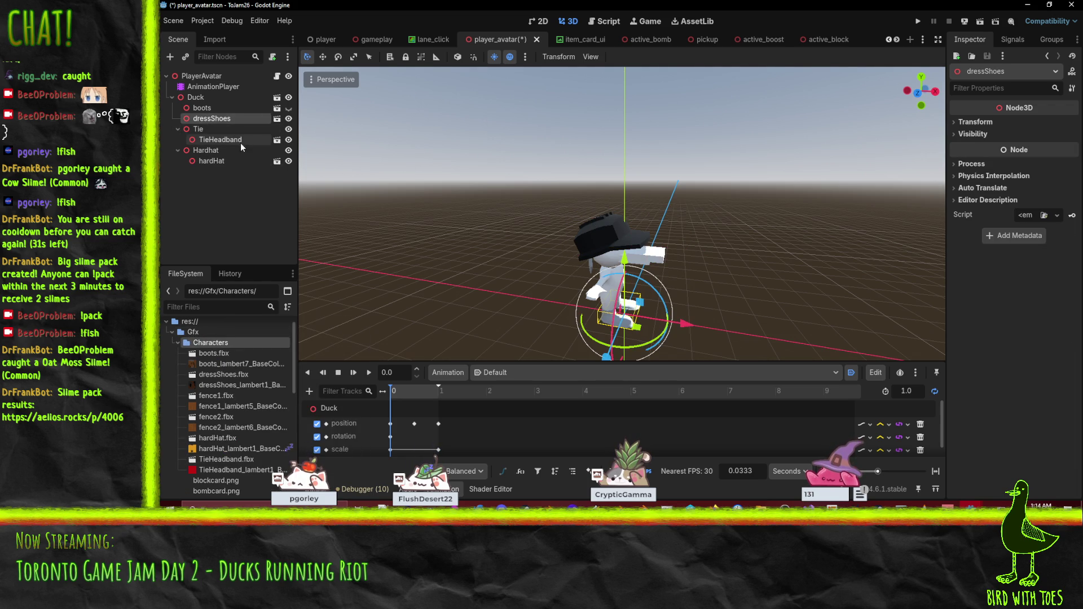
{"action": "left_click_drag", "start_coordinate": [214, 119], "coordinate": [205, 134]}
- Put dressShoes inside the Tie holder and rename the holder OfficeAccessories
{"action": "left_click", "coordinate": [204, 121]}
{"action": "left_click", "coordinate": [222, 119]}
{"action": "type", "text": "OfficeA"}
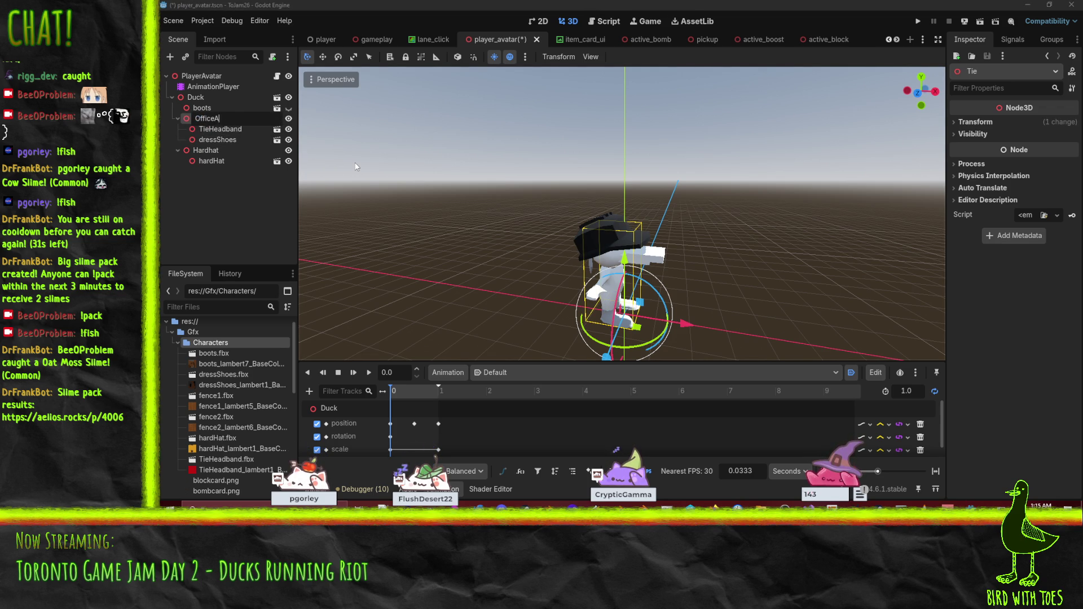
{"action": "type", "text": "ccessories"}
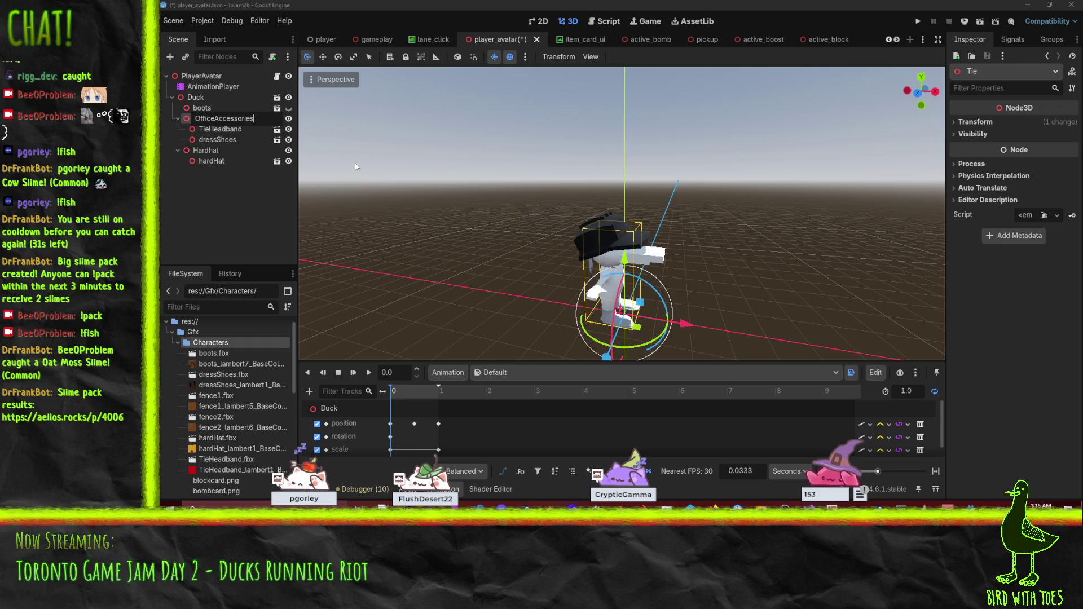
{"action": "key", "text": "Return"}
- Move boots under the Hardhat holder and rename the holder ConstructionAccessories
{"action": "left_click", "coordinate": [191, 107]}
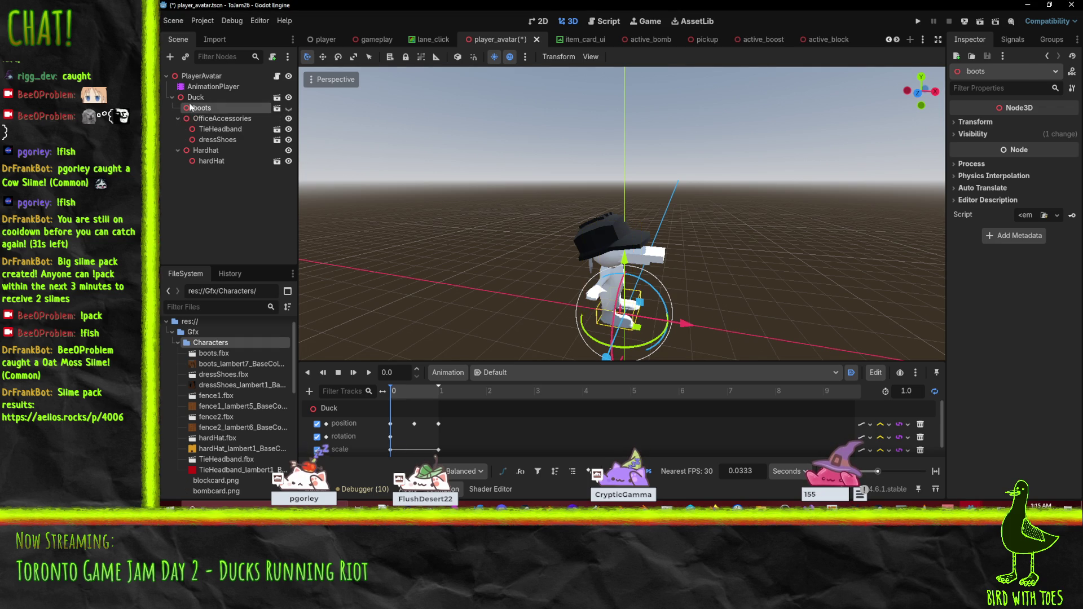
{"action": "left_click_drag", "start_coordinate": [199, 107], "coordinate": [216, 151]}
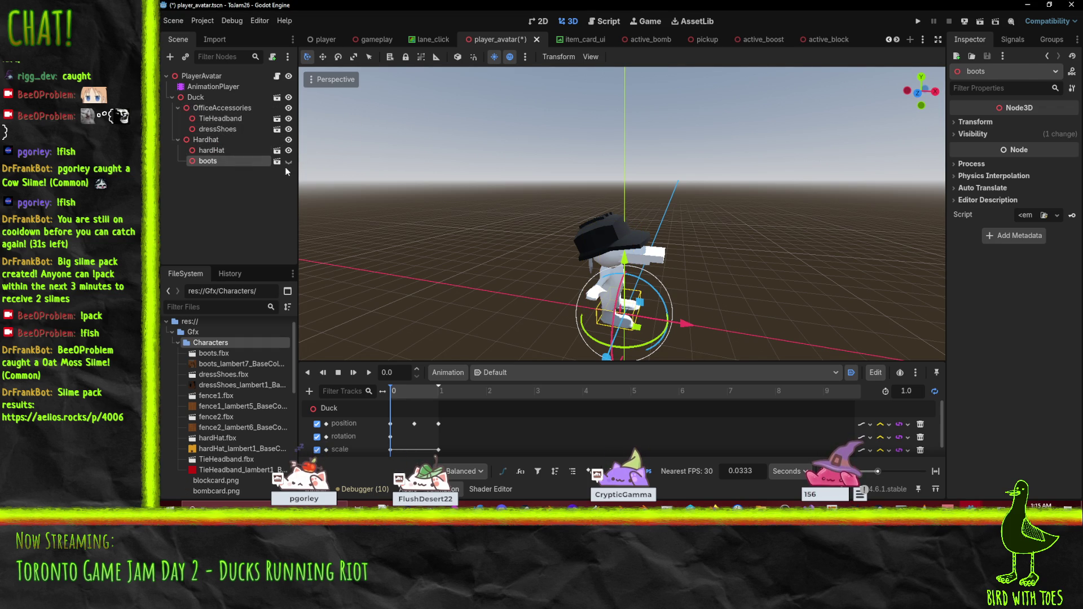
{"action": "key", "text": "f"}
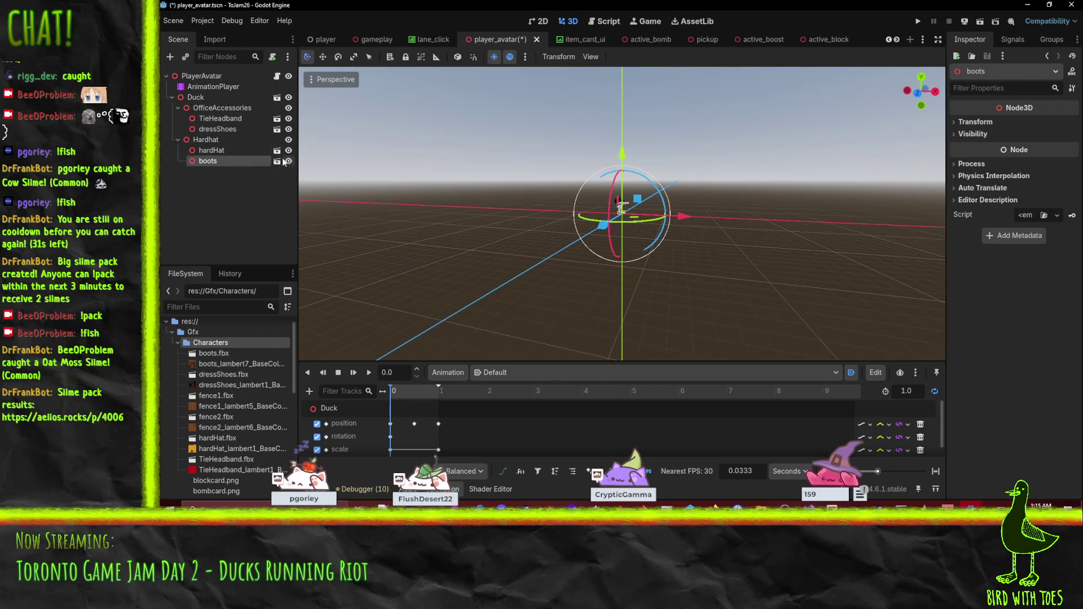
{"action": "scroll", "coordinate": [510, 197], "scroll_direction": "down", "scroll_amount": 10}
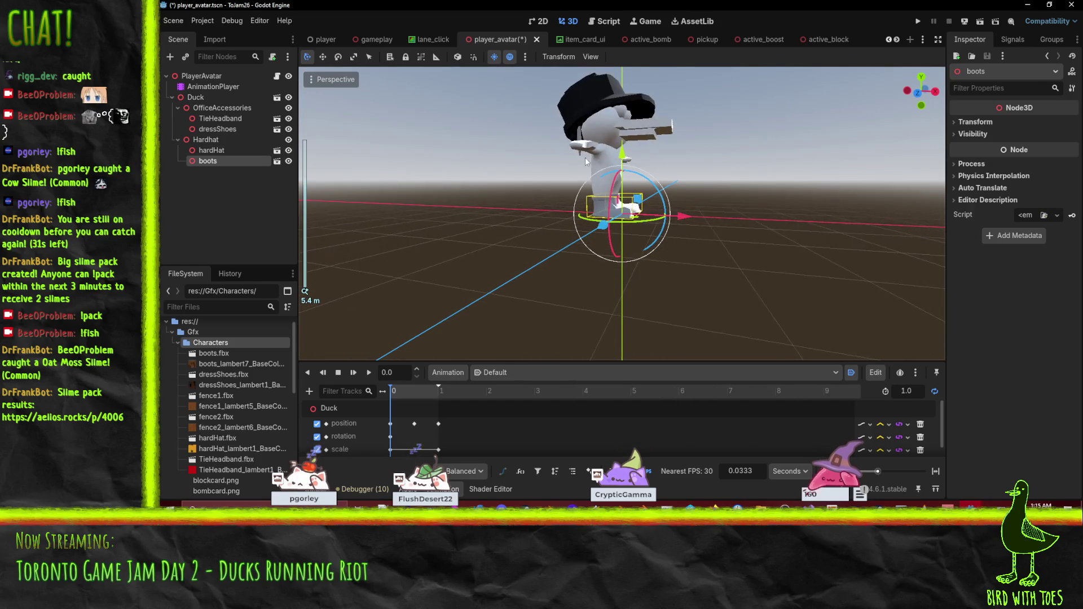
{"action": "left_click_drag", "start_coordinate": [568, 271], "coordinate": [472, 224]}
{"action": "double_click", "coordinate": [208, 139]}
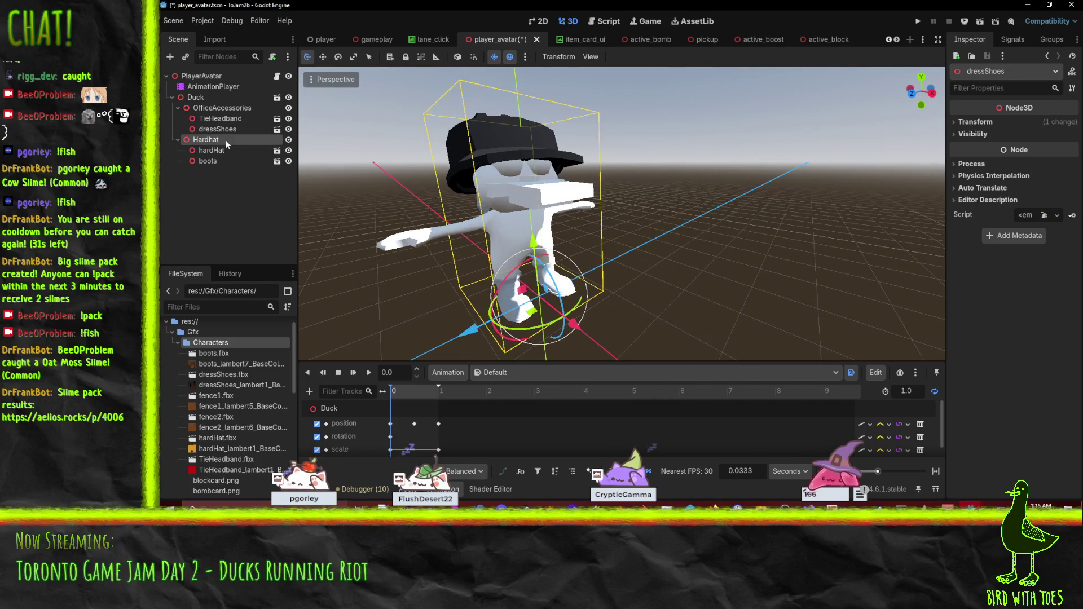
{"action": "type", "text": "ConstructionAcc"}
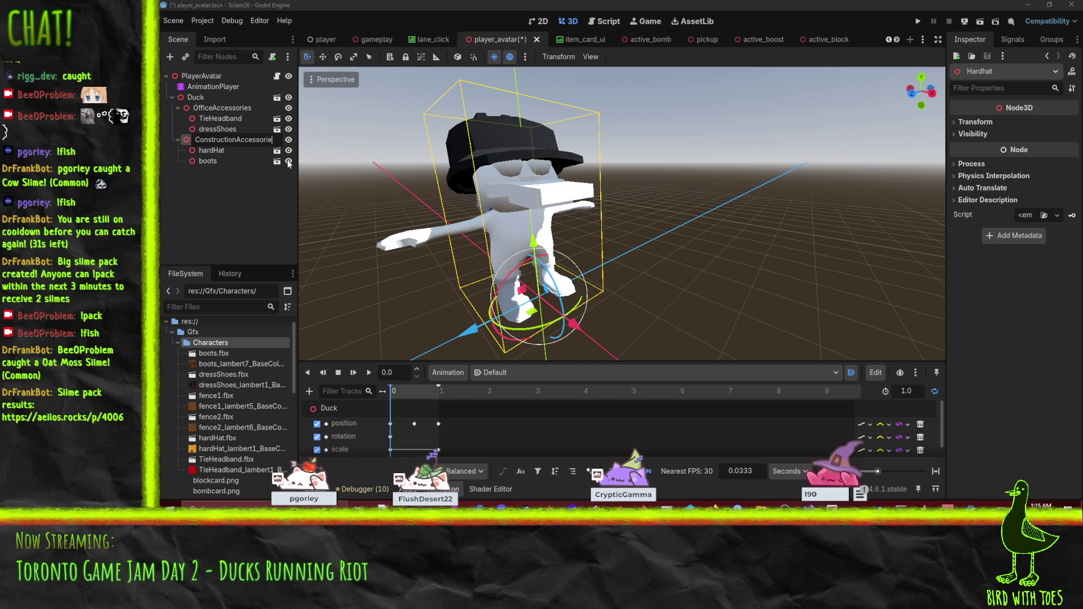
{"action": "type", "text": "es"}
{"action": "key", "text": "Return"}
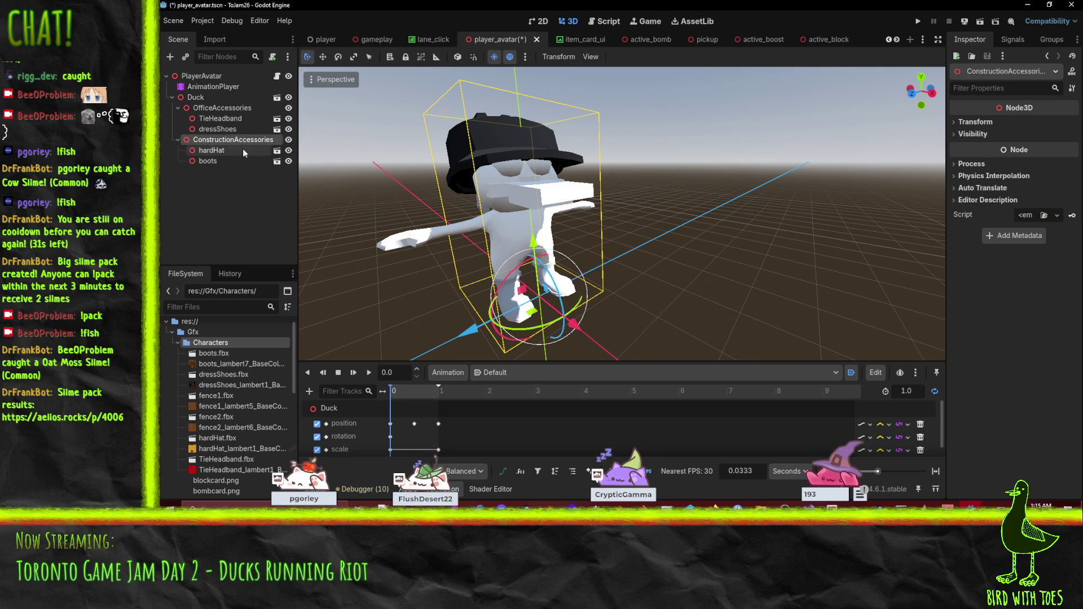
- Hide OfficeAccessories, keep ConstructionAccessories visible, and save the player_avatar scene
{"action": "left_click", "coordinate": [287, 143]}
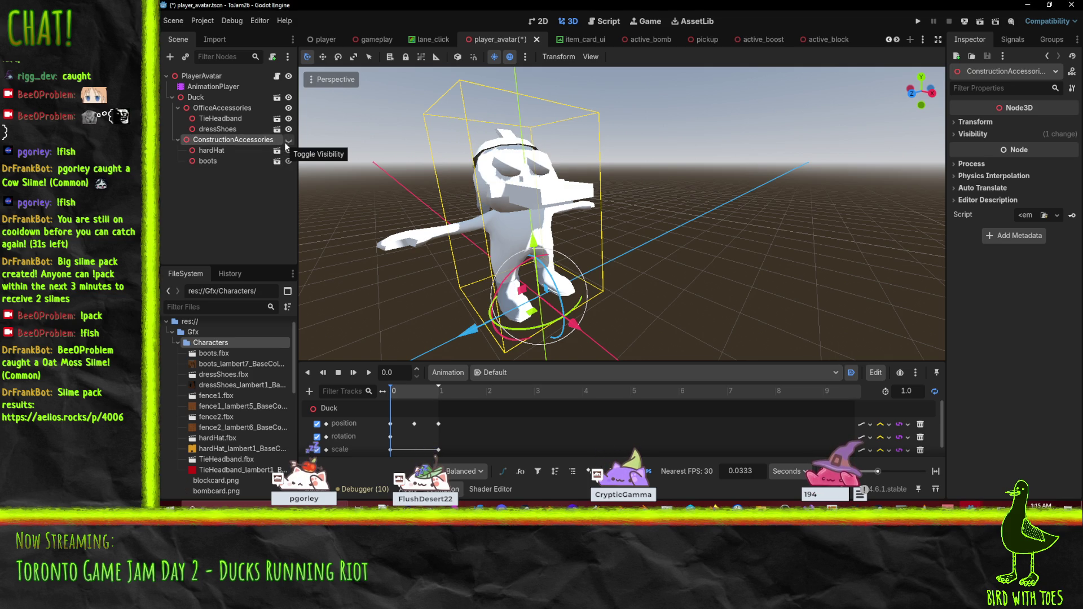
{"action": "left_click", "coordinate": [288, 140]}
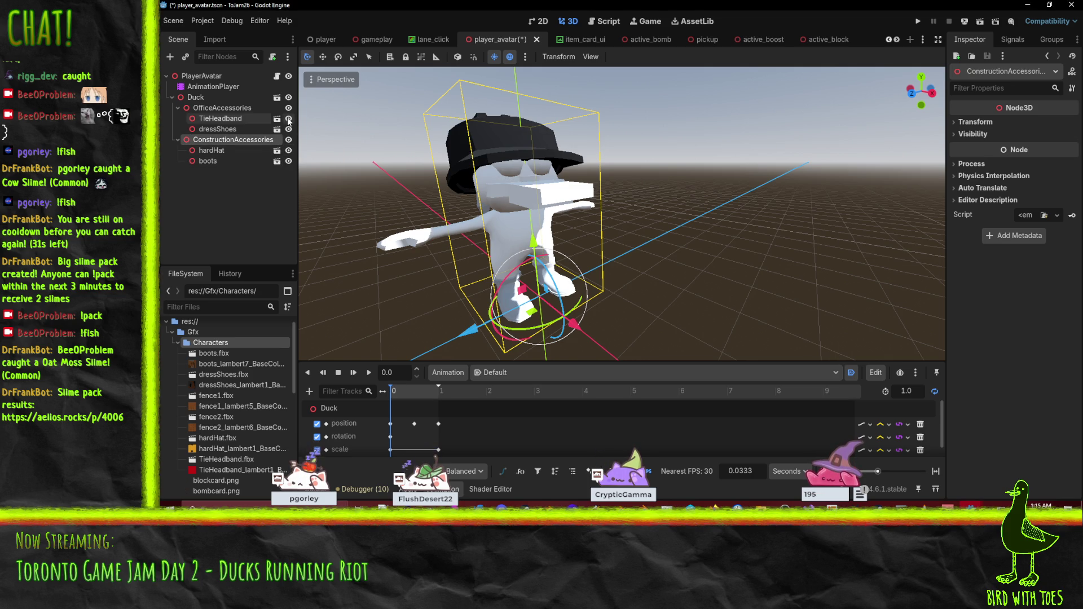
{"action": "left_click", "coordinate": [288, 108]}
{"action": "key", "text": "f"}
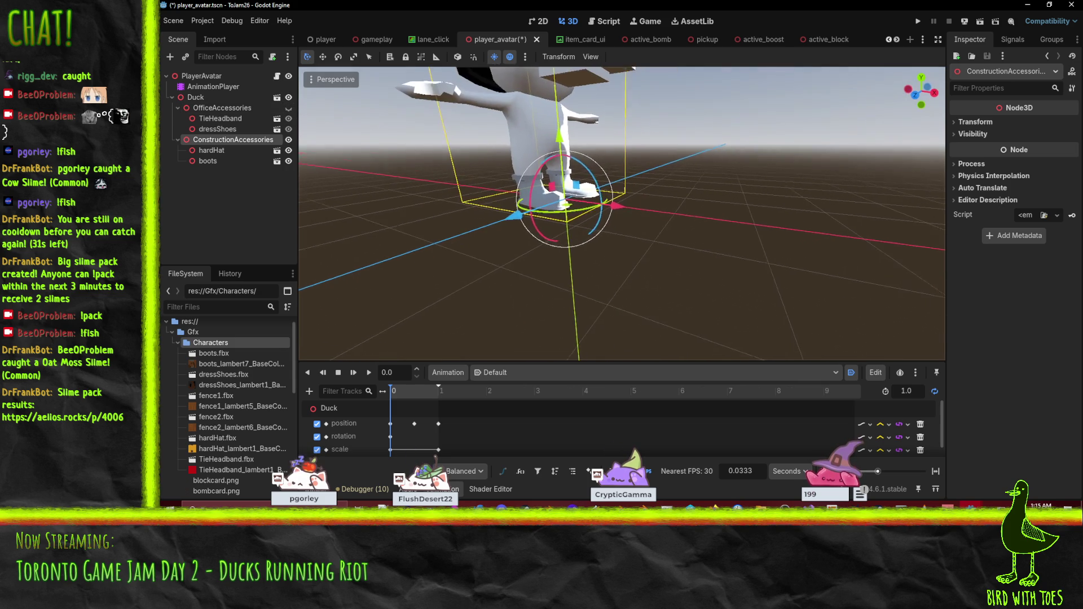
{"action": "left_click_drag", "start_coordinate": [558, 248], "coordinate": [666, 258]}
{"action": "key", "text": "ctrl+s"}
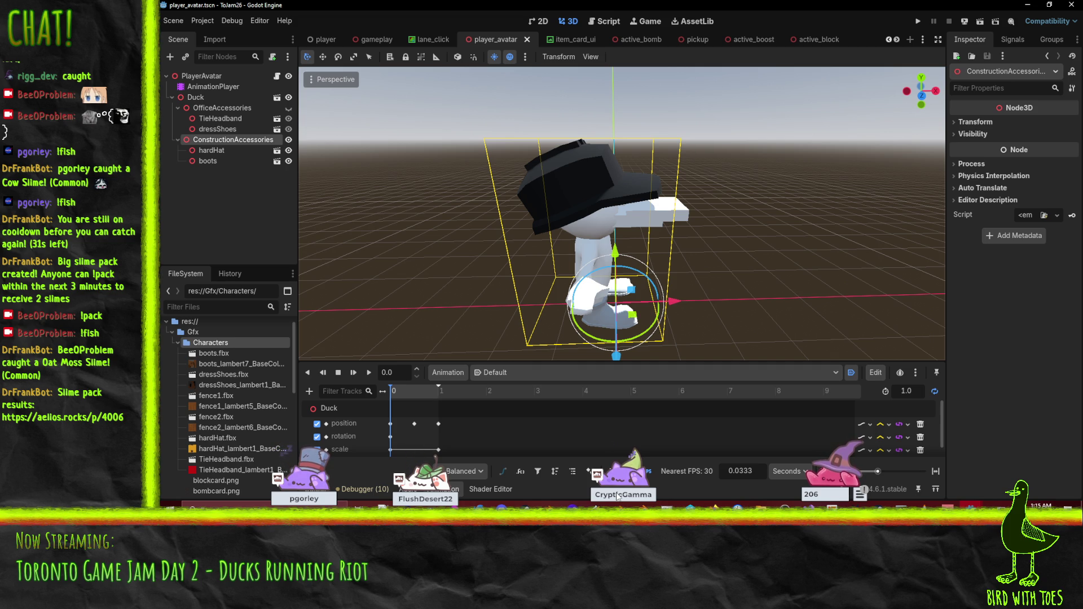
- Inspect TieHeadband, dressShoes, hardHat and boots in turn while orbiting closer to the duck
{"action": "mouse_move", "coordinate": [598, 248]}
{"action": "left_mouse_down"}
{"action": "mouse_move", "coordinate": [661, 242]}
{"action": "mouse_move", "coordinate": [622, 250]}
{"action": "left_mouse_up"}
{"action": "left_click", "coordinate": [240, 118]}
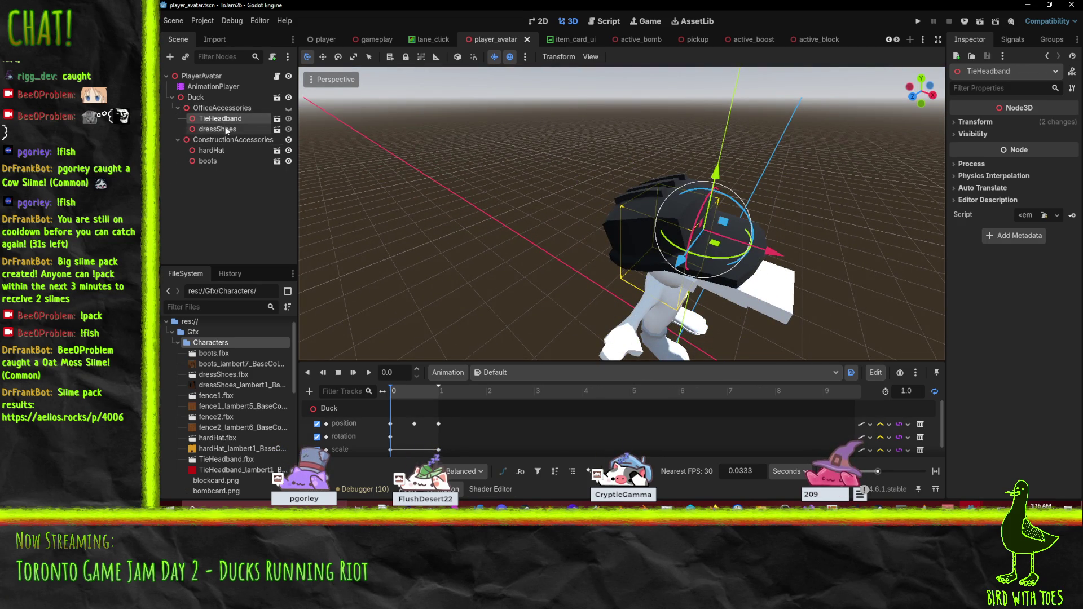
{"action": "left_click", "coordinate": [222, 129]}
{"action": "left_click", "coordinate": [211, 150]}
{"action": "left_click", "coordinate": [207, 160]}
{"action": "mouse_move", "coordinate": [511, 216]}
{"action": "left_mouse_down"}
{"action": "mouse_move", "coordinate": [612, 253]}
{"action": "mouse_move", "coordinate": [575, 277]}
{"action": "left_mouse_up"}
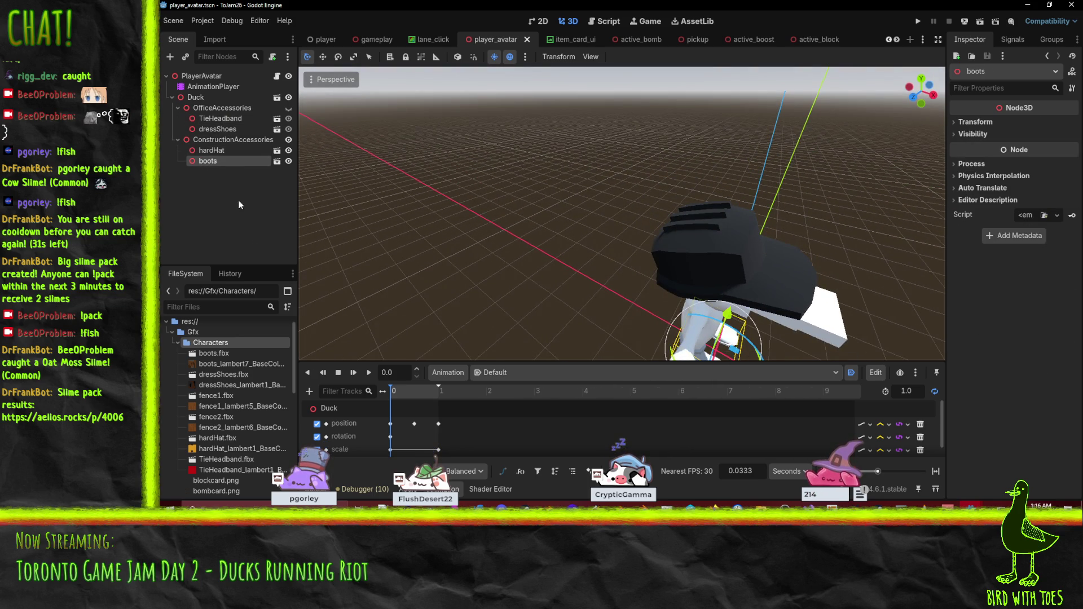
{"action": "scroll", "coordinate": [205, 337], "scroll_direction": "up", "scroll_amount": 1}
- Use Save Branch as Scene on OfficeAccessories, naming the file player_office.tscn in res://
{"action": "right_click", "coordinate": [215, 110]}
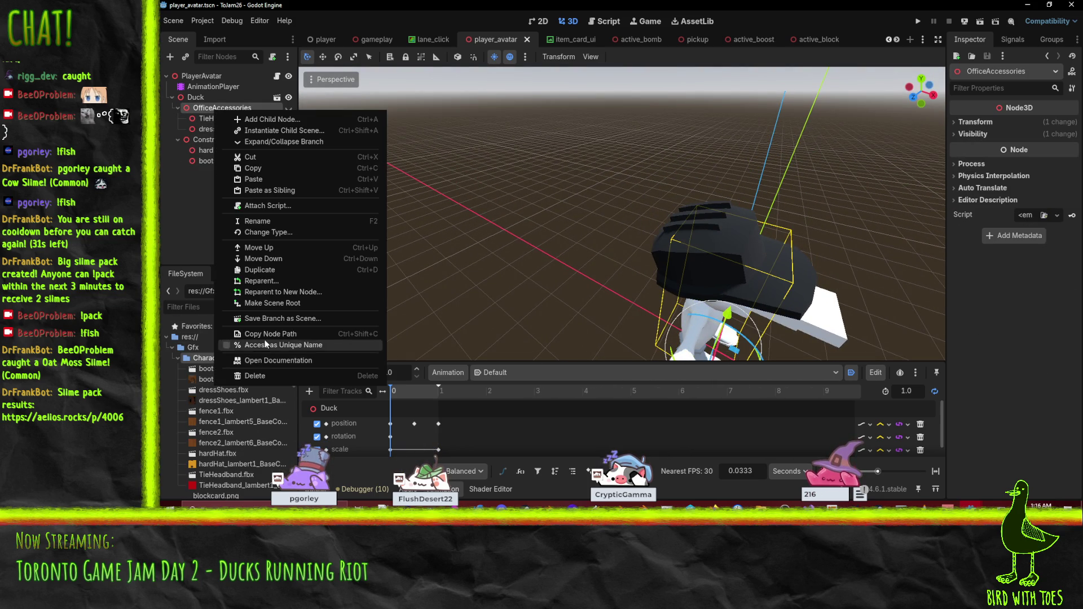
{"action": "left_click", "coordinate": [303, 320]}
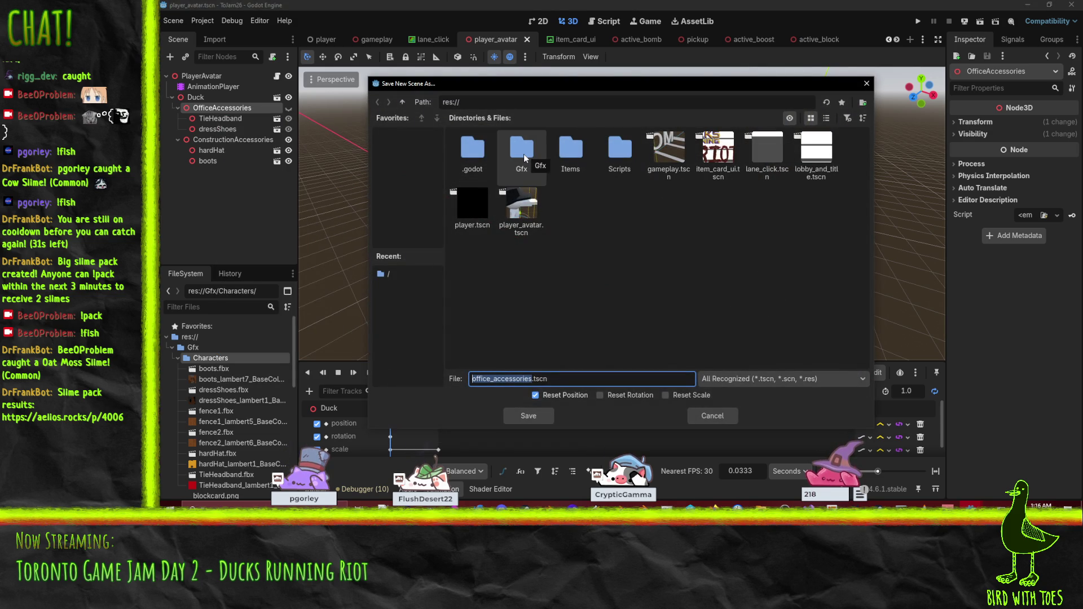
{"action": "left_click", "coordinate": [584, 377]}
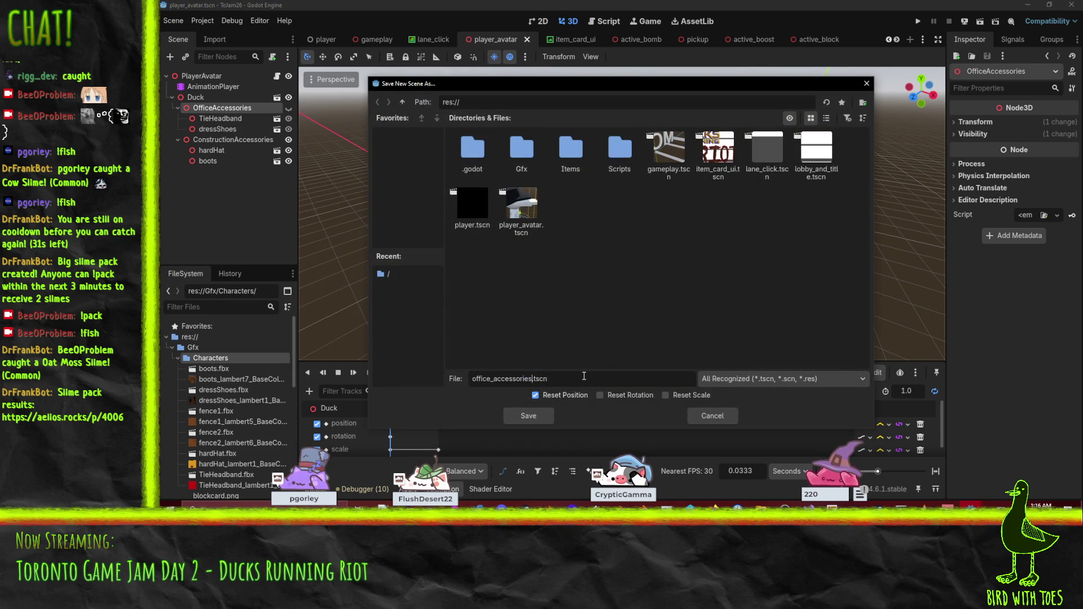
{"action": "type", "text": "player_office"}
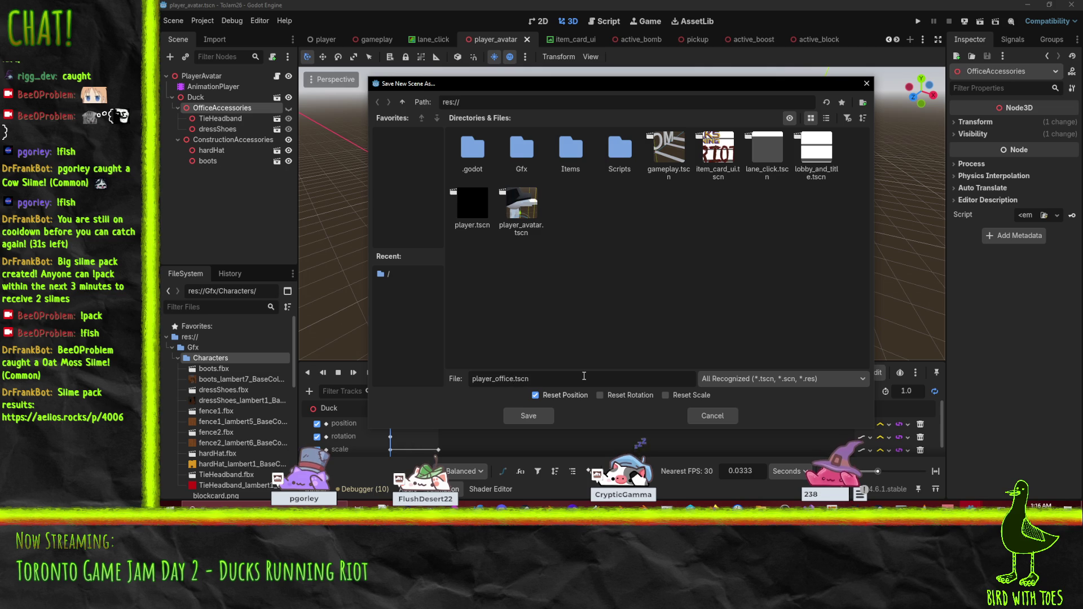
{"action": "key", "text": "Return"}
- Use Save Branch as Scene on ConstructionAccessories, naming the file player_construction.tscn
{"action": "right_click", "coordinate": [246, 119]}
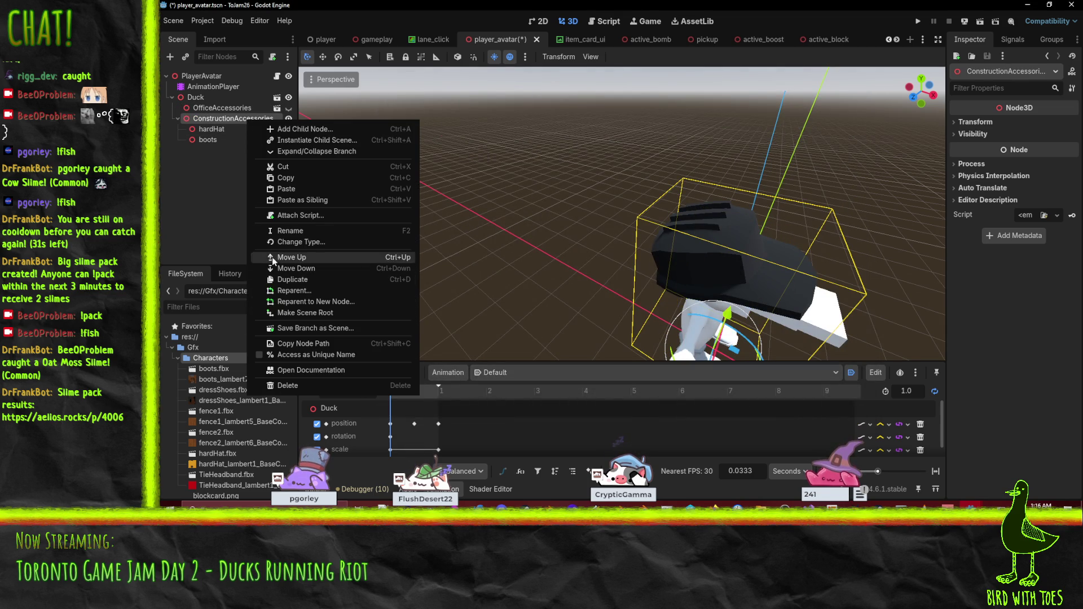
{"action": "left_click", "coordinate": [334, 329]}
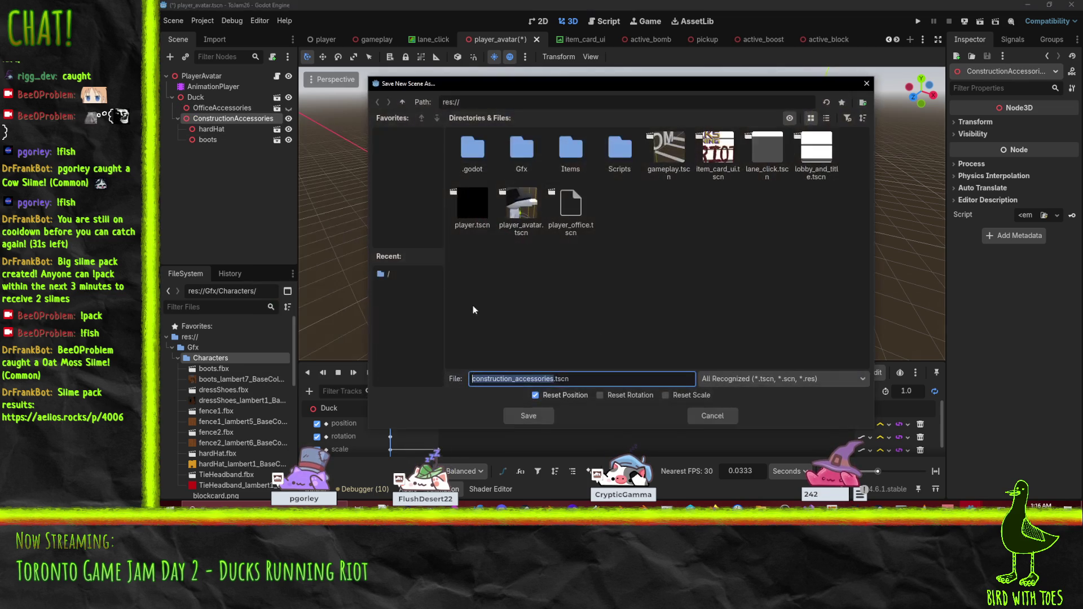
{"action": "type", "text": "player_"}
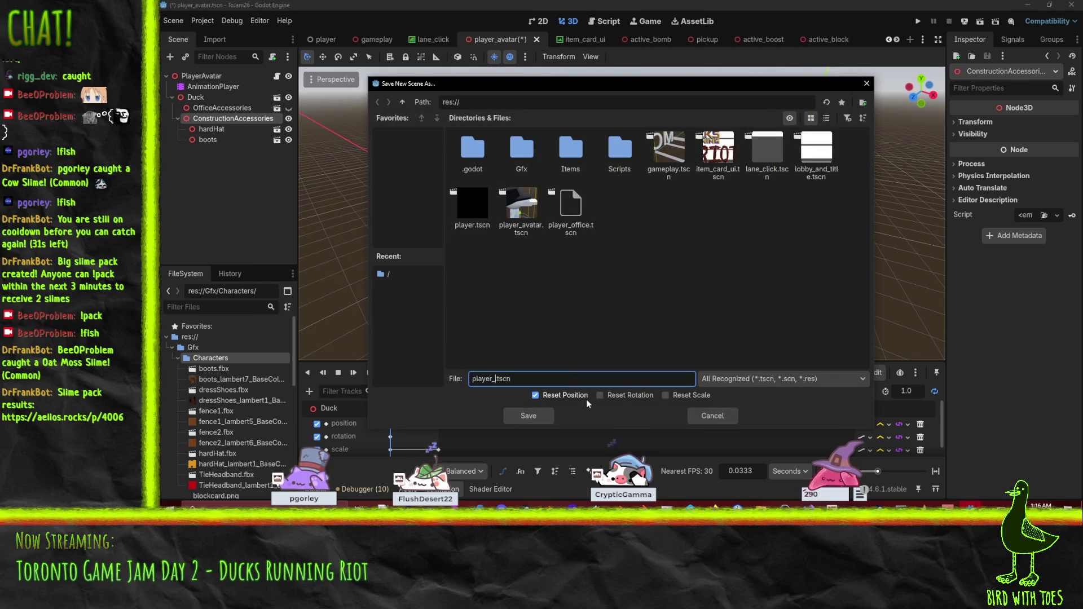
{"action": "type", "text": "cpms"}
{"action": "key", "text": "BackSpace"}
{"action": "key", "text": "BackSpace"}
{"action": "key", "text": "BackSpace"}
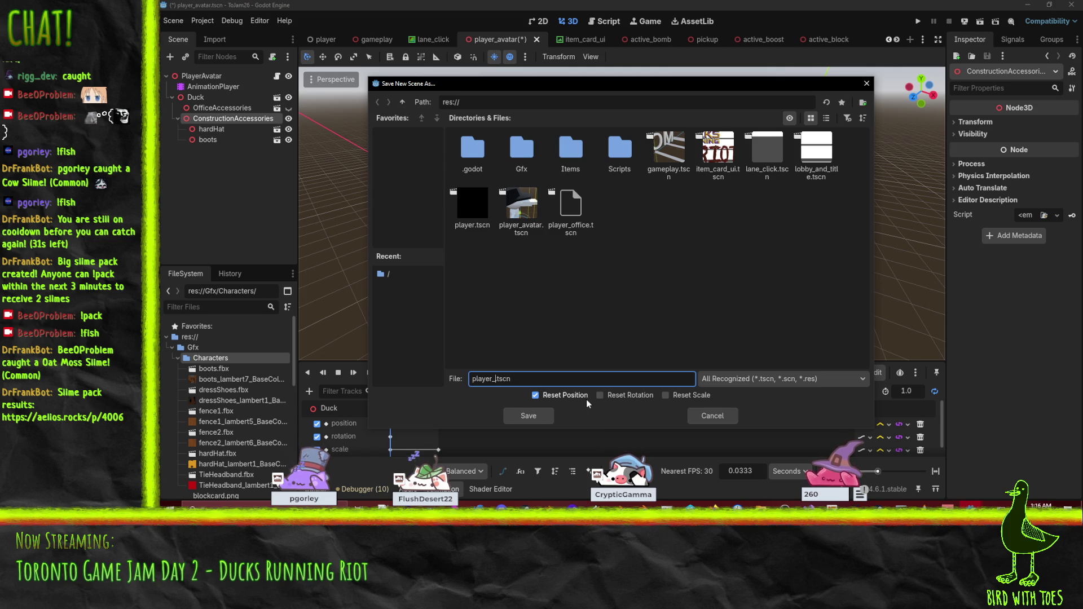
{"action": "type", "text": "construction"}
{"action": "key", "text": "Return"}
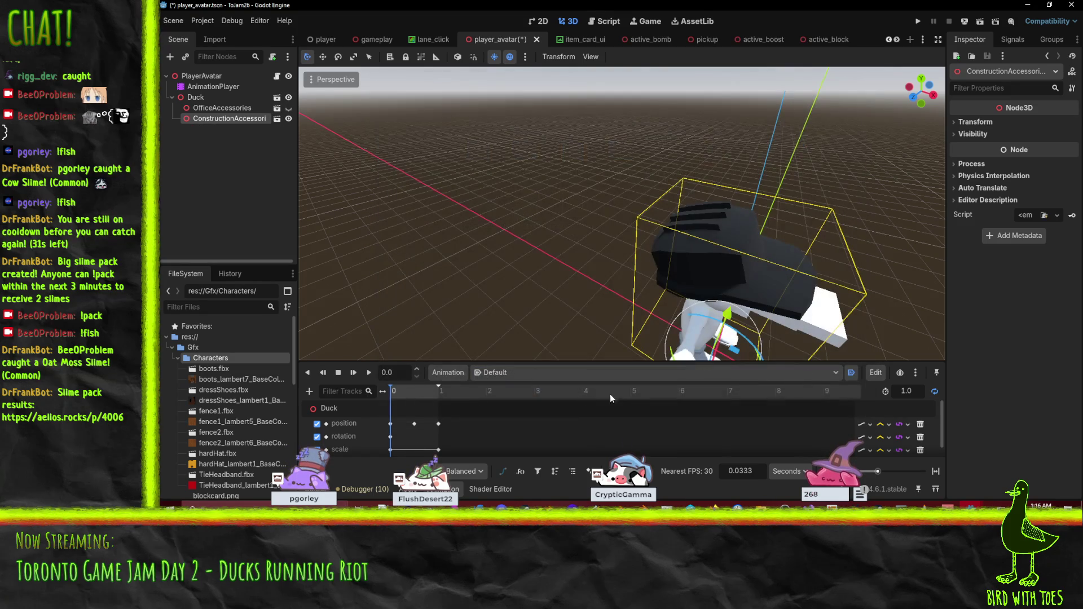